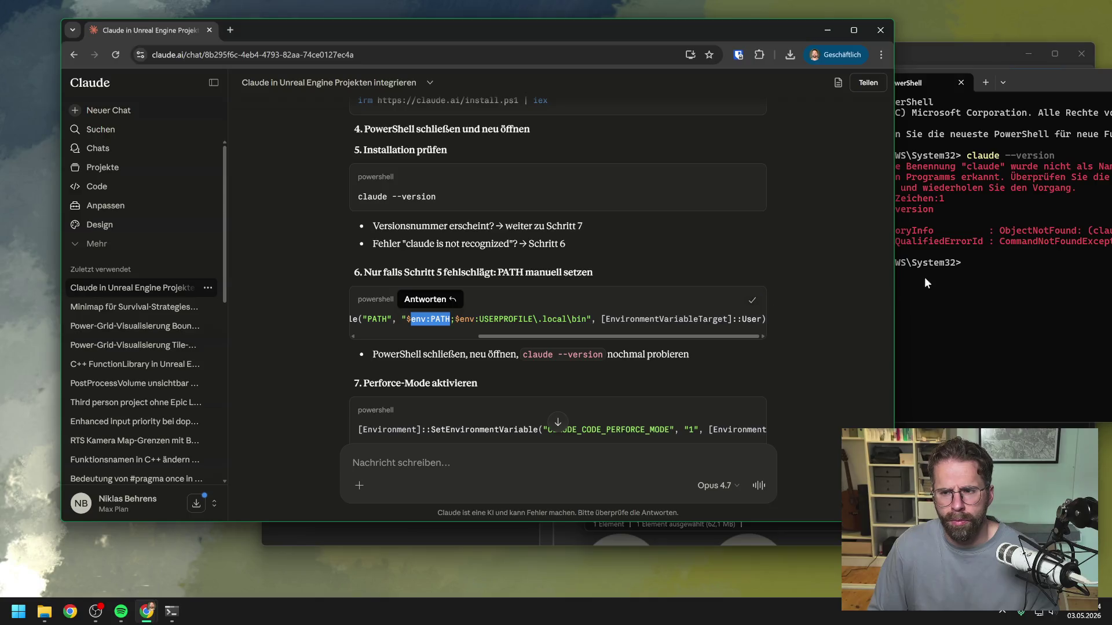
# Add the .local\bin folder to the user PATH and close PowerShell
pyautogui.hotkey('ctrl', 'v')
pyautogui.press('Return')
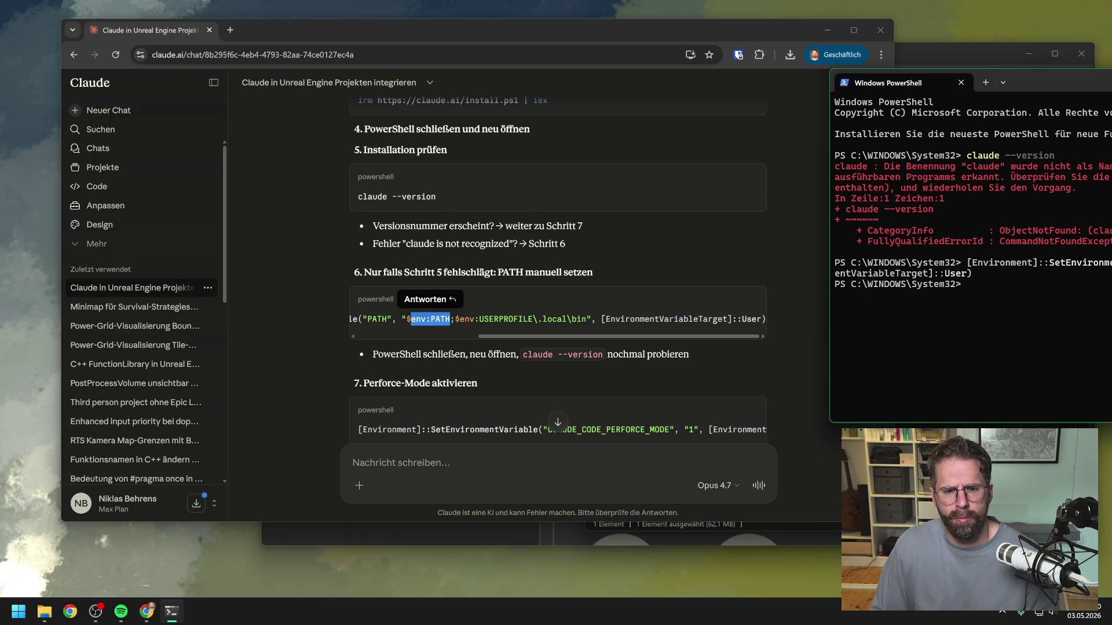
pyautogui.hotkey('alt', 'F4')
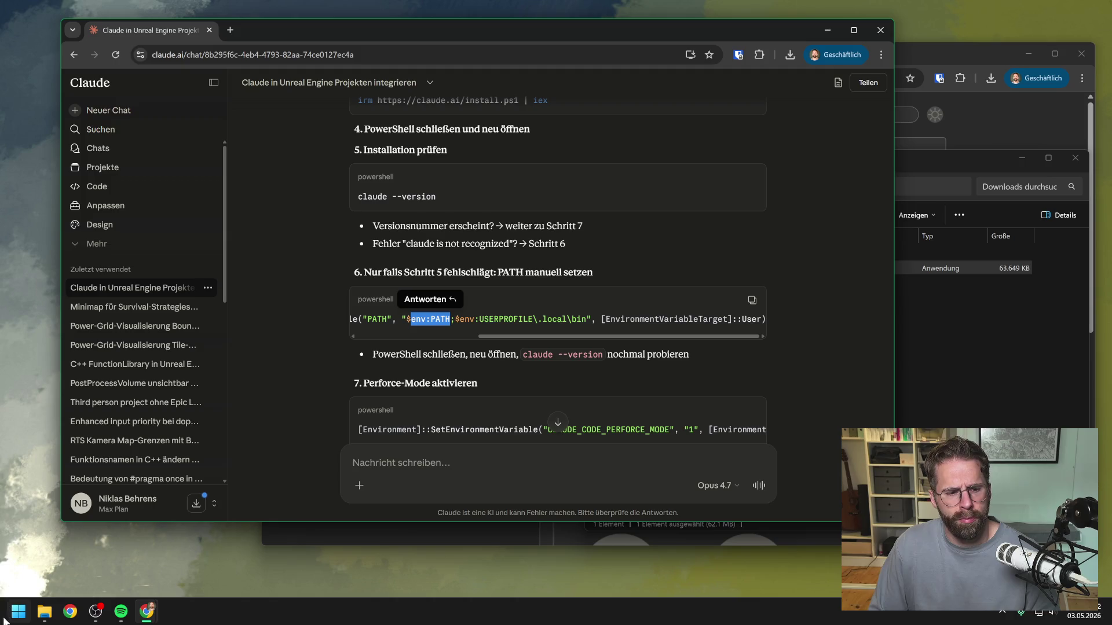
# Reopen Windows PowerShell from Start search and place it on the right
pyautogui.click(14, 617)
pyautogui.write('power')
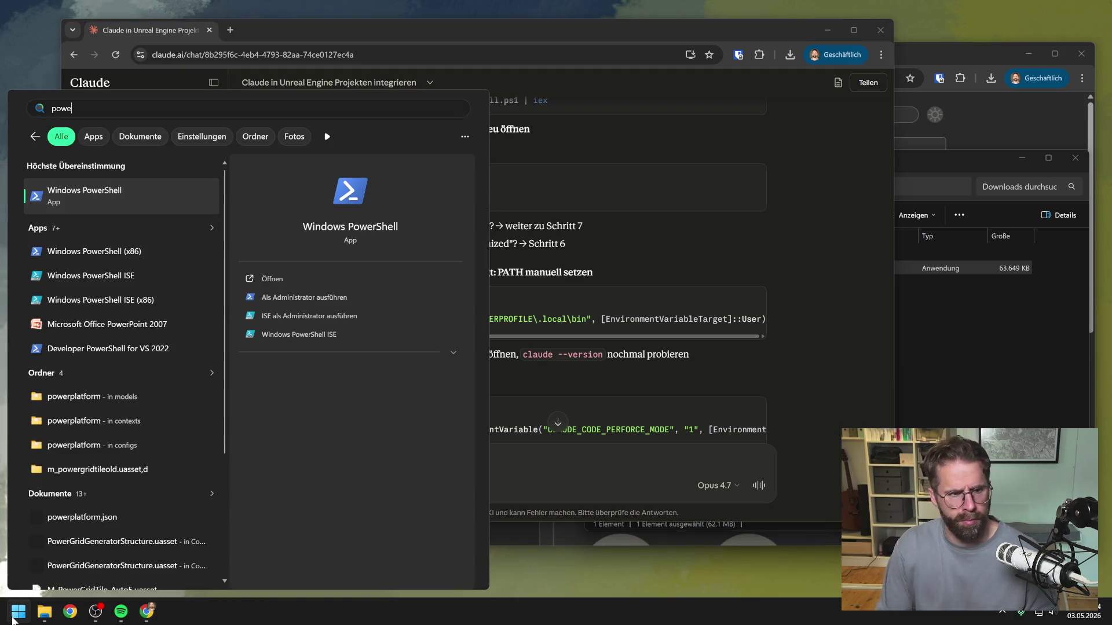
pyautogui.click(109, 205)
pyautogui.moveTo(566, 102)
pyautogui.mouseDown()
pyautogui.moveTo(1087, 91)
pyautogui.moveTo(1103, 79)
pyautogui.mouseUp()
pyautogui.click(634, 248)
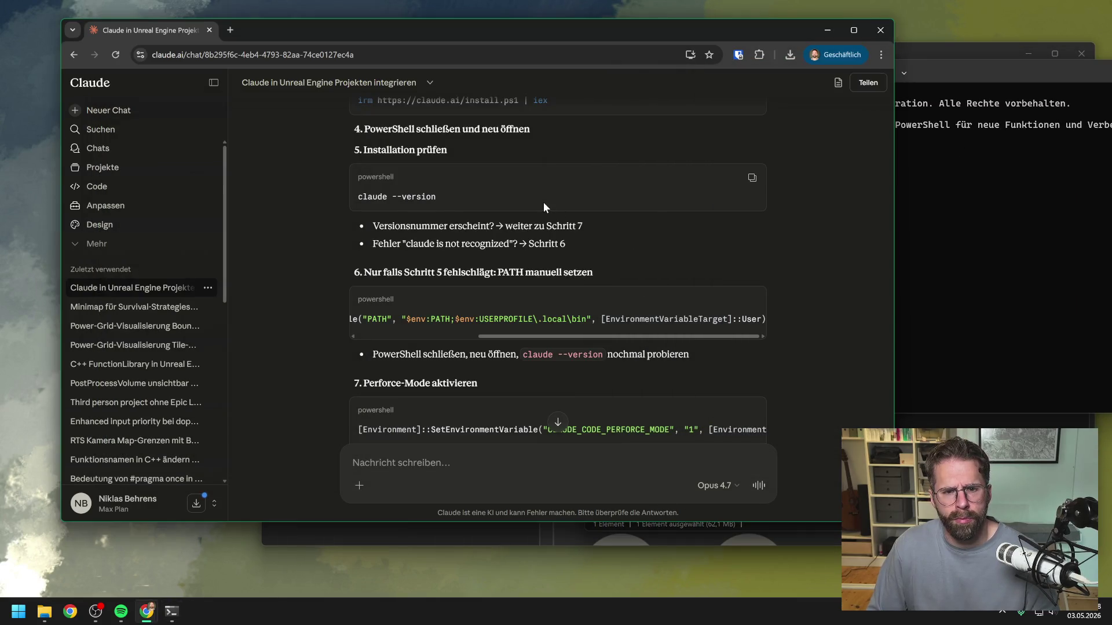
# Run 'claude --version' and confirm Claude Code 2.1.126 is installed
pyautogui.click(755, 182)
pyautogui.click(937, 149)
pyautogui.hotkey('ctrl', 'v')
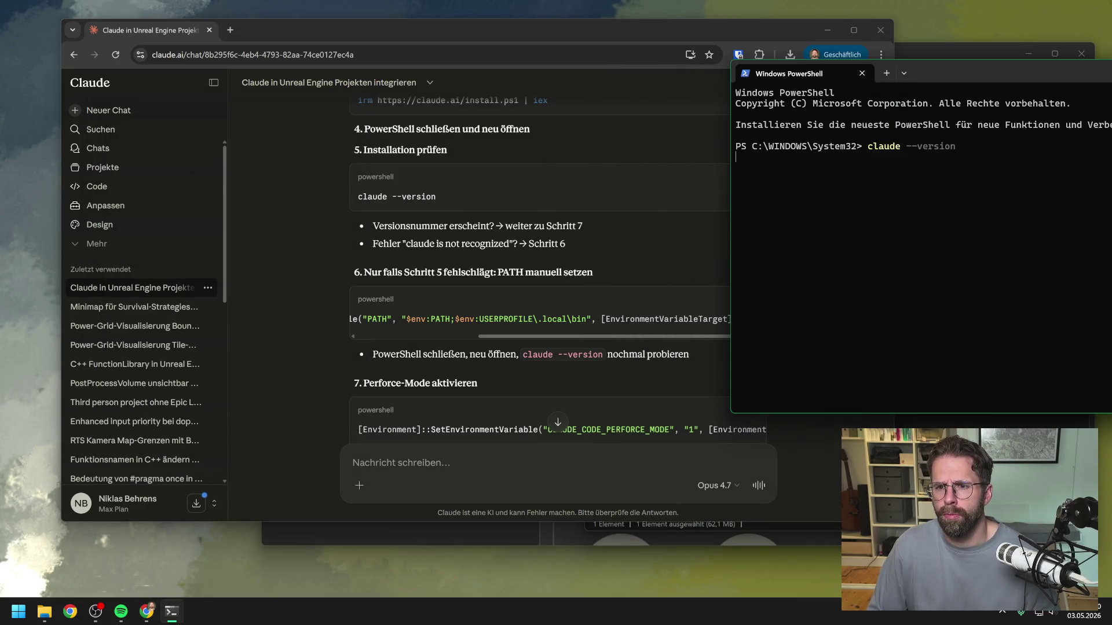
pyautogui.press('Return')
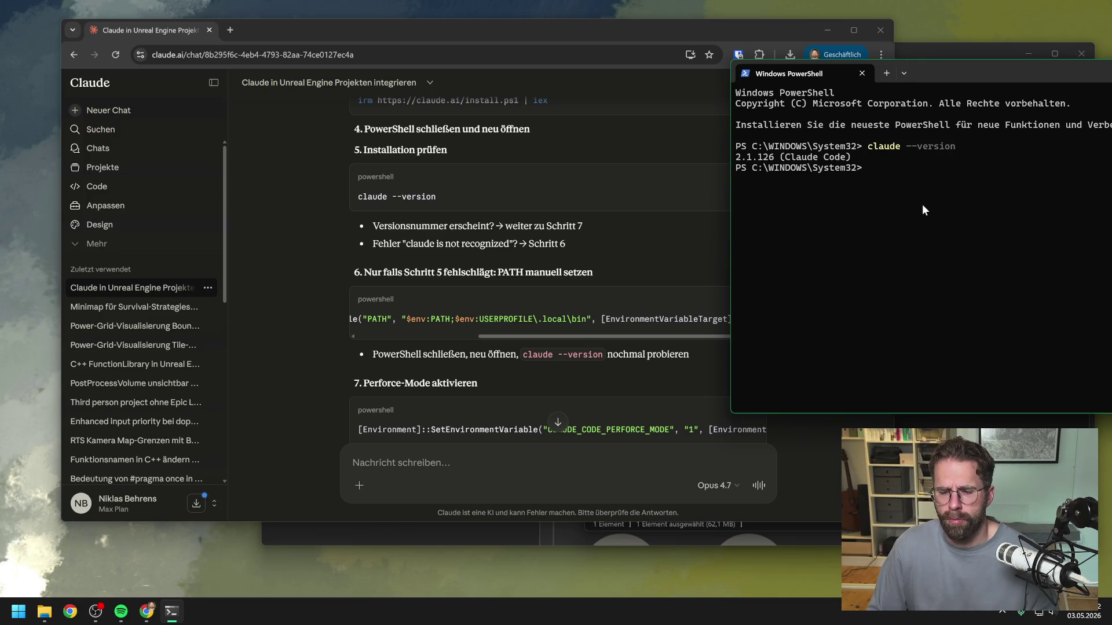
pyautogui.click(595, 378)
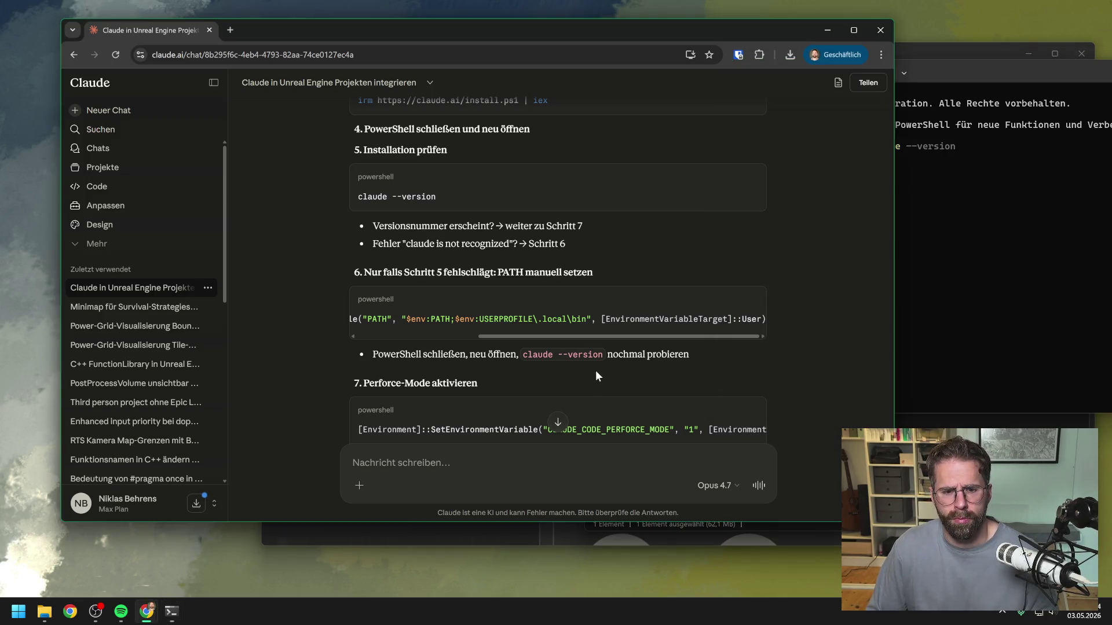
pyautogui.scroll(-2, 603, 368)
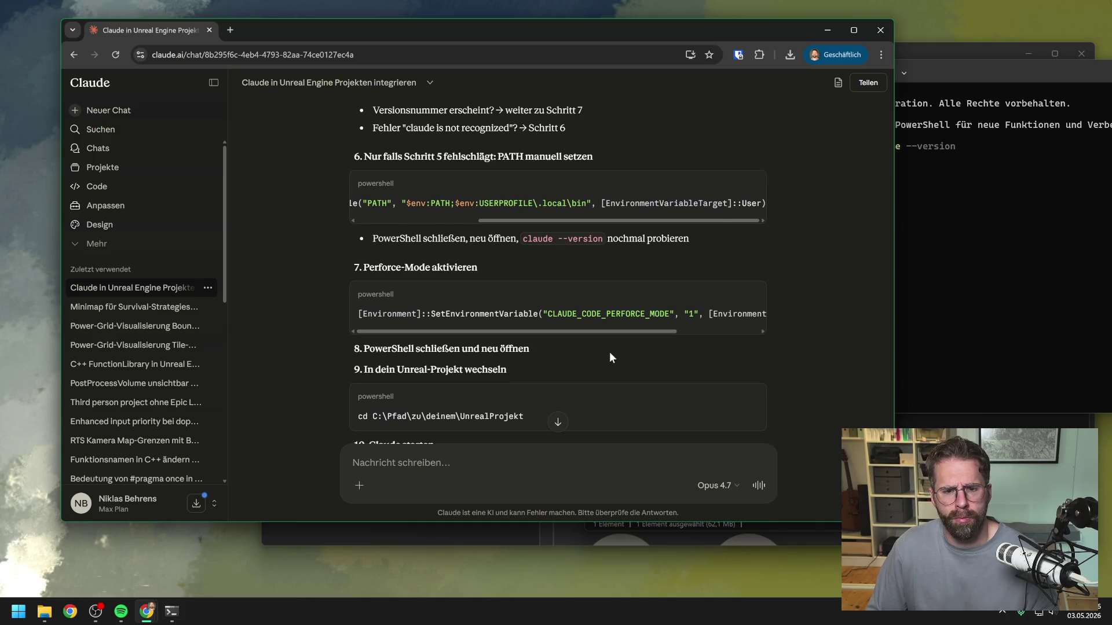
pyautogui.click(1029, 238)
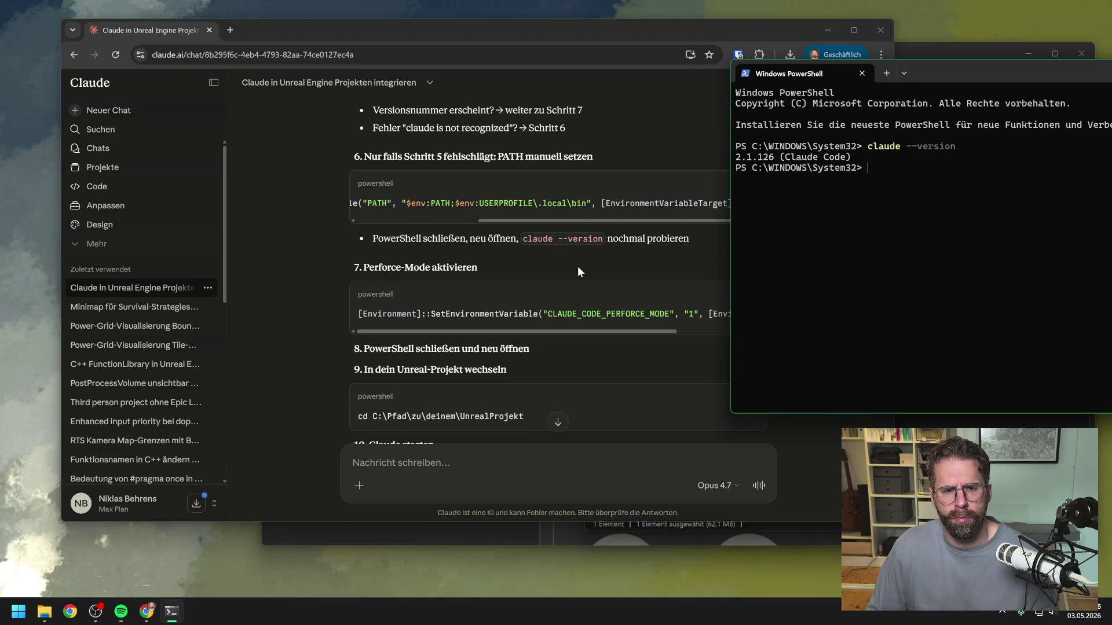
# Set the user variable CLAUDE_CODE_PERFORCE_MODE to 1 with the chat's command
pyautogui.click(578, 265)
pyautogui.click(752, 294)
pyautogui.click(947, 169)
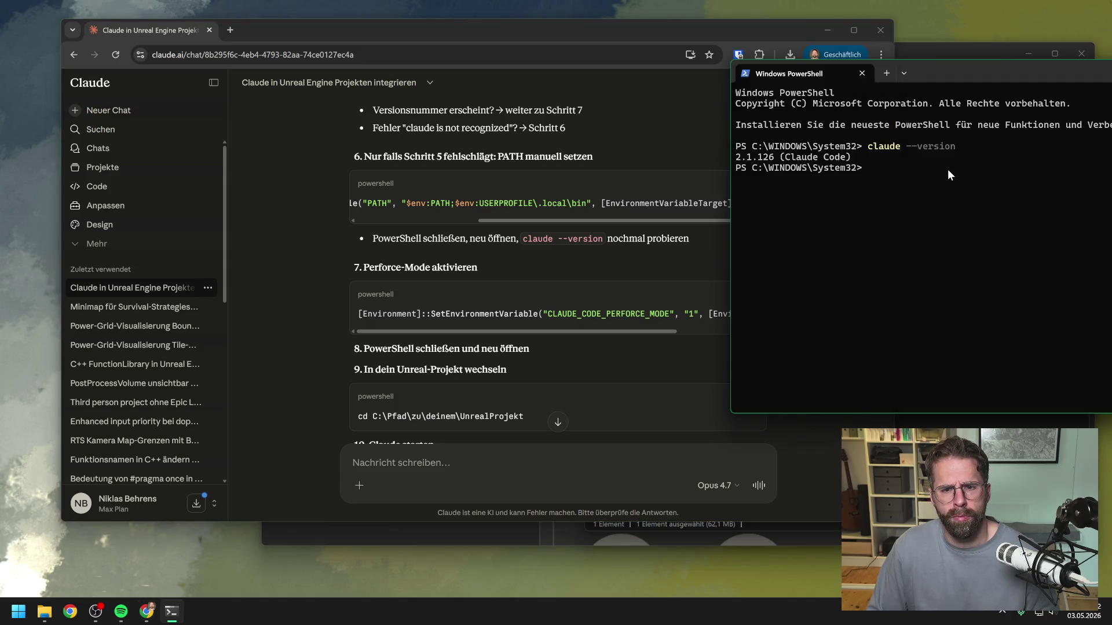
pyautogui.hotkey('ctrl', 'v')
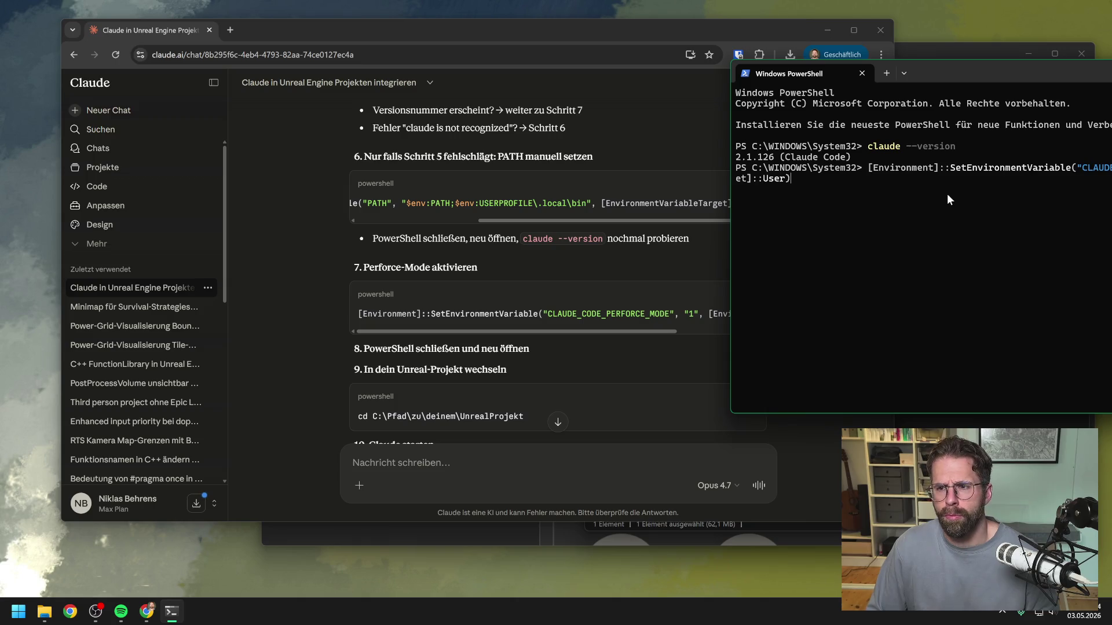
pyautogui.press('Return')
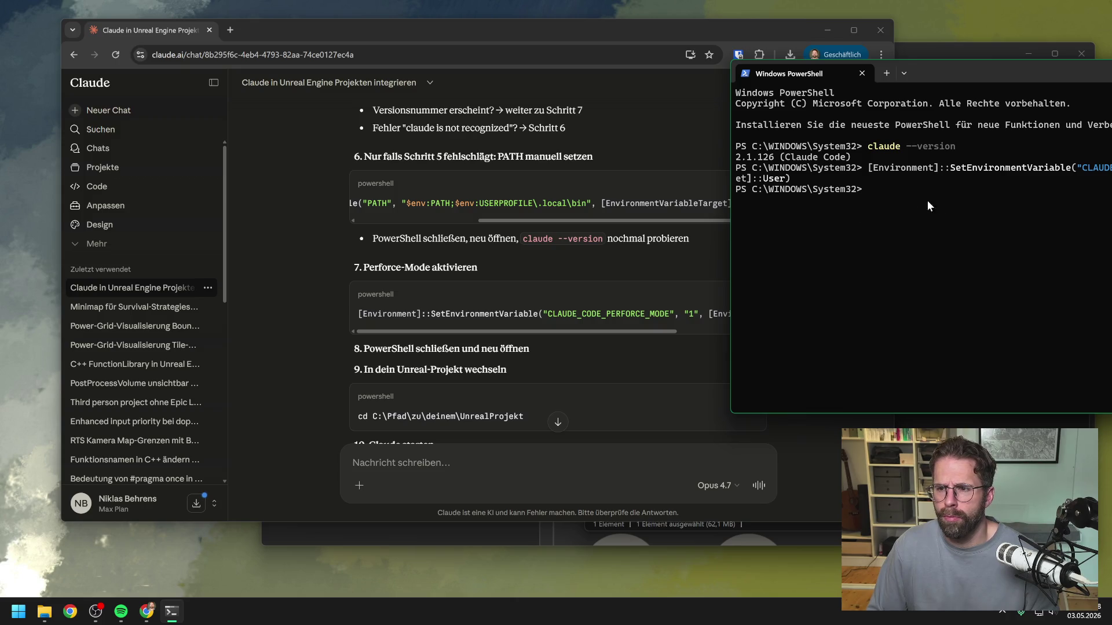
pyautogui.moveTo(1020, 76)
pyautogui.mouseDown()
pyautogui.moveTo(581, 74)
pyautogui.moveTo(1109, 80)
pyautogui.mouseUp()
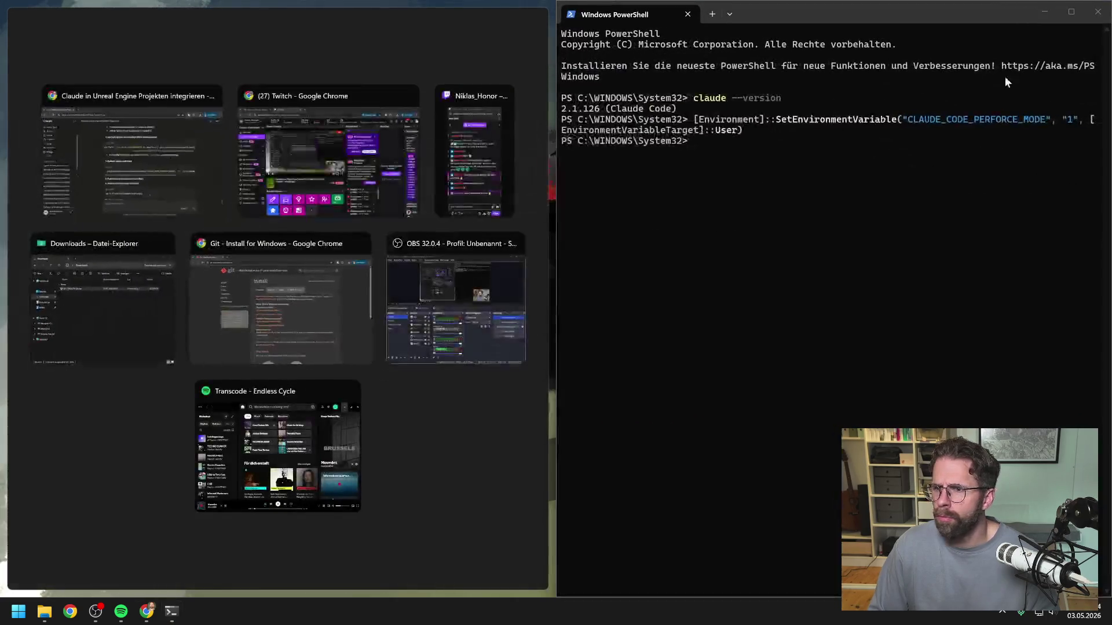
# Close PowerShell and relaunch a fresh Windows PowerShell session from Start search
pyautogui.moveTo(964, 18)
pyautogui.mouseDown()
pyautogui.moveTo(1042, 88)
pyautogui.moveTo(1111, 90)
pyautogui.mouseUp()
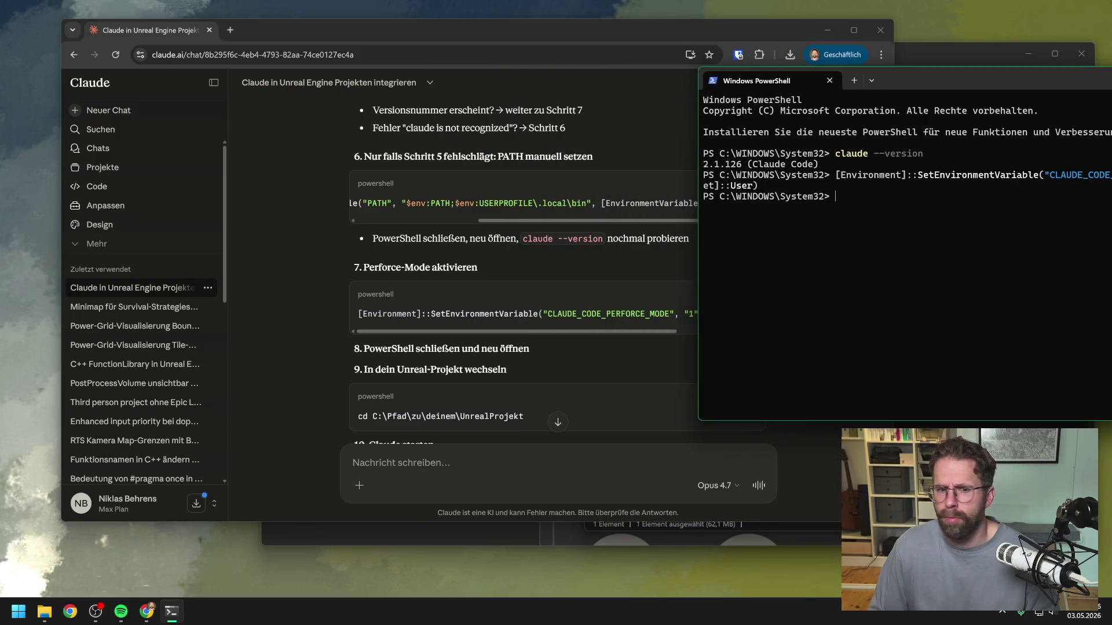
pyautogui.click(830, 80)
pyautogui.scroll(-3, 512, 295)
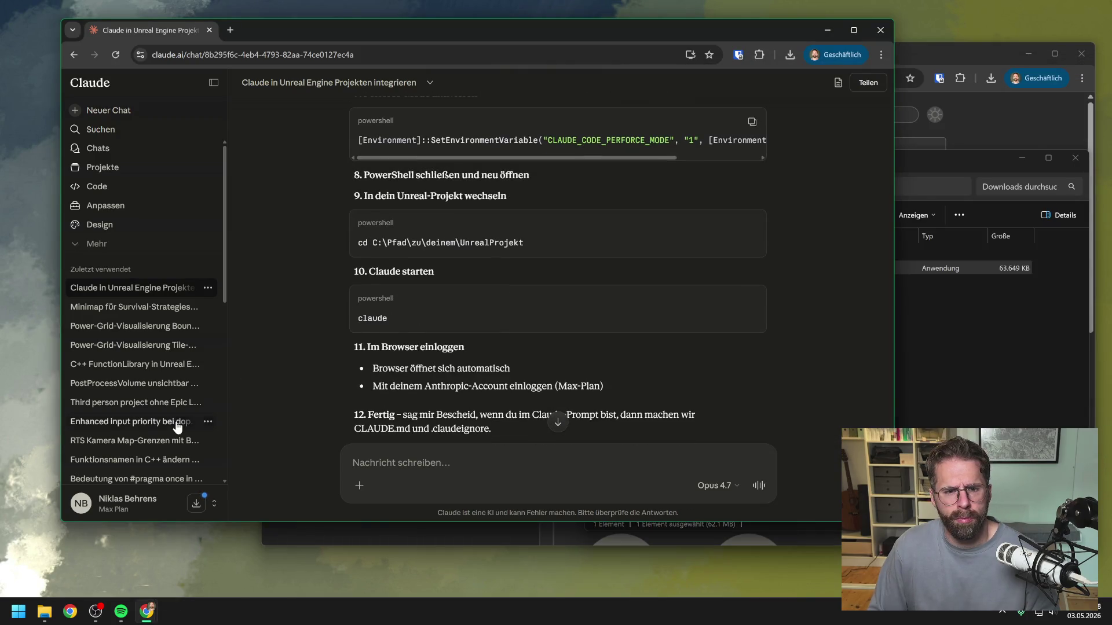
pyautogui.click(19, 612)
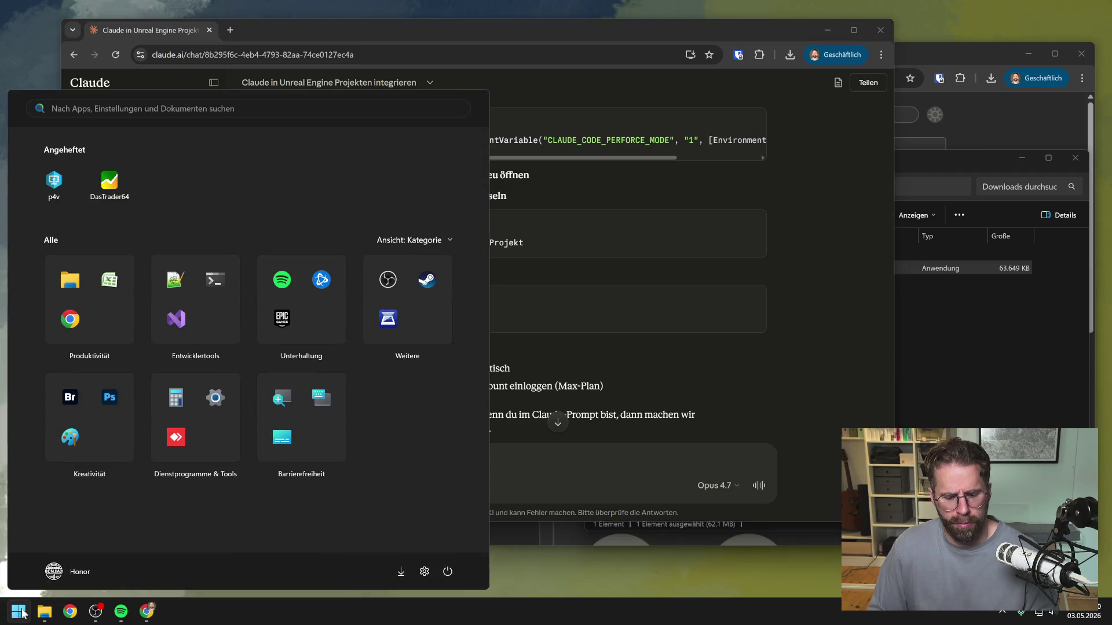
pyautogui.write('power')
pyautogui.press('Return')
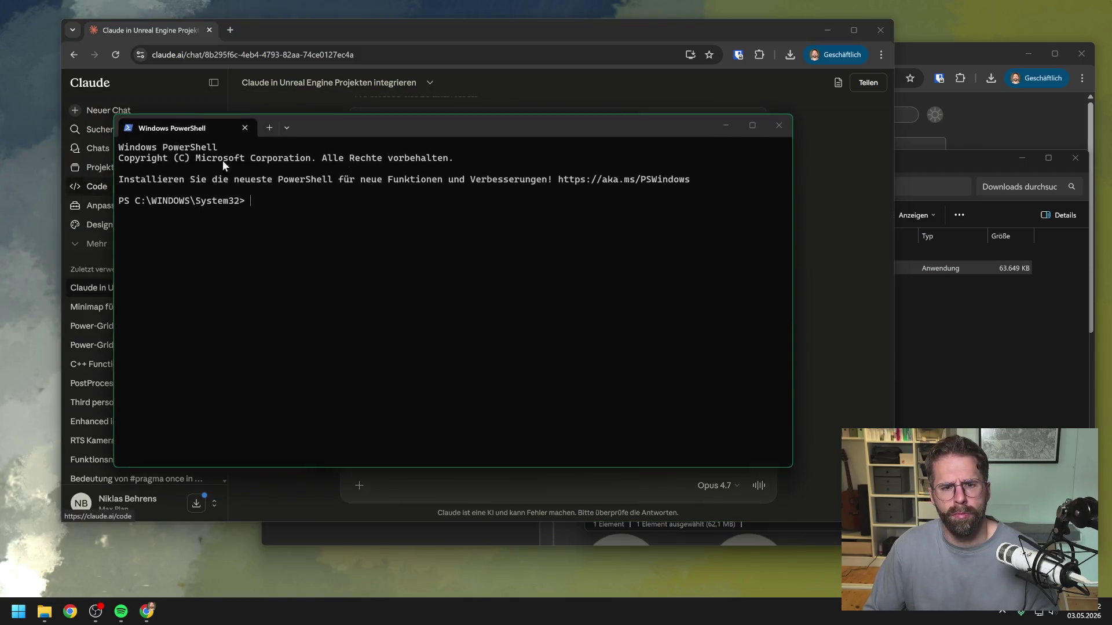
pyautogui.moveTo(508, 127)
pyautogui.mouseDown()
pyautogui.moveTo(1100, 67)
pyautogui.moveTo(1019, 72)
pyautogui.mouseUp()
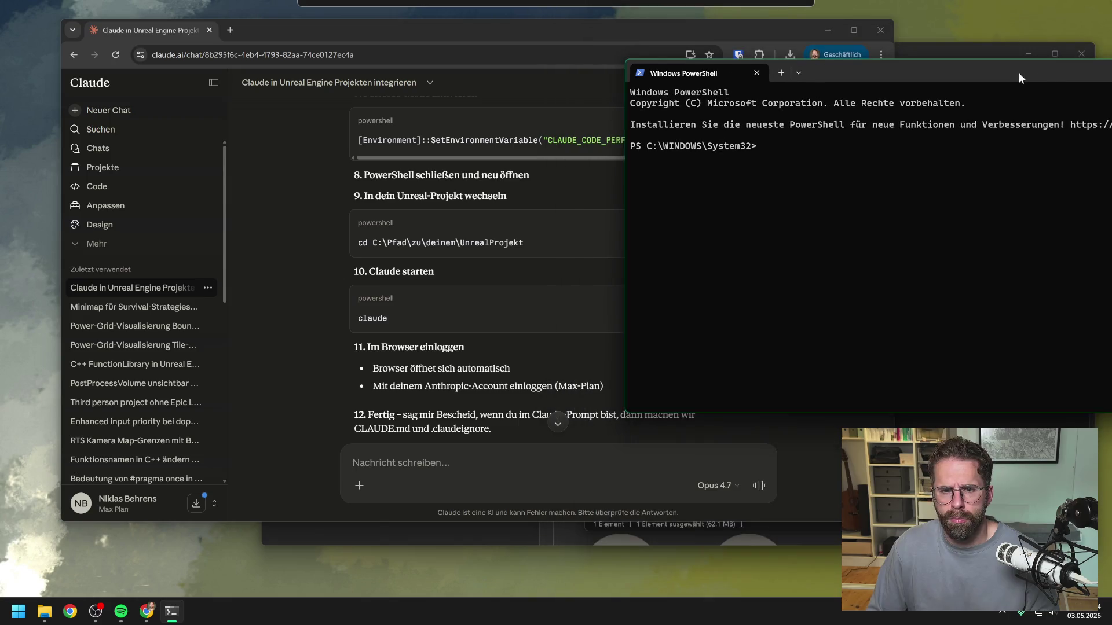
pyautogui.click(566, 223)
pyautogui.moveTo(593, 31); pyautogui.dragTo(571, 29)
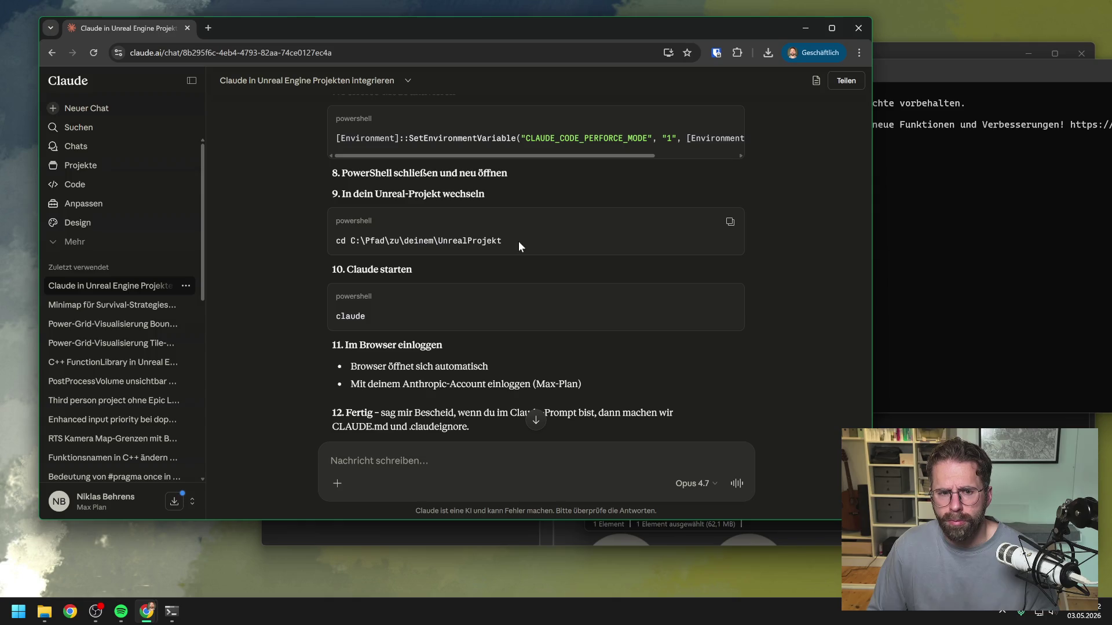
# Type 'cd D:\' at the prompt and open File Explorer's drive overview
pyautogui.click(948, 165)
pyautogui.write('cd')
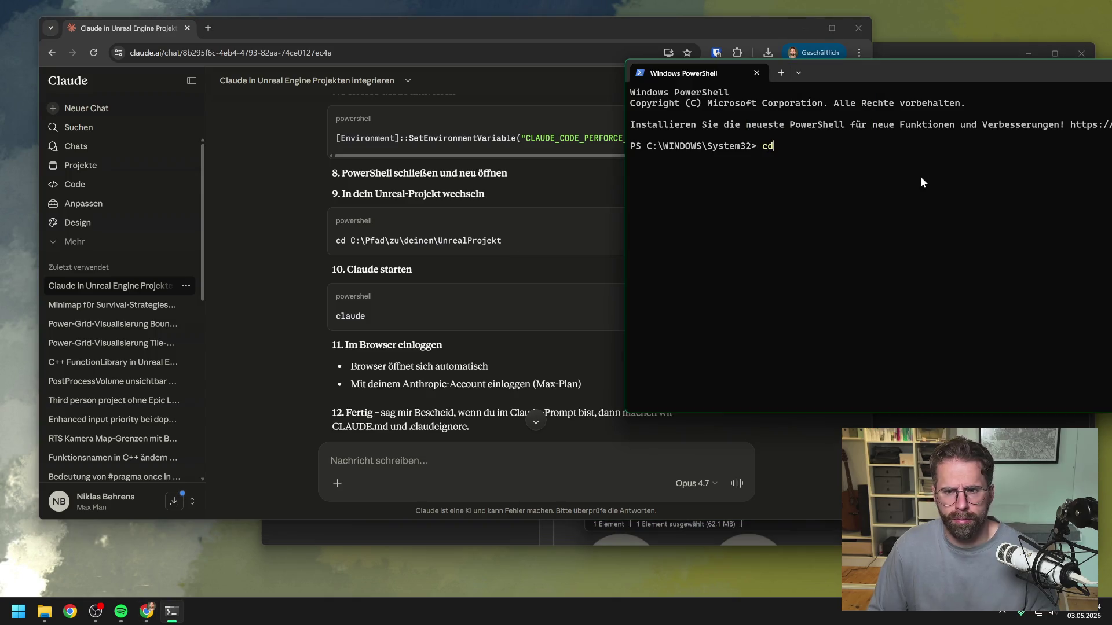
pyautogui.write(' D:/')
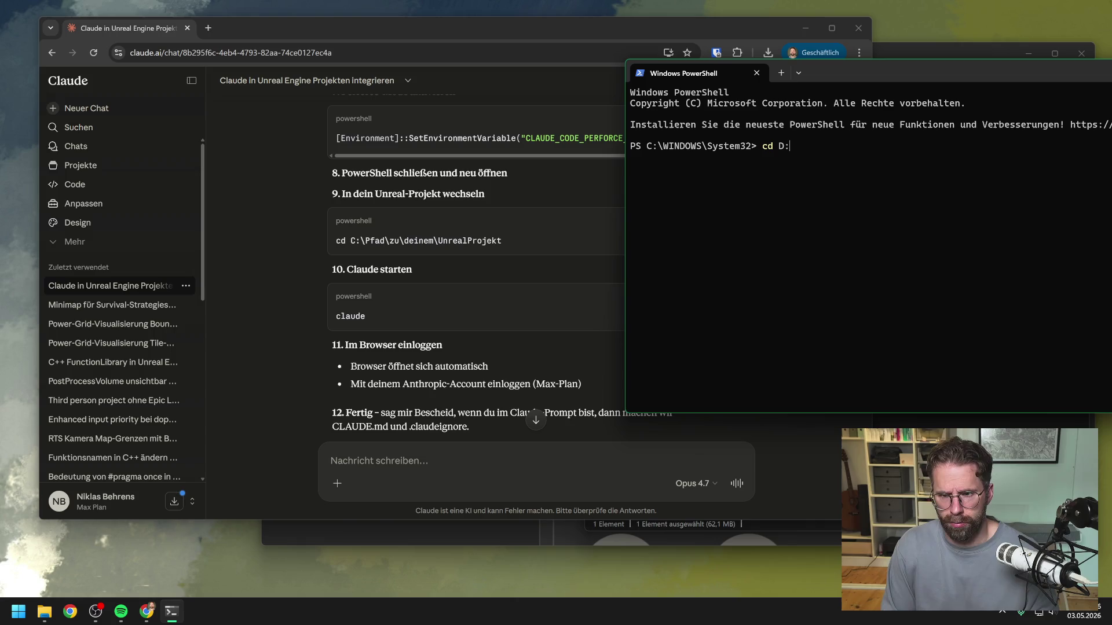
pyautogui.press('BackSpace')
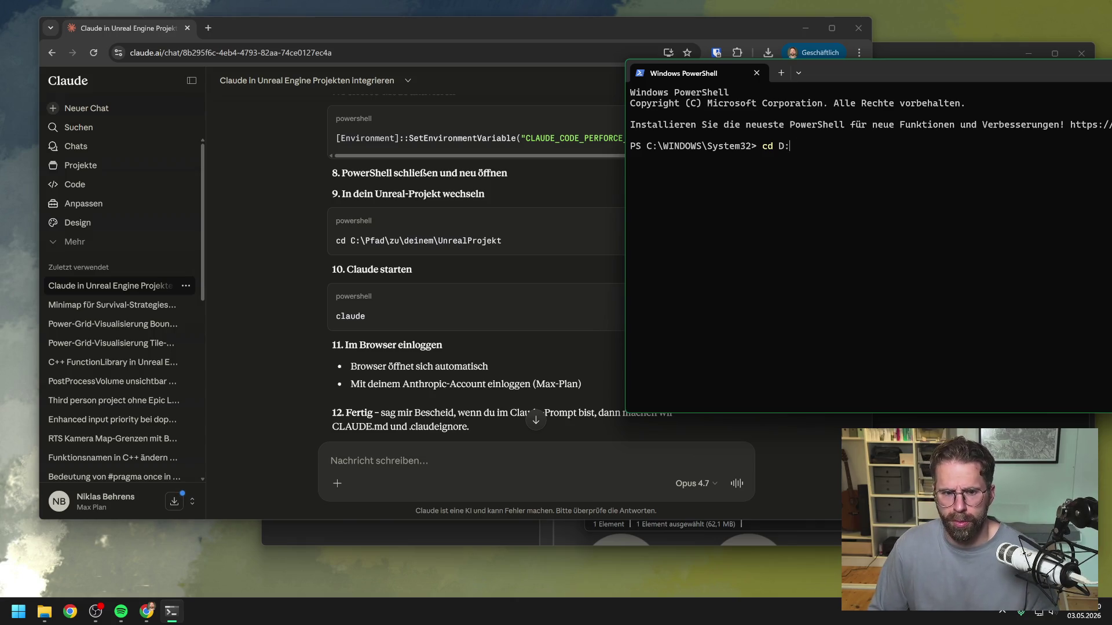
pyautogui.write('\\')
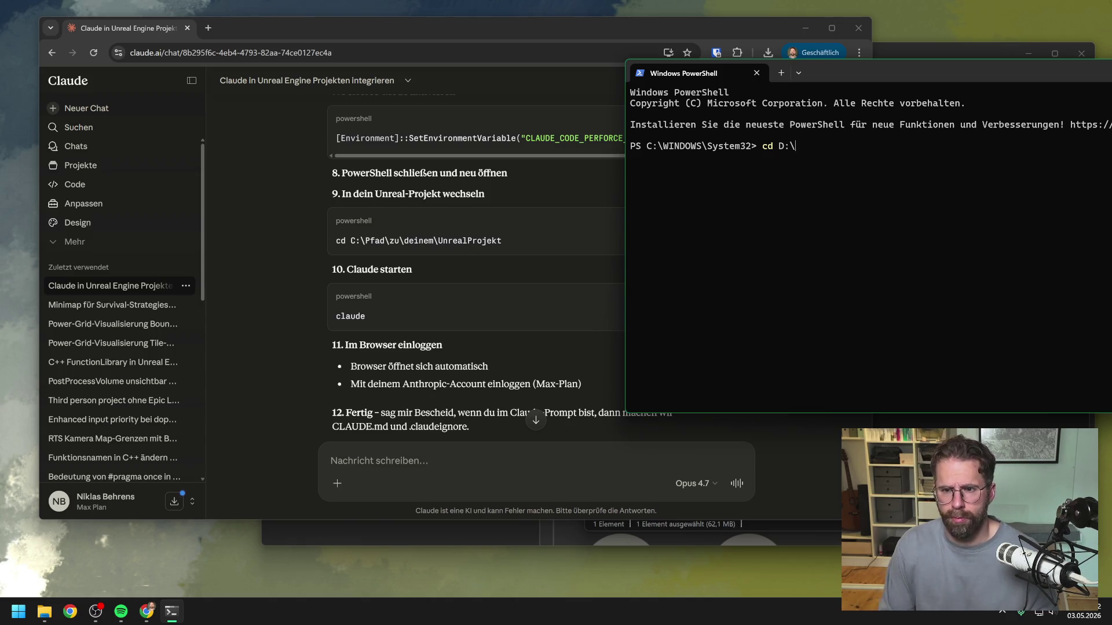
pyautogui.press('super')
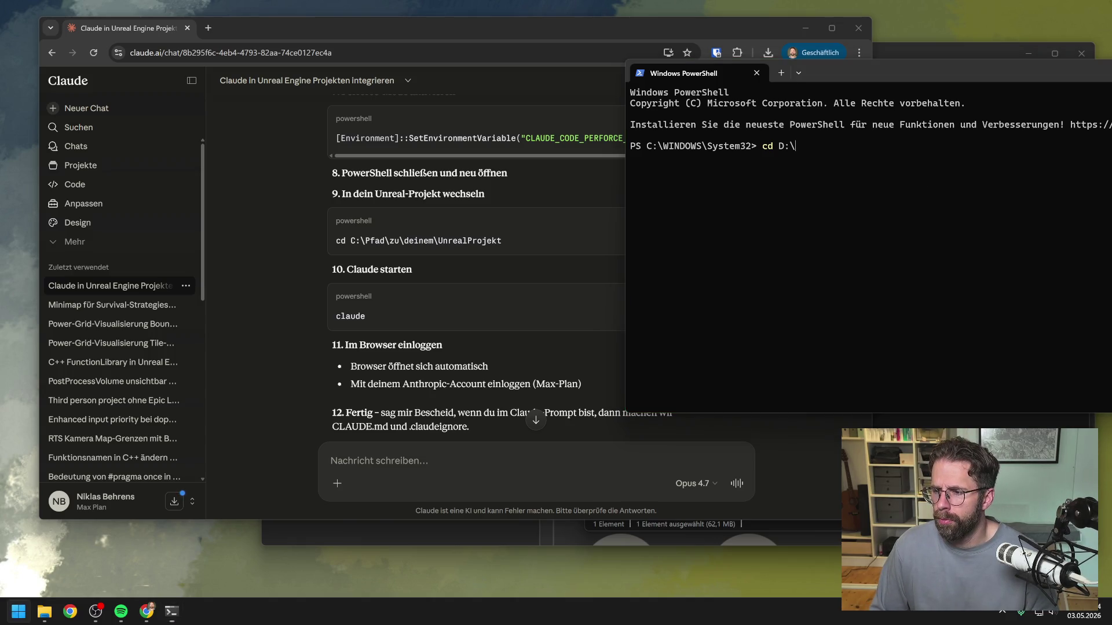
pyautogui.press('super+e')
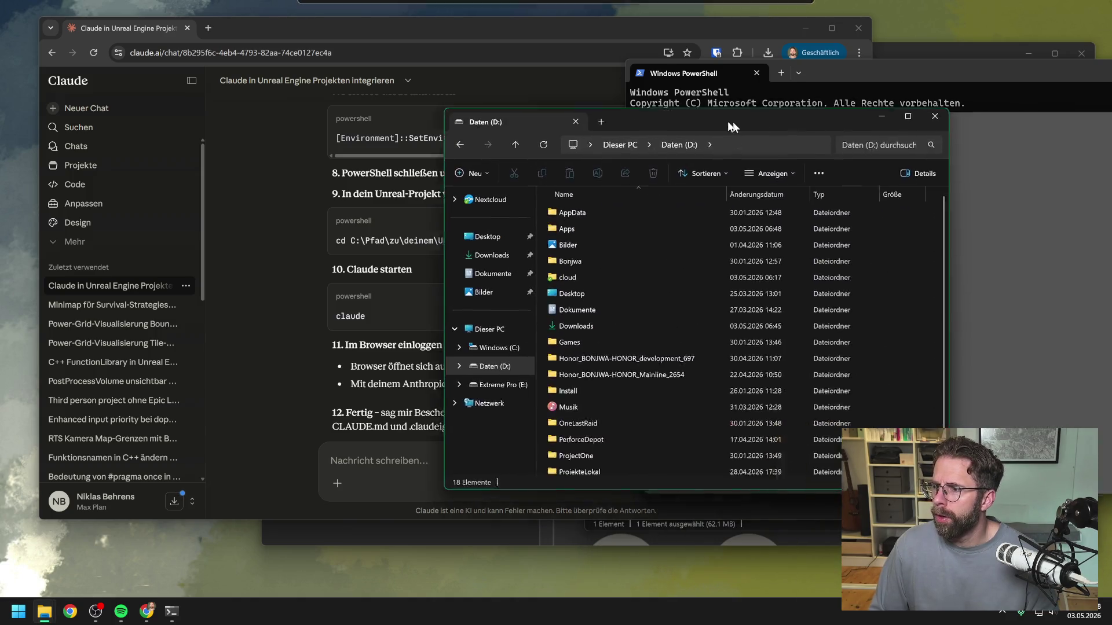
# Copy the Honor_BONJWA-HONOR_development_697 folder name and paste it after 'cd D:\'
pyautogui.moveTo(732, 121); pyautogui.dragTo(673, 120)
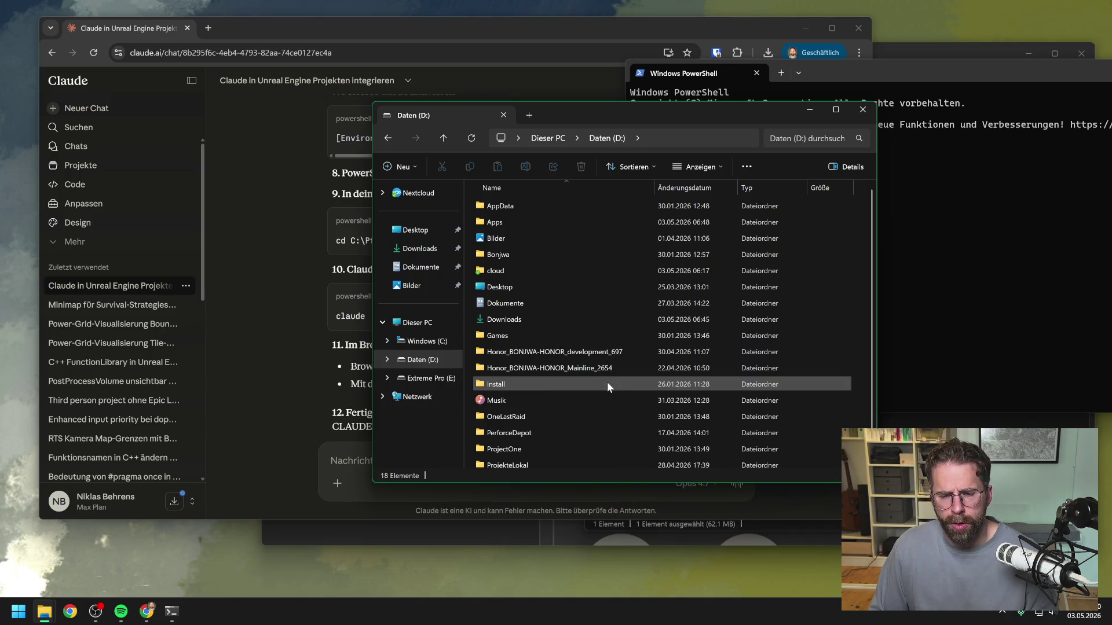
pyautogui.click(587, 354)
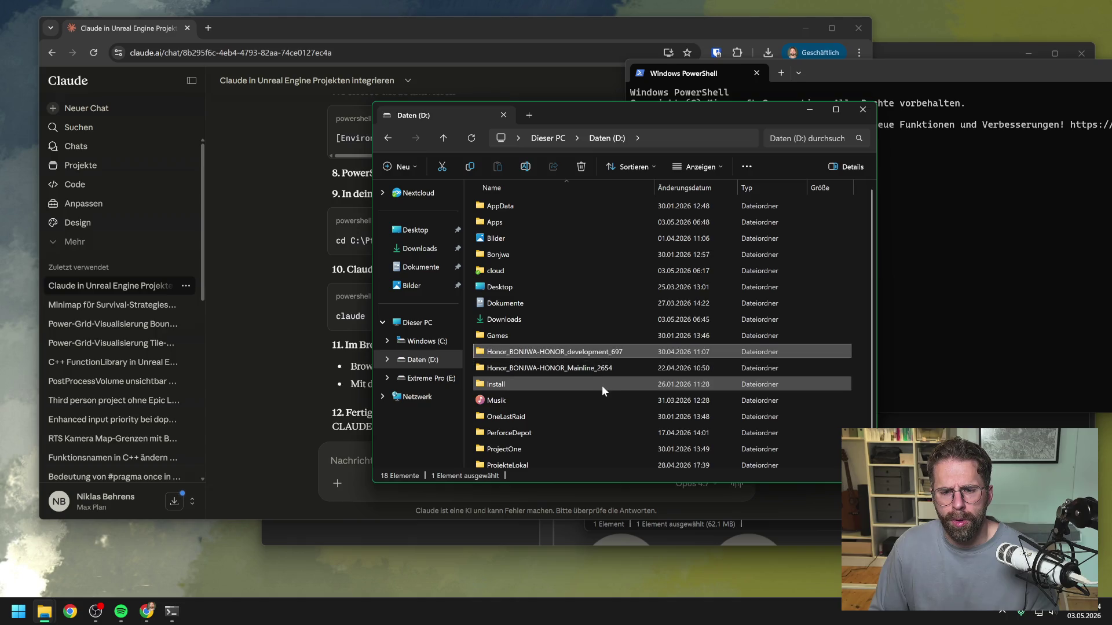
pyautogui.press('F2')
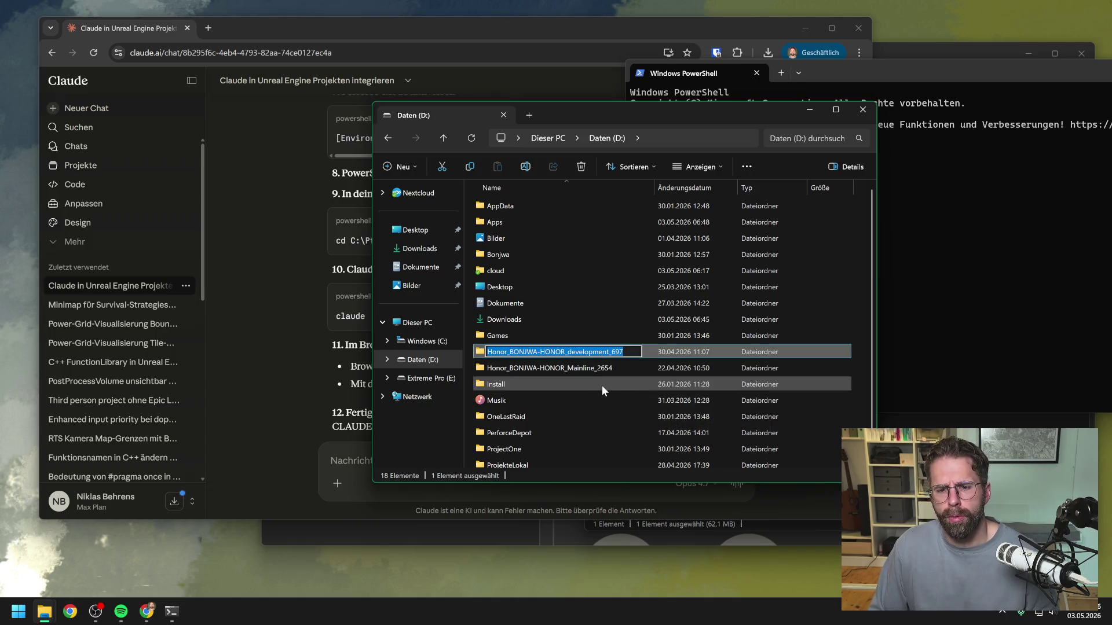
pyautogui.press('Escape')
pyautogui.click(904, 193)
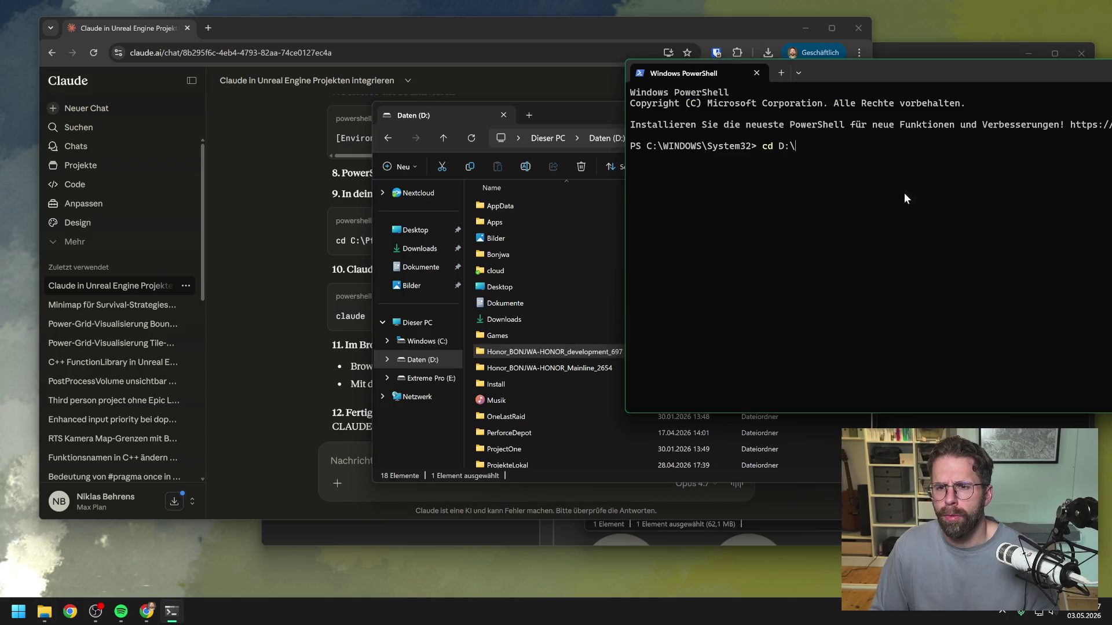
pyautogui.click(557, 112)
pyautogui.click(809, 110)
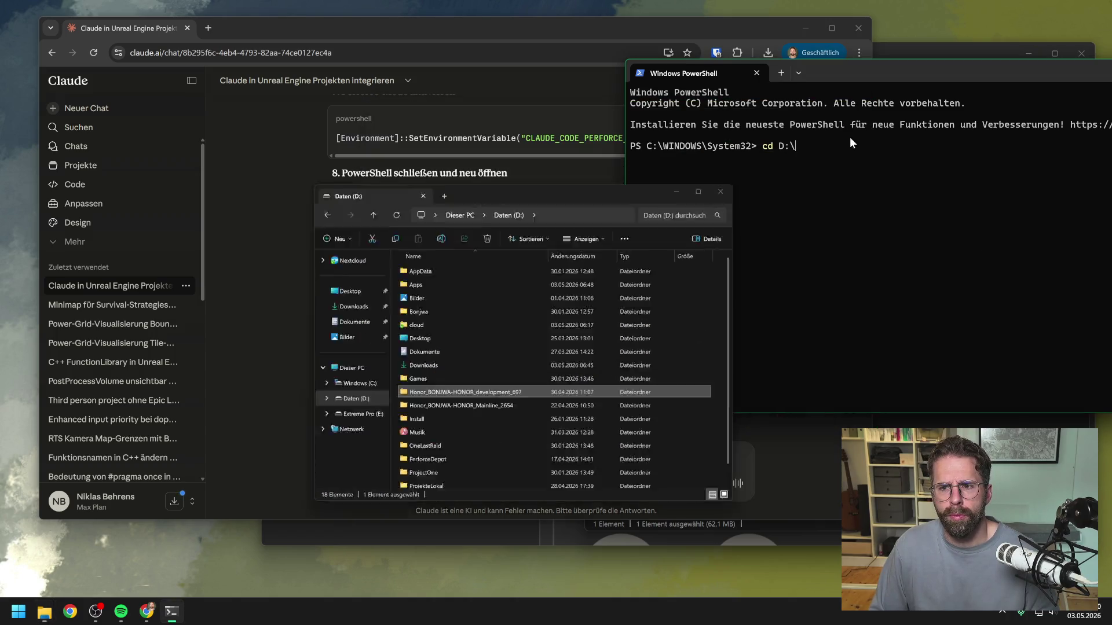
pyautogui.write('Honor_BONJWA-HONOR_development_697')
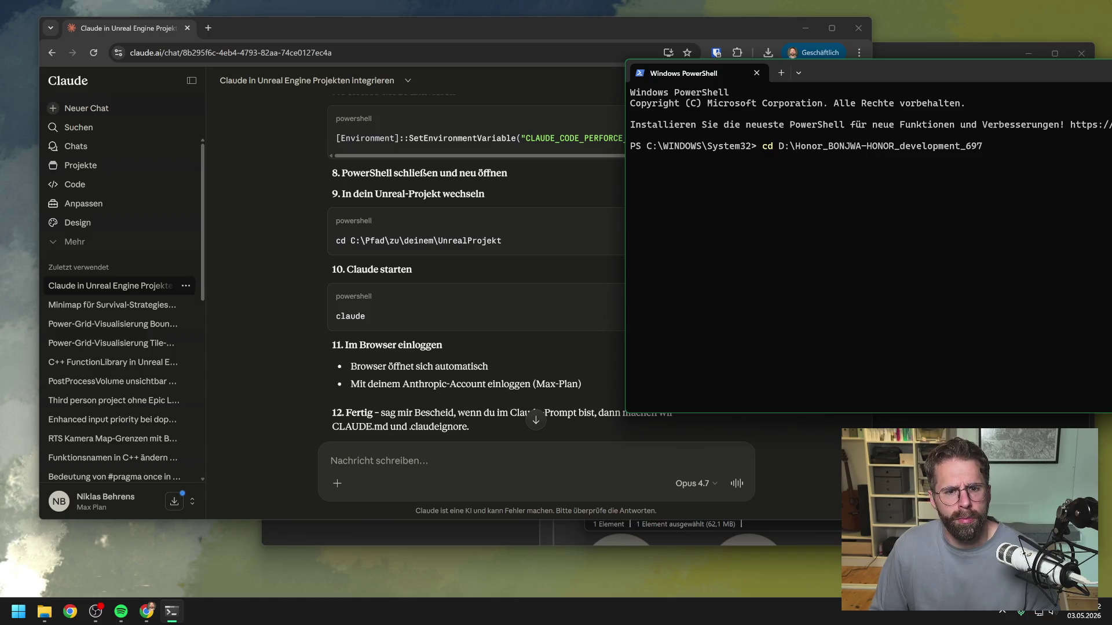
# Change into the project folder and launch Claude Code with the 'claude' command
pyautogui.press('Return')
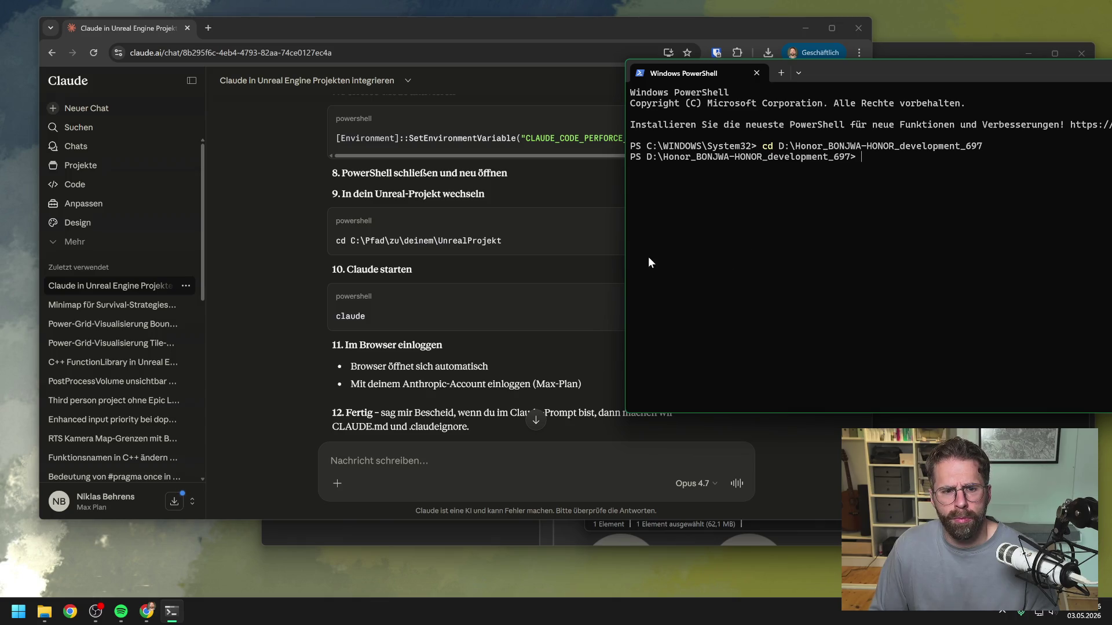
pyautogui.click(481, 300)
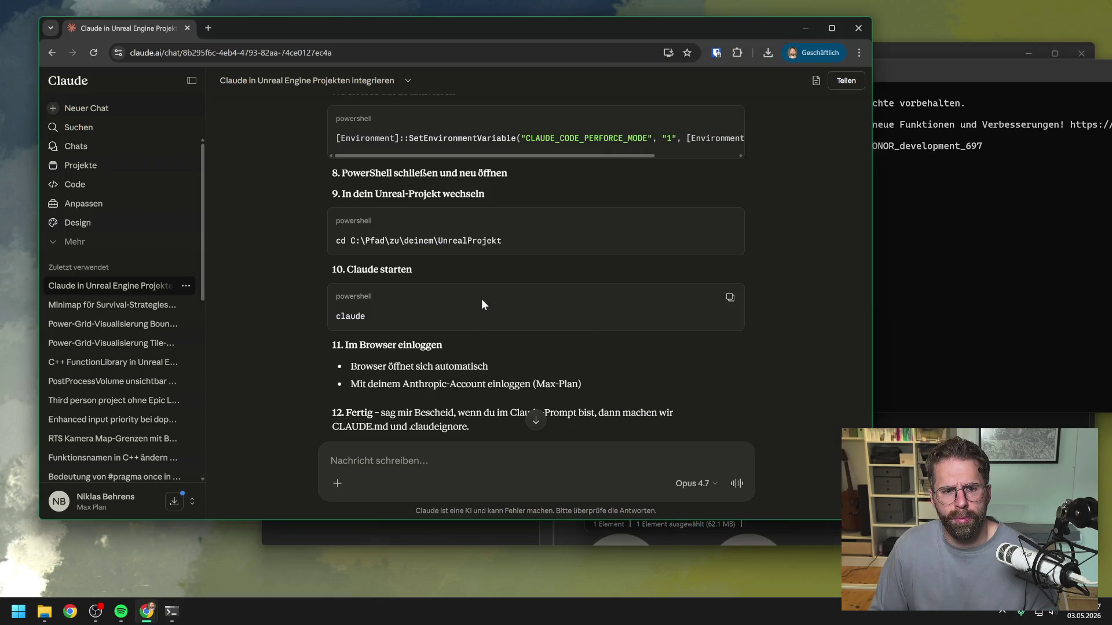
pyautogui.click(730, 298)
pyautogui.click(929, 180)
pyautogui.hotkey('ctrl', 'v')
pyautogui.press('Return')
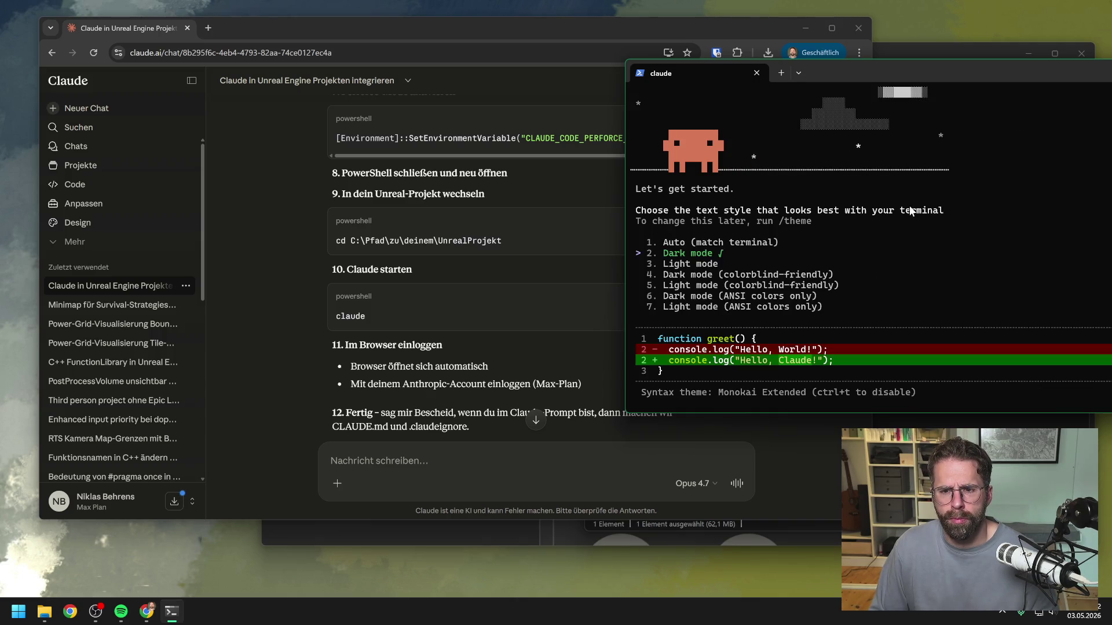
pyautogui.moveTo(957, 73); pyautogui.dragTo(731, 55)
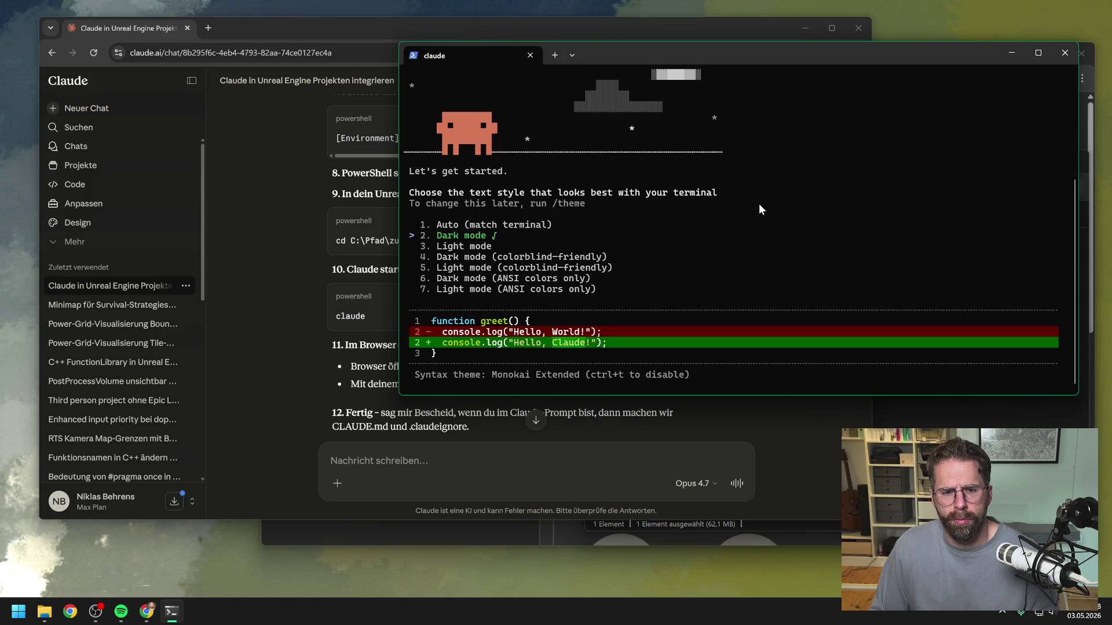
pyautogui.scroll(5, 680, 172)
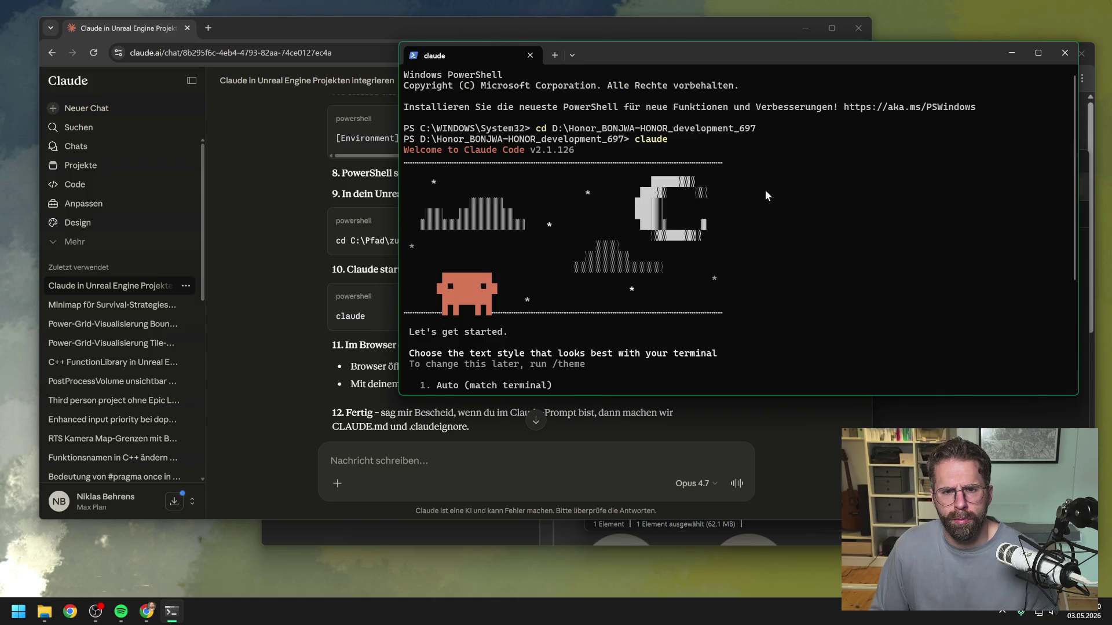
pyautogui.scroll(-5, 766, 190)
pyautogui.moveTo(676, 55); pyautogui.dragTo(967, 37)
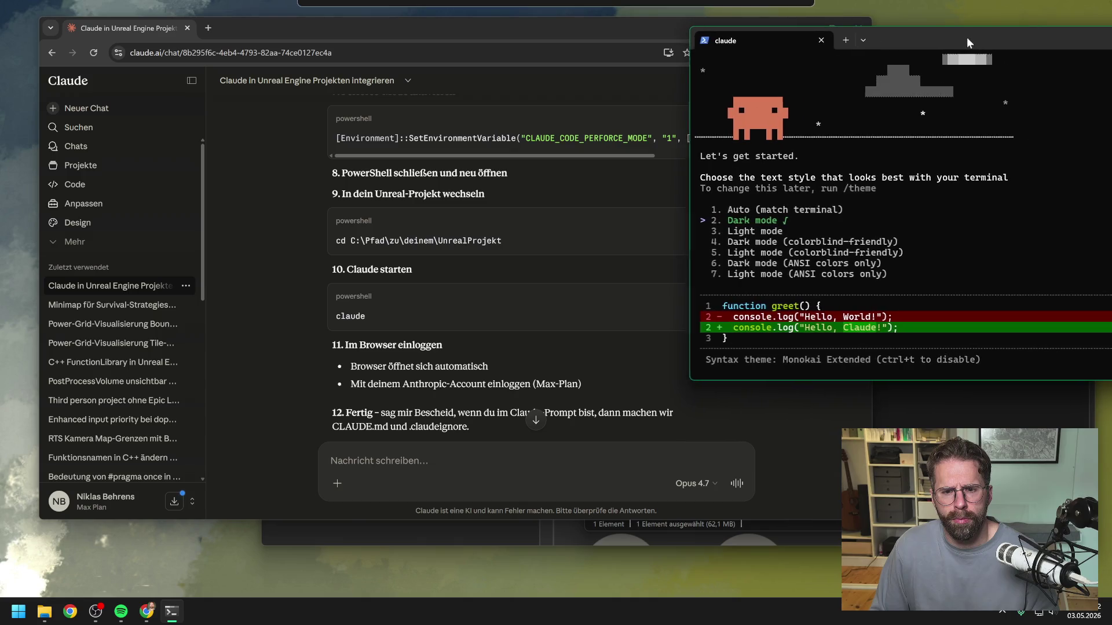
pyautogui.click(524, 284)
pyautogui.scroll(-3, 525, 286)
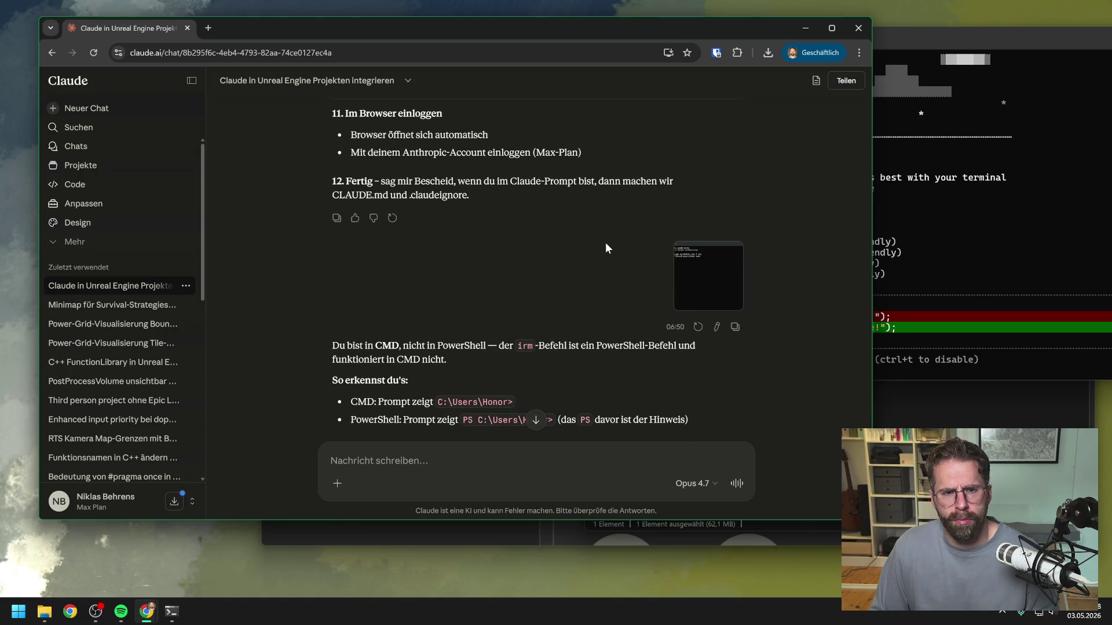
# Post a screenshot of Claude Code's text-style setup into the Claude.ai chat
pyautogui.scroll(-2, 596, 216)
pyautogui.scroll(2, 597, 215)
pyautogui.moveTo(961, 52); pyautogui.dragTo(665, 42)
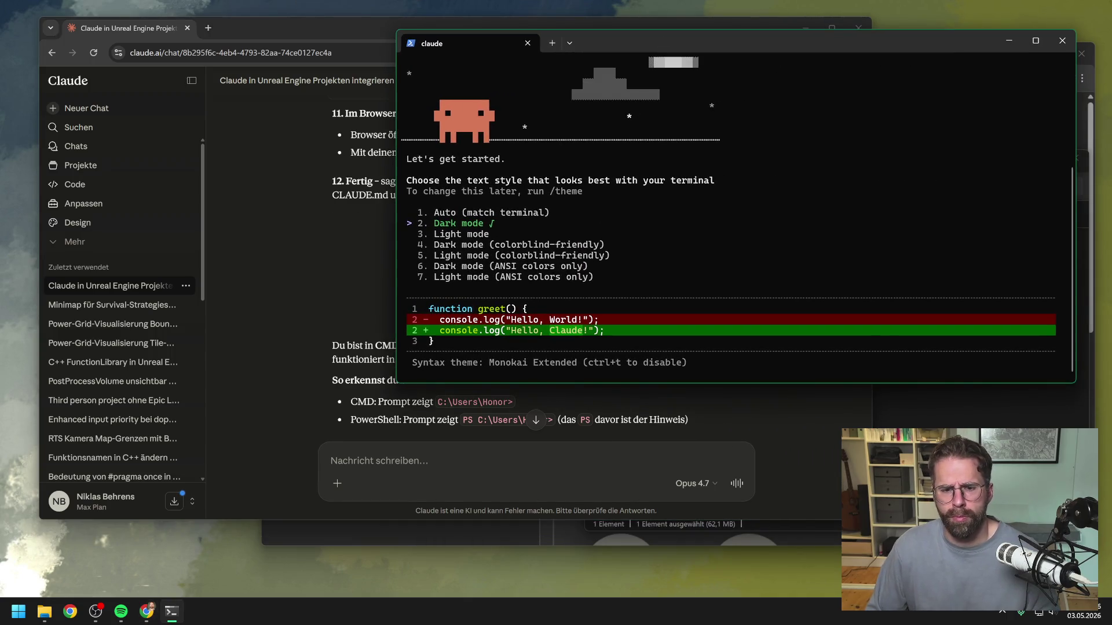
pyautogui.hotkey('alt', 'Tab')
pyautogui.hotkey('ctrl', 'v')
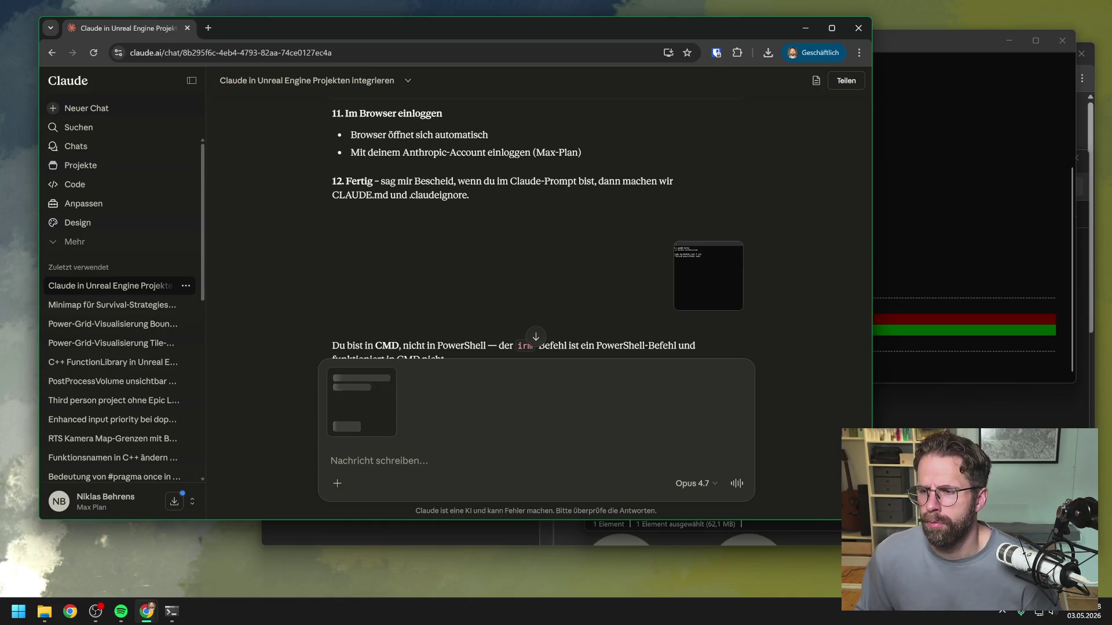
pyautogui.press('Return')
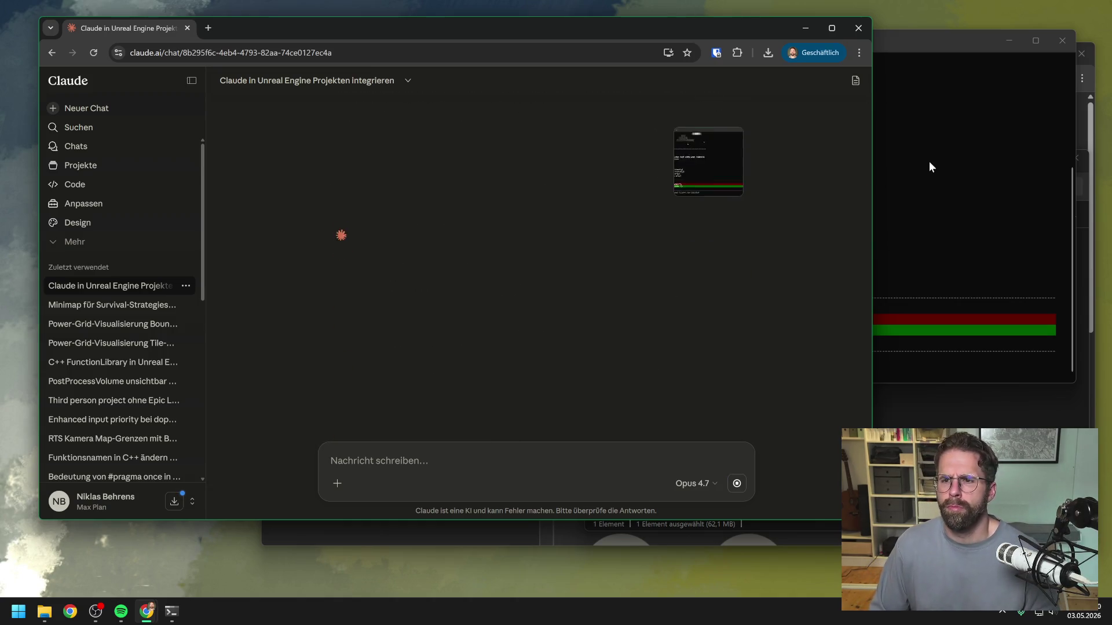
pyautogui.click(939, 46)
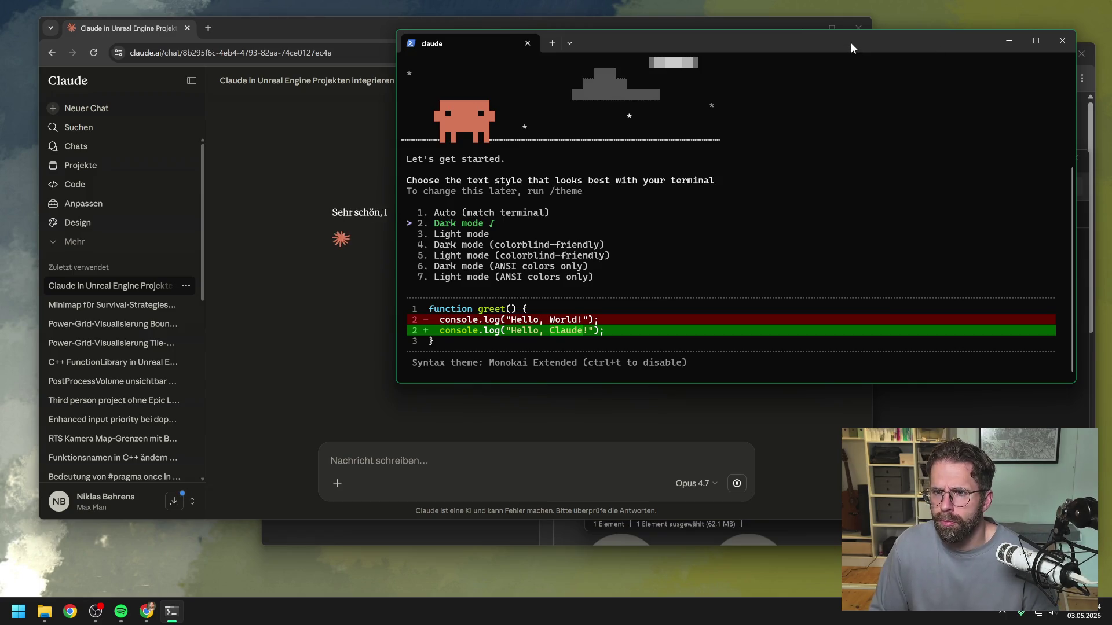
# Confirm Dark mode as Claude Code's text style
pyautogui.moveTo(850, 42); pyautogui.dragTo(871, 35)
pyautogui.moveTo(378, 33); pyautogui.dragTo(353, 35)
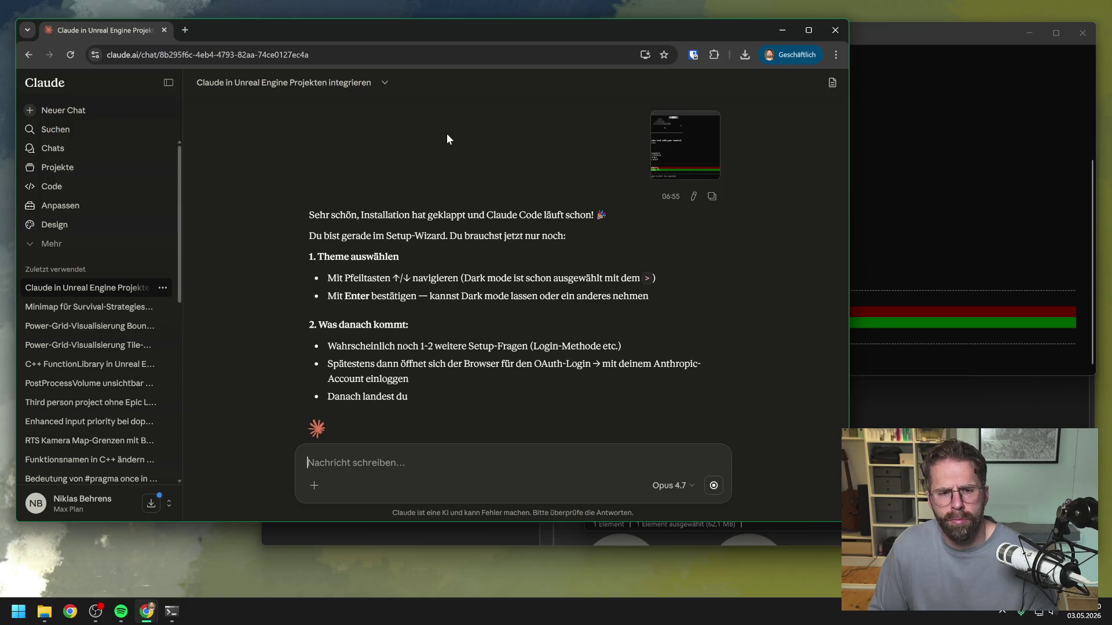
pyautogui.click(870, 35)
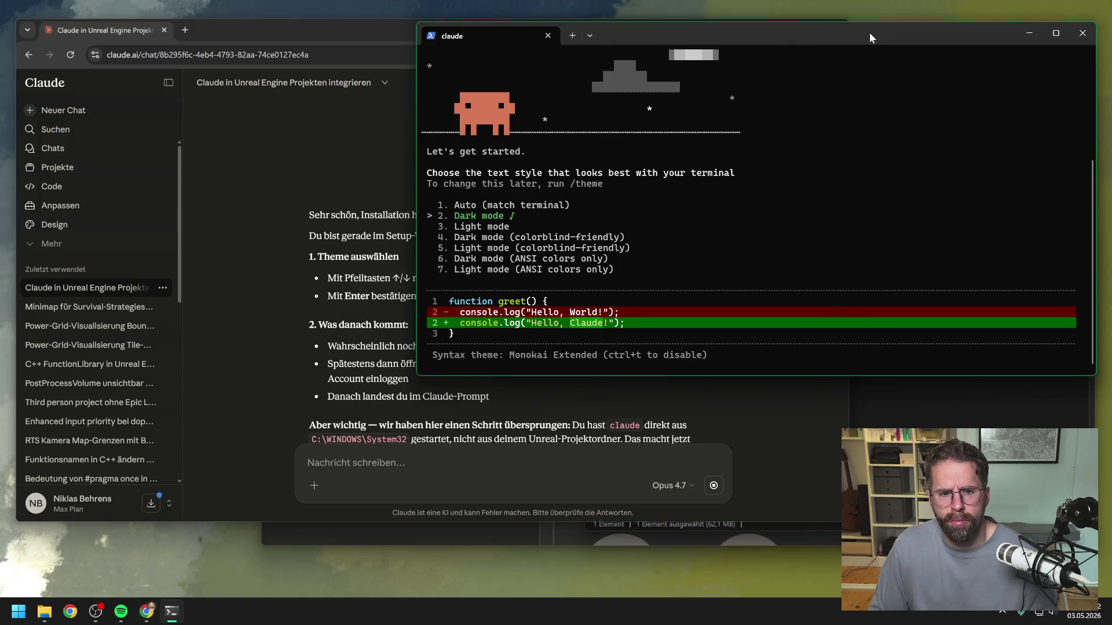
pyautogui.press('Down')
pyautogui.press('Up')
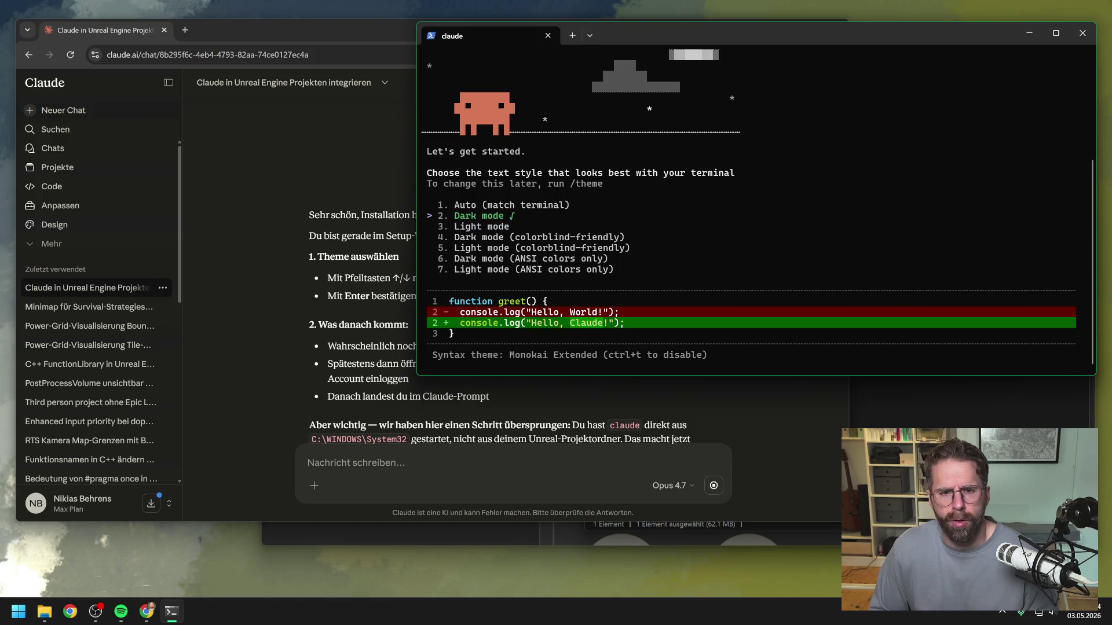
pyautogui.press('Return')
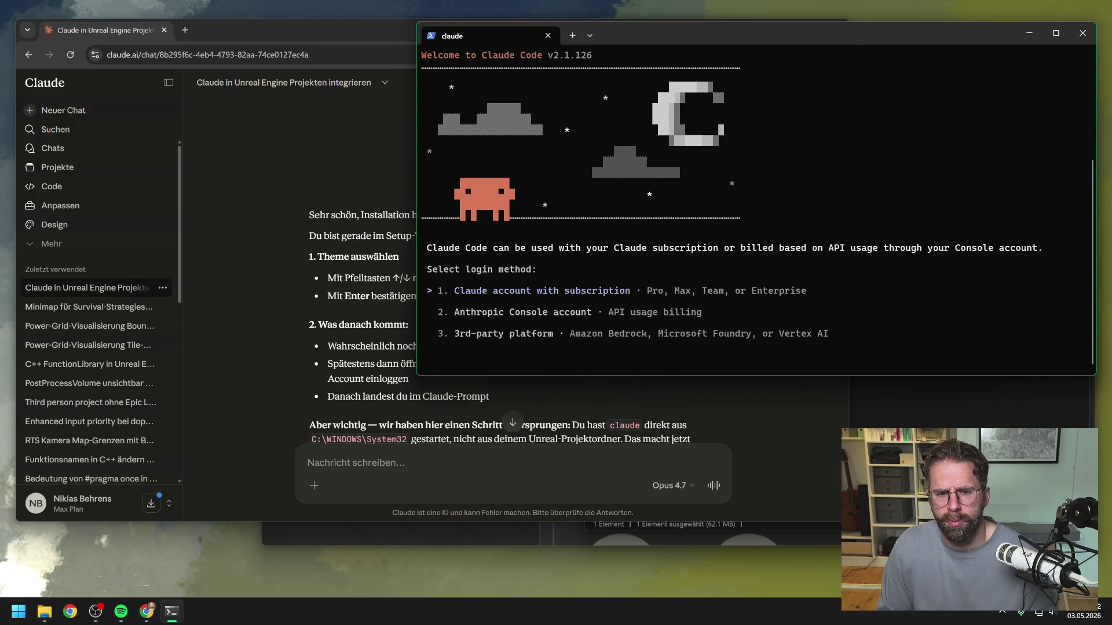
# Log in with the Claude subscription account, accept the security notes, and trust the folder
pyautogui.press('Return')
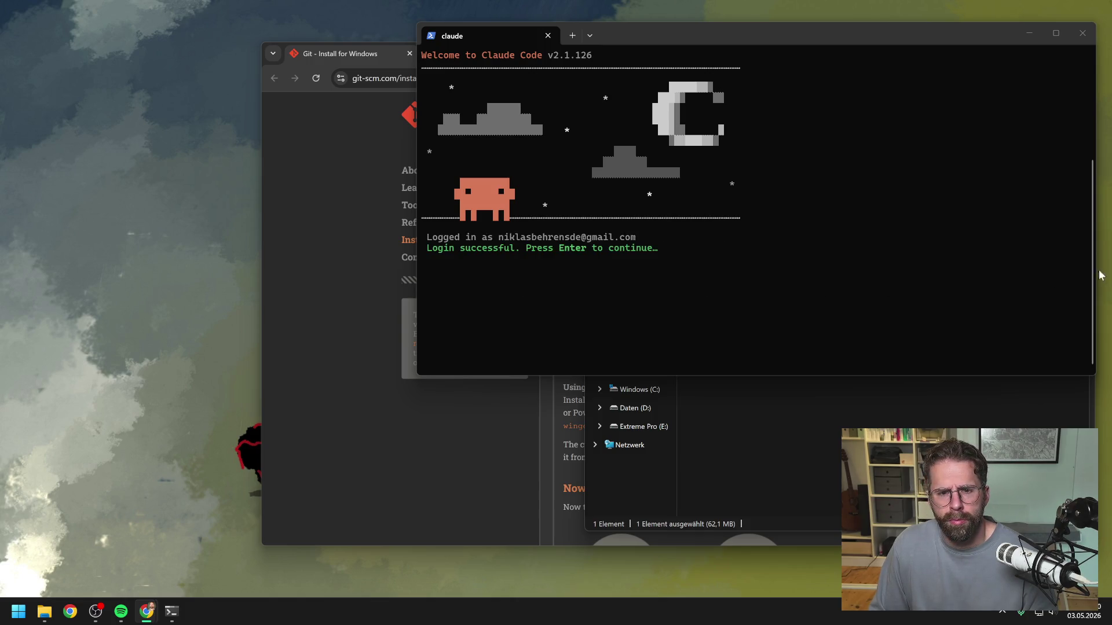
pyautogui.click(695, 255)
pyautogui.press('Return')
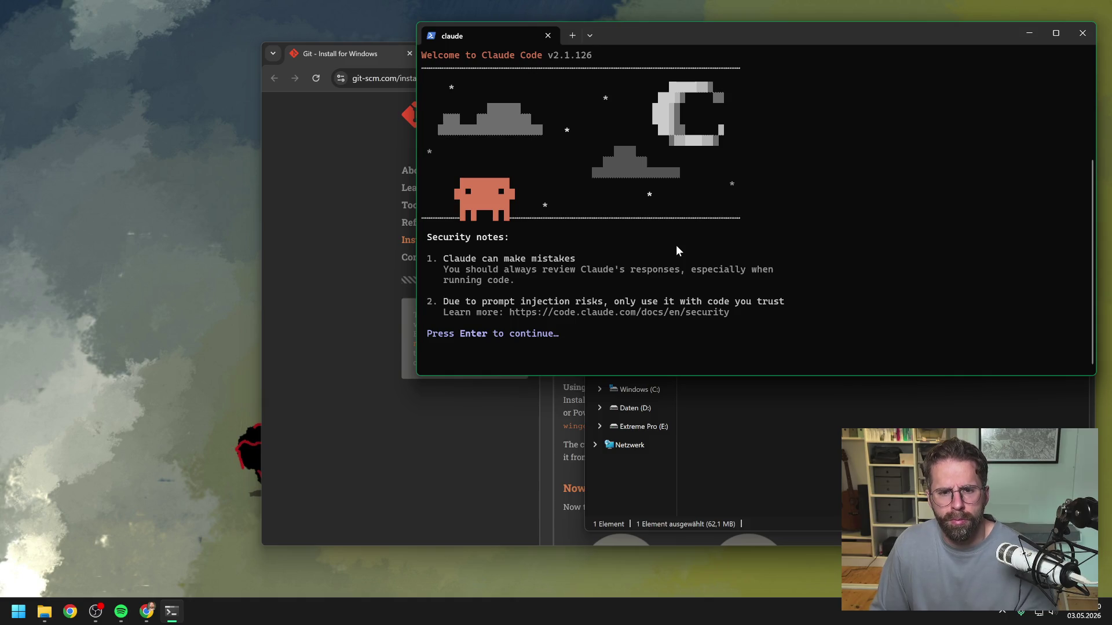
pyautogui.press('Return')
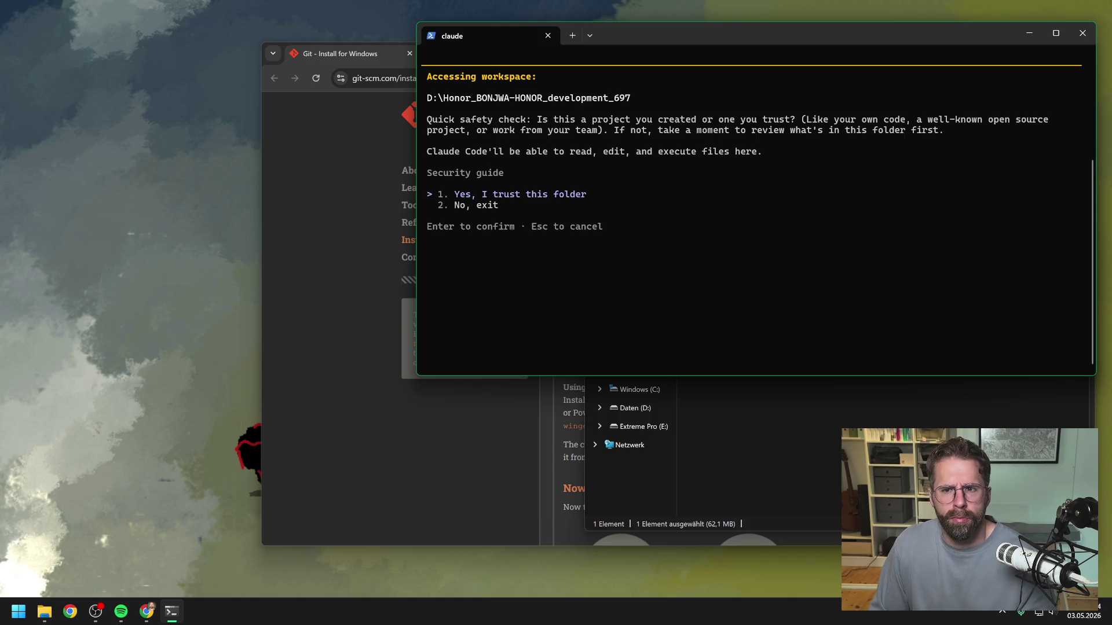
pyautogui.press('Return')
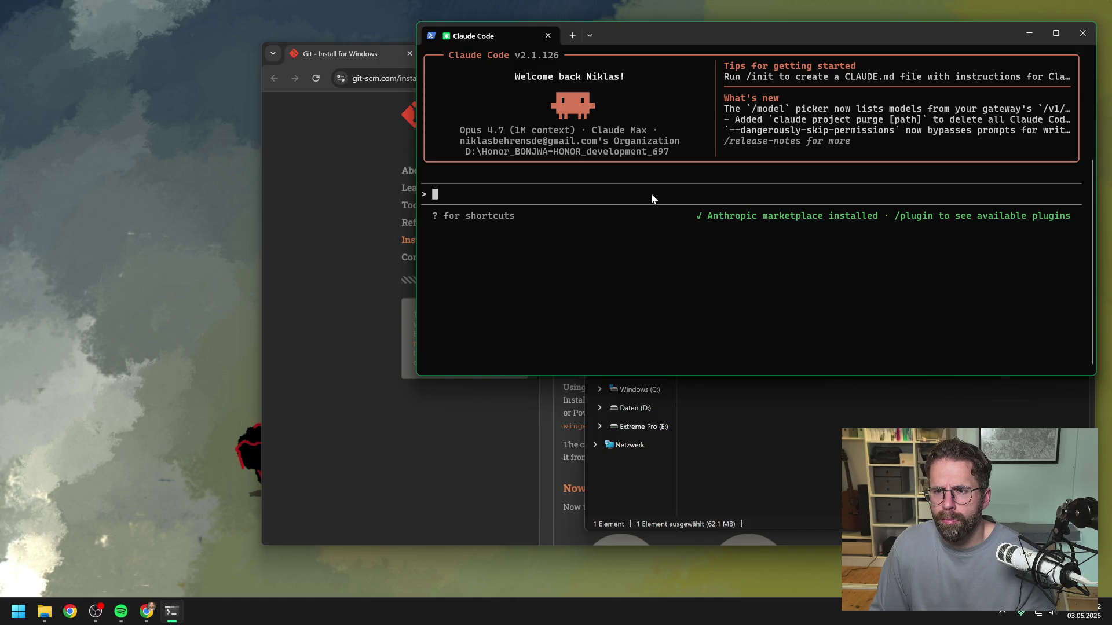
pyautogui.click(393, 434)
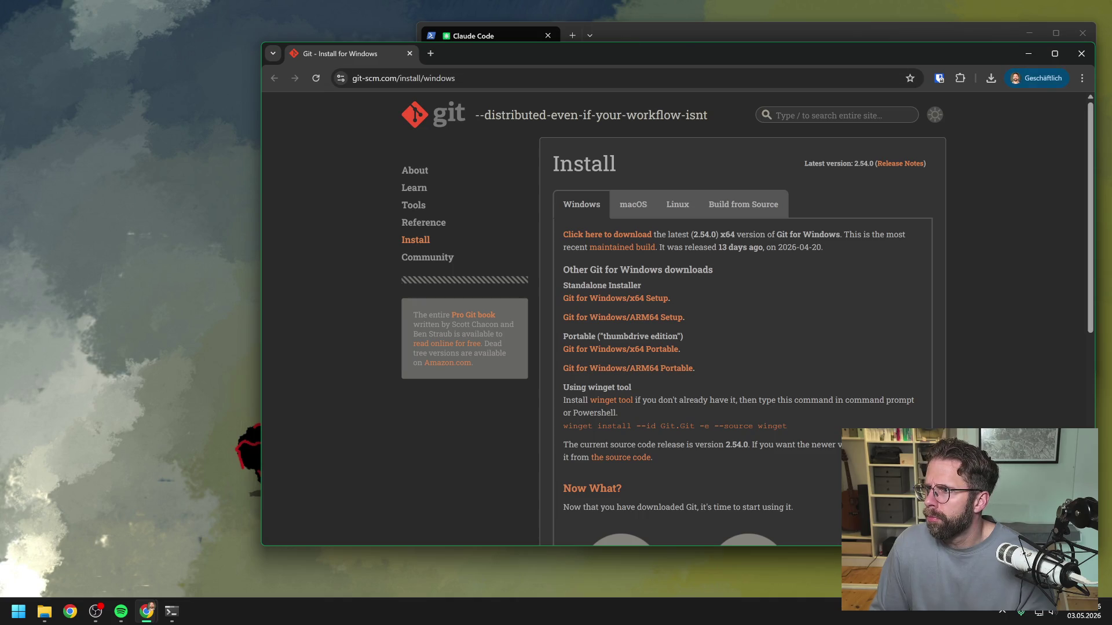
# Read Claude's reply down to the restart instructions and type 'Pfad ist gesetzt'
pyautogui.moveTo(1111, 58); pyautogui.dragTo(368, 59)
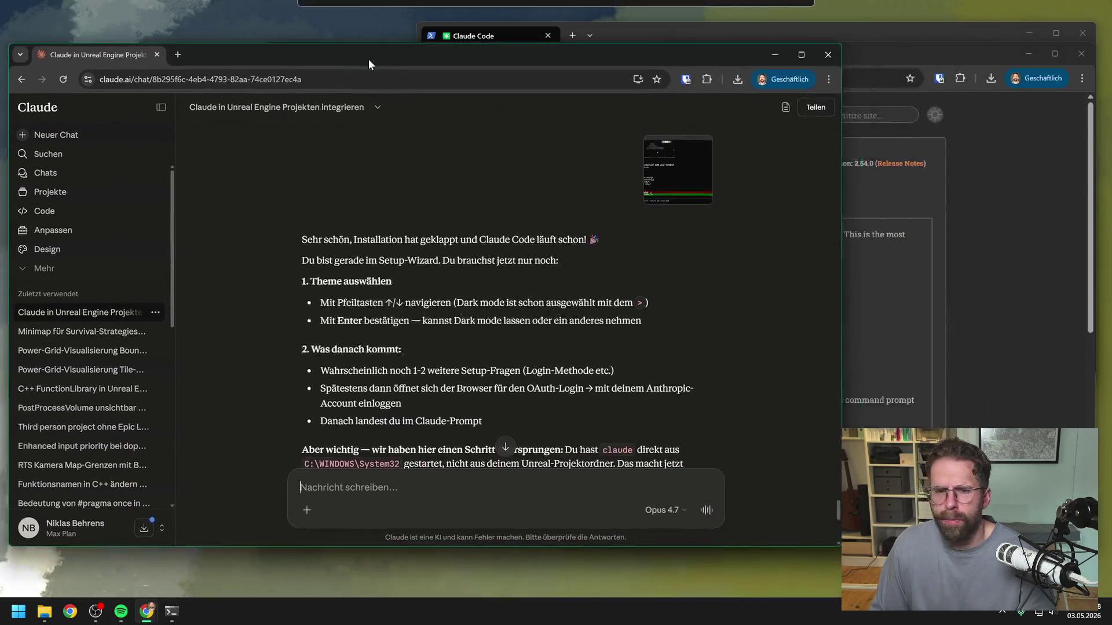
pyautogui.scroll(-1, 484, 273)
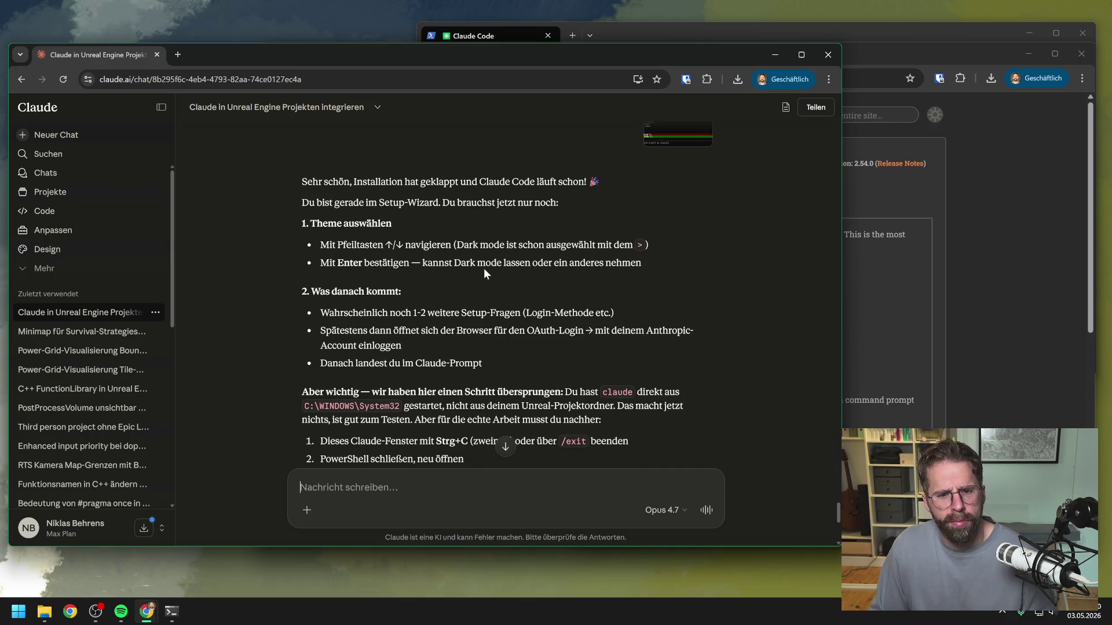
pyautogui.scroll(-2, 505, 289)
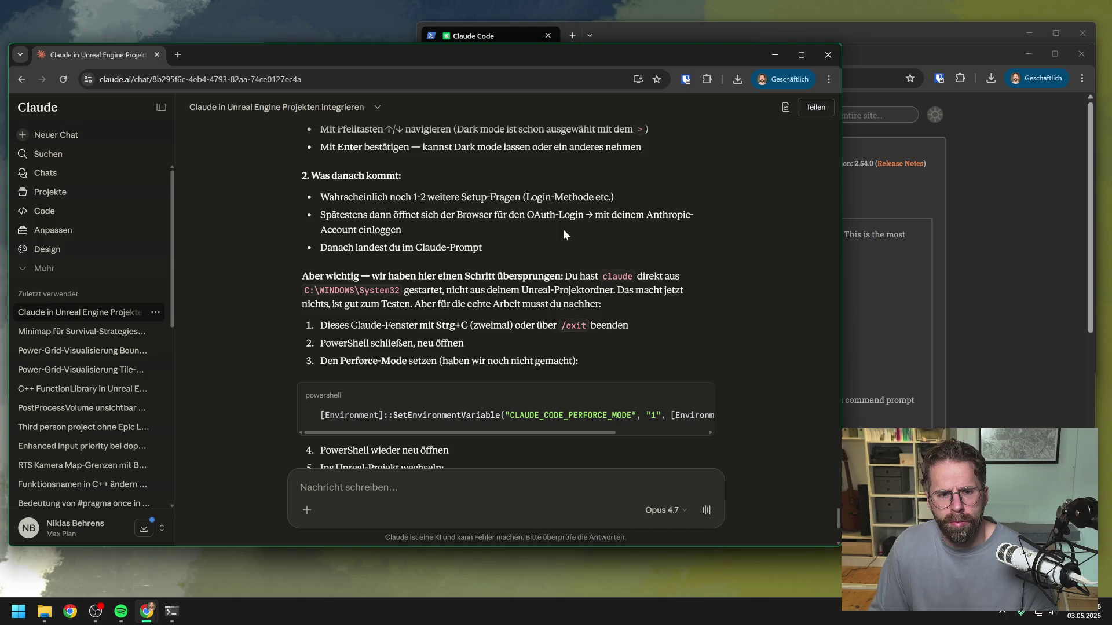
pyautogui.scroll(-1, 563, 231)
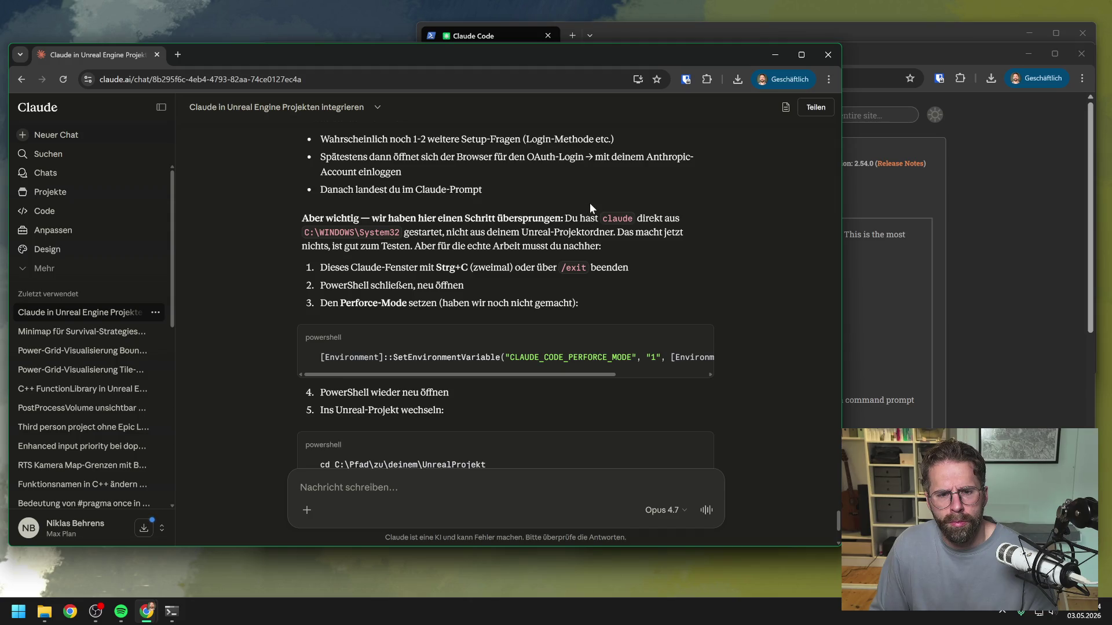
pyautogui.scroll(-1, 583, 201)
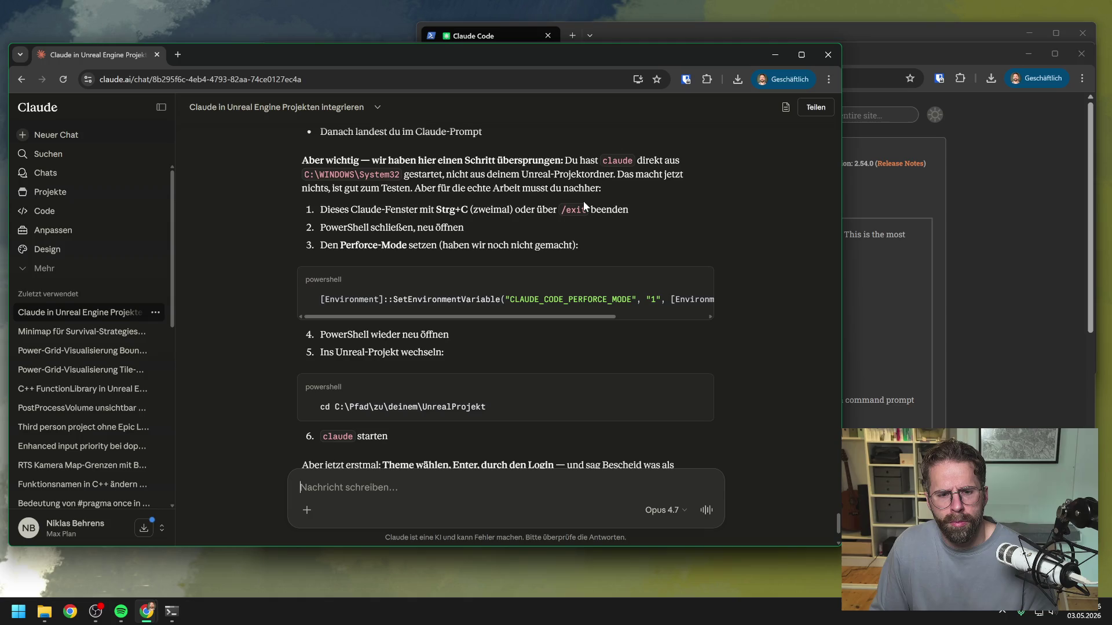
pyautogui.scroll(-1, 583, 200)
pyautogui.scroll(-1, 582, 201)
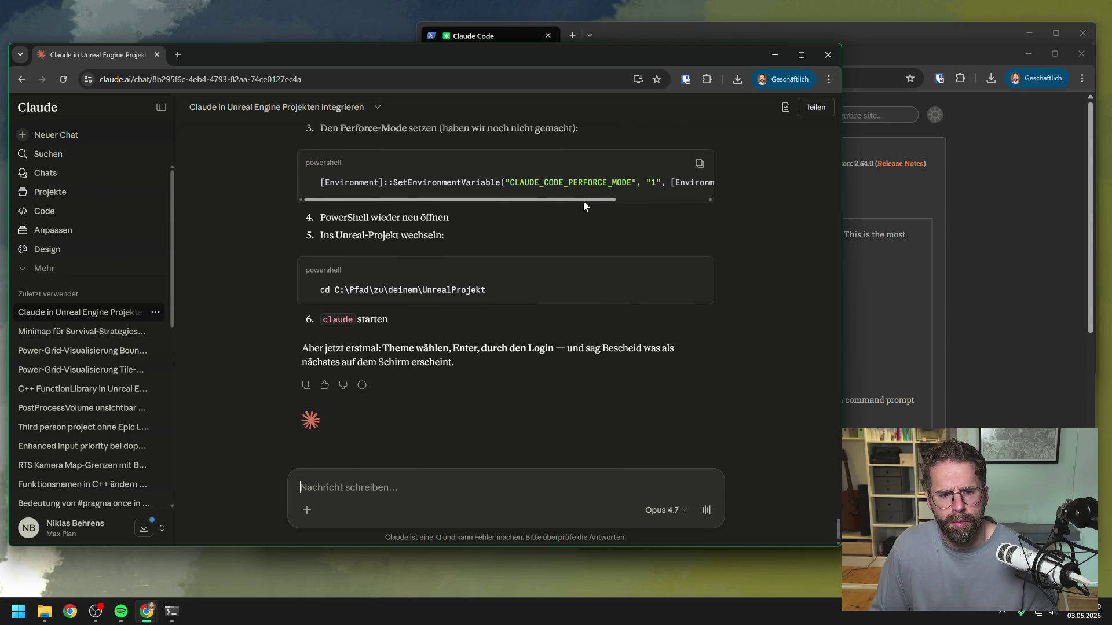
pyautogui.scroll(-1, 582, 201)
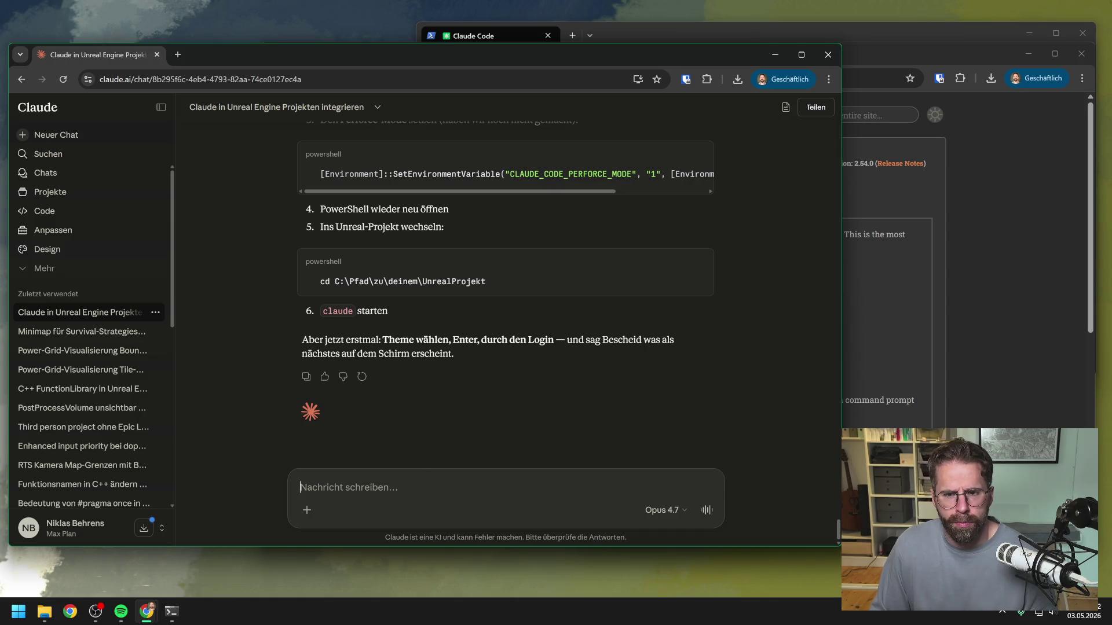
pyautogui.write('P')
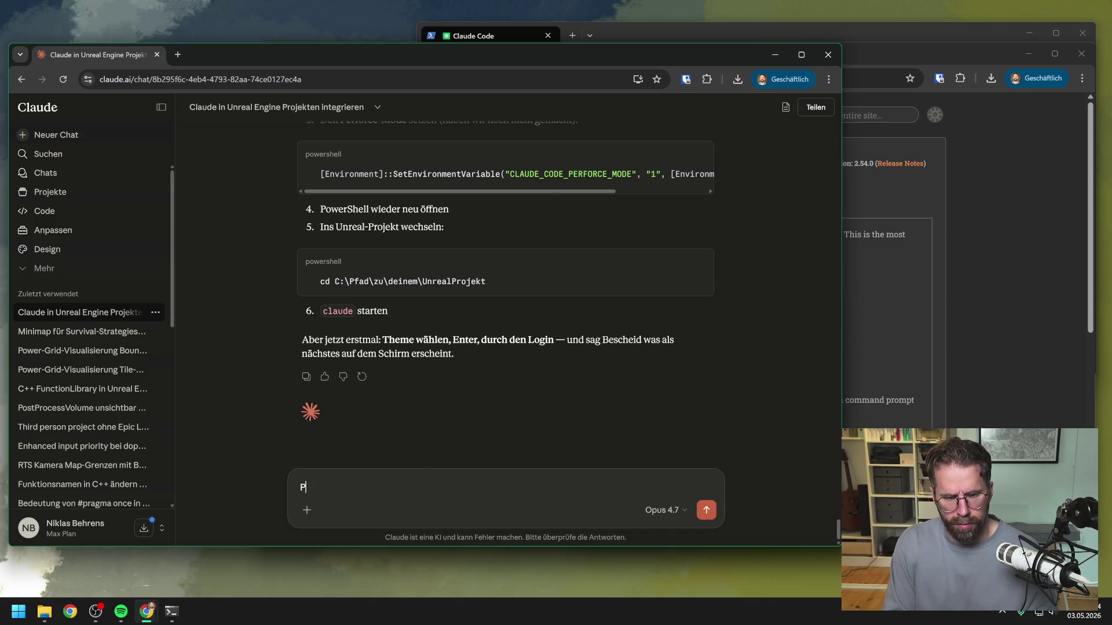
pyautogui.write('fad ist gesetzt')
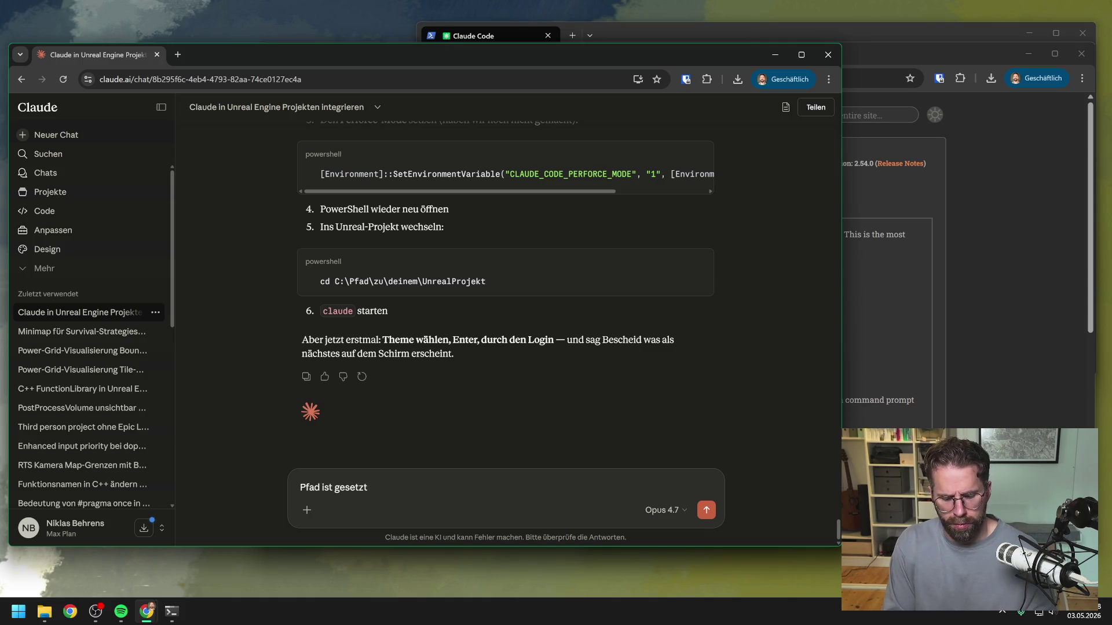
# Send 'Pfad ist gesetzt' and review Claude's Perforce-mode next steps
pyautogui.press('Return')
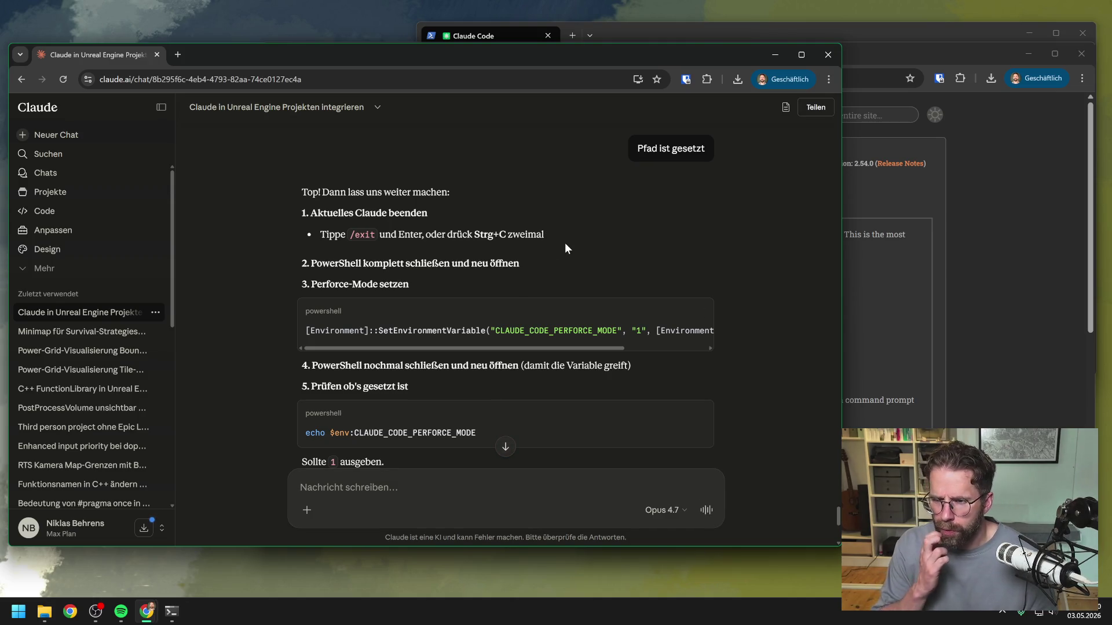
pyautogui.scroll(-1, 565, 244)
pyautogui.scroll(-2, 565, 242)
pyautogui.scroll(1, 571, 255)
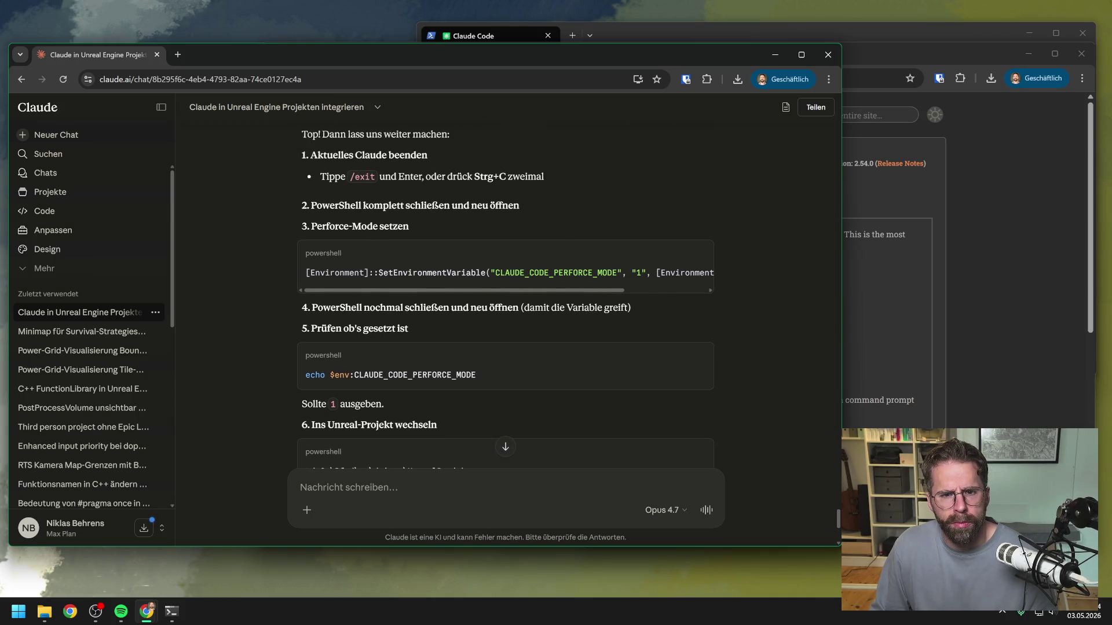
# Exit the Claude Code session with /exit and close the PowerShell window
pyautogui.click(171, 612)
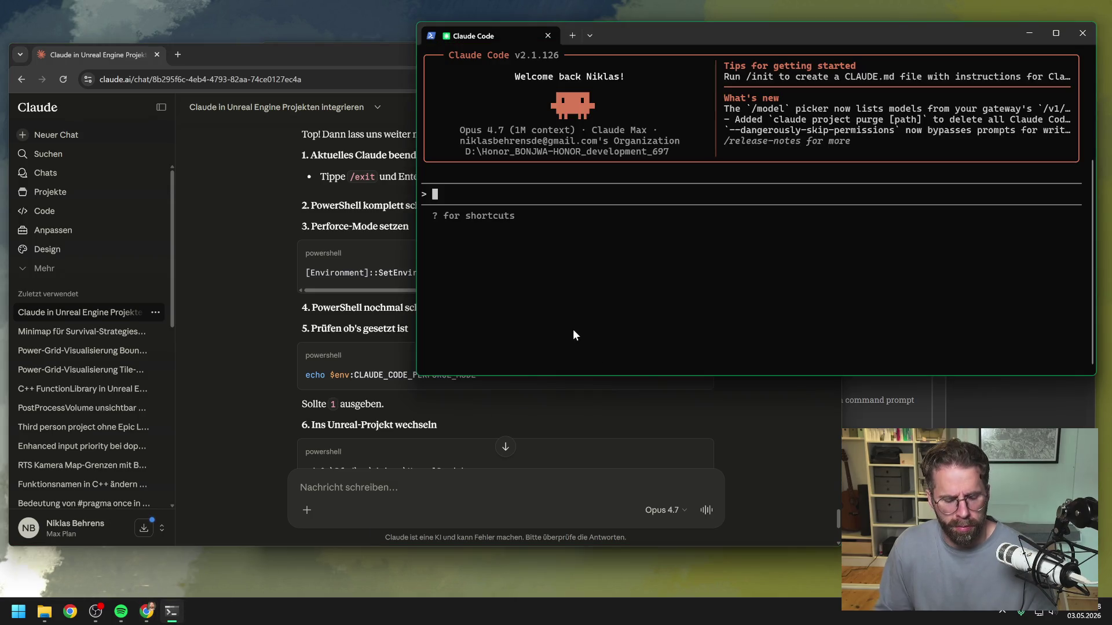
pyautogui.moveTo(608, 33)
pyautogui.mouseDown()
pyautogui.moveTo(814, 50)
pyautogui.moveTo(782, 63)
pyautogui.mouseUp()
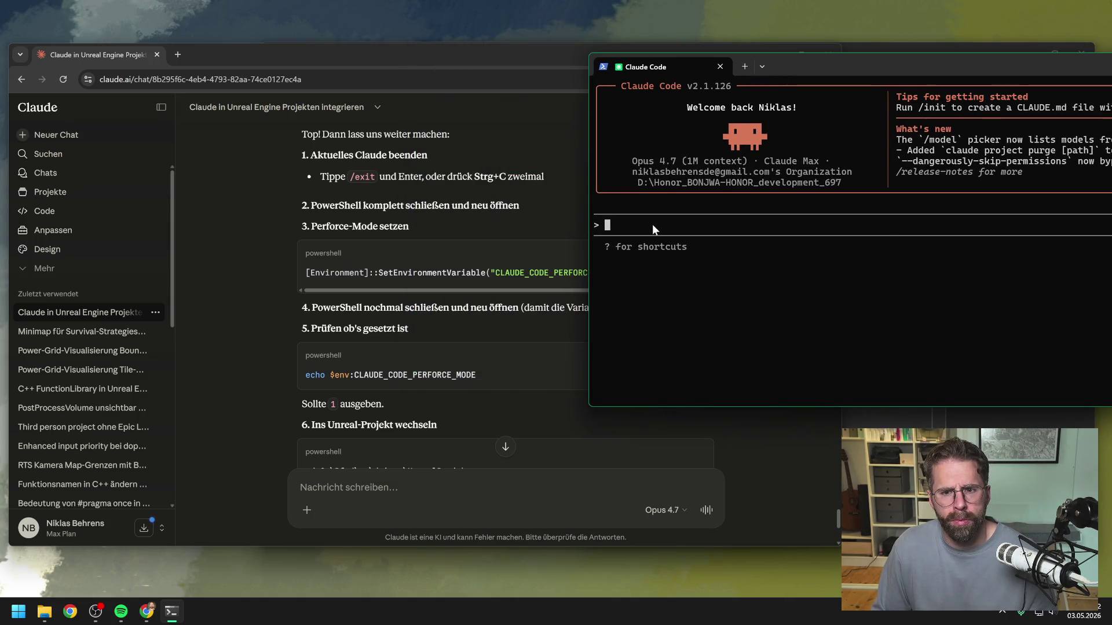
pyautogui.write('/')
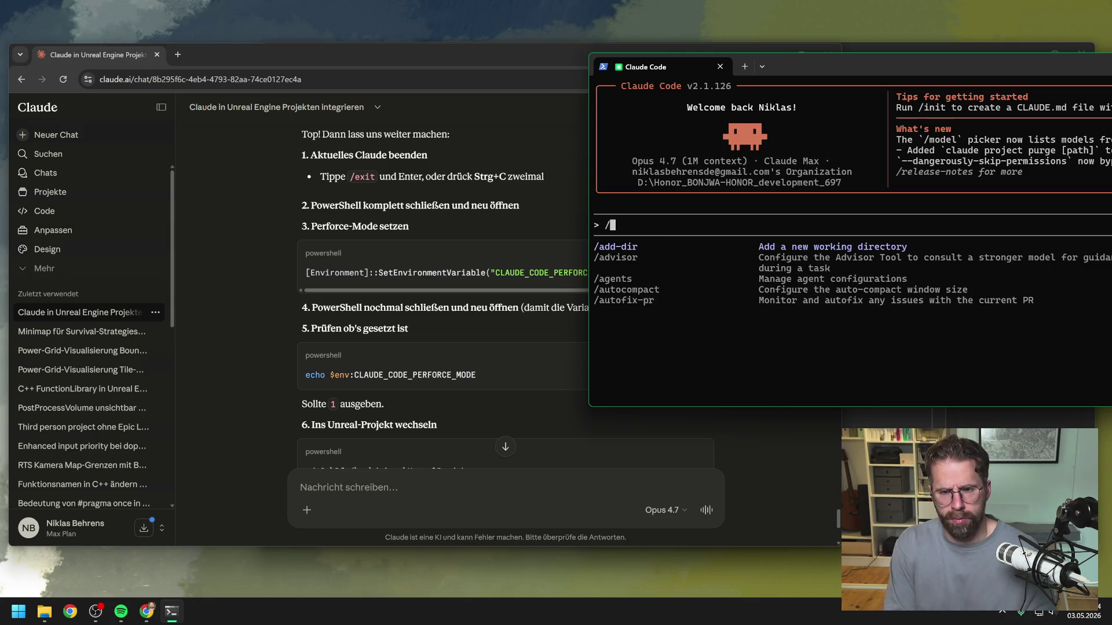
pyautogui.write('exit')
pyautogui.press('Return')
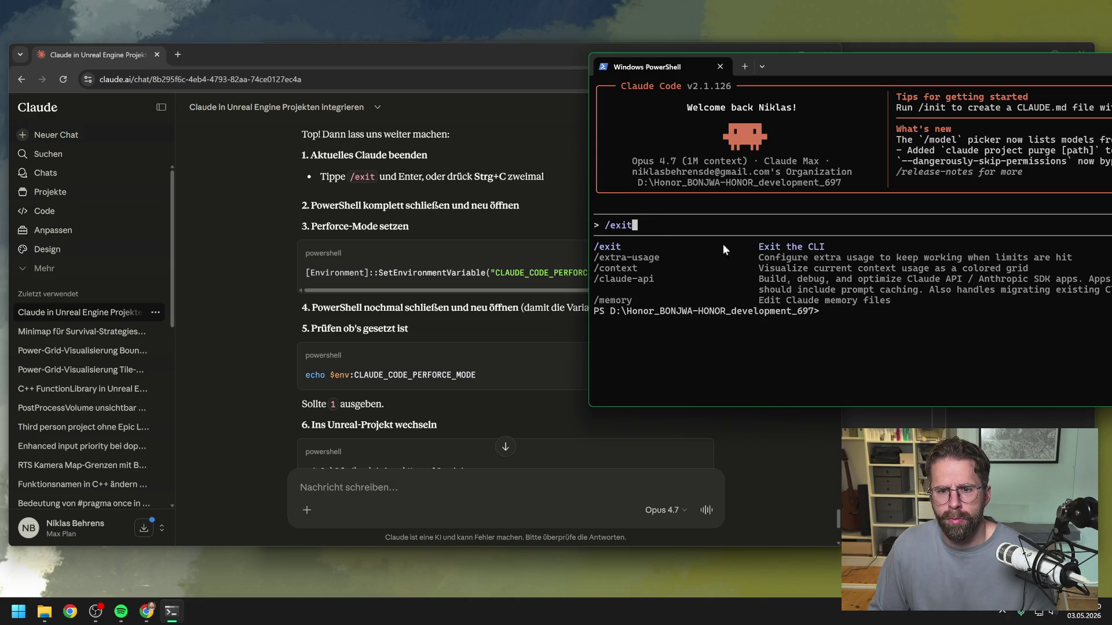
pyautogui.click(720, 66)
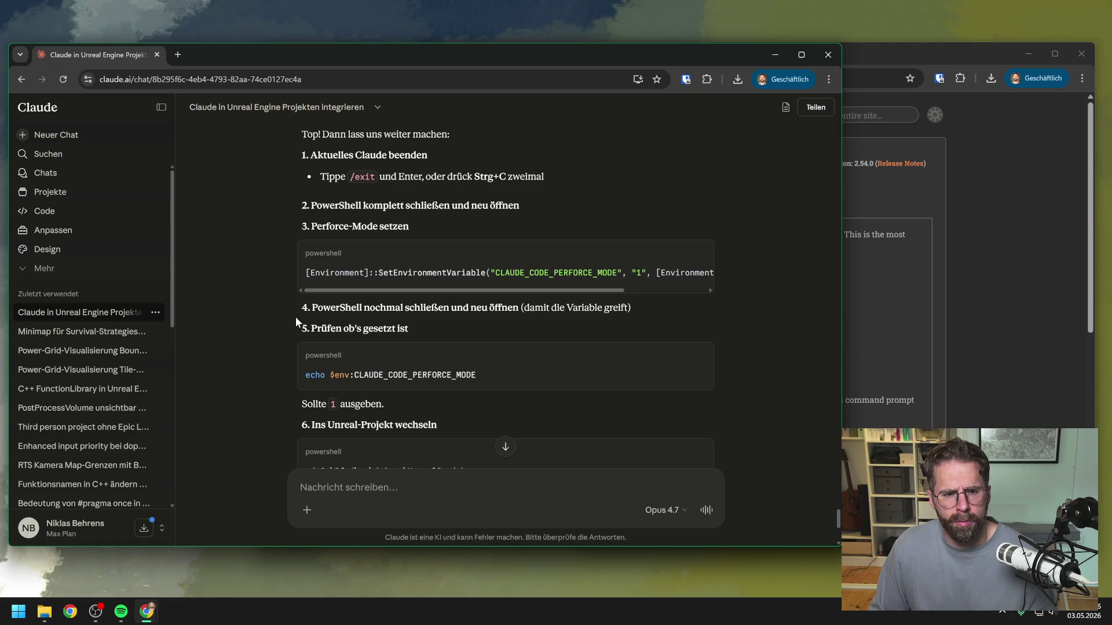
# Launch a fresh Windows PowerShell from a Start search for 'power'
pyautogui.scroll(-1, 283, 313)
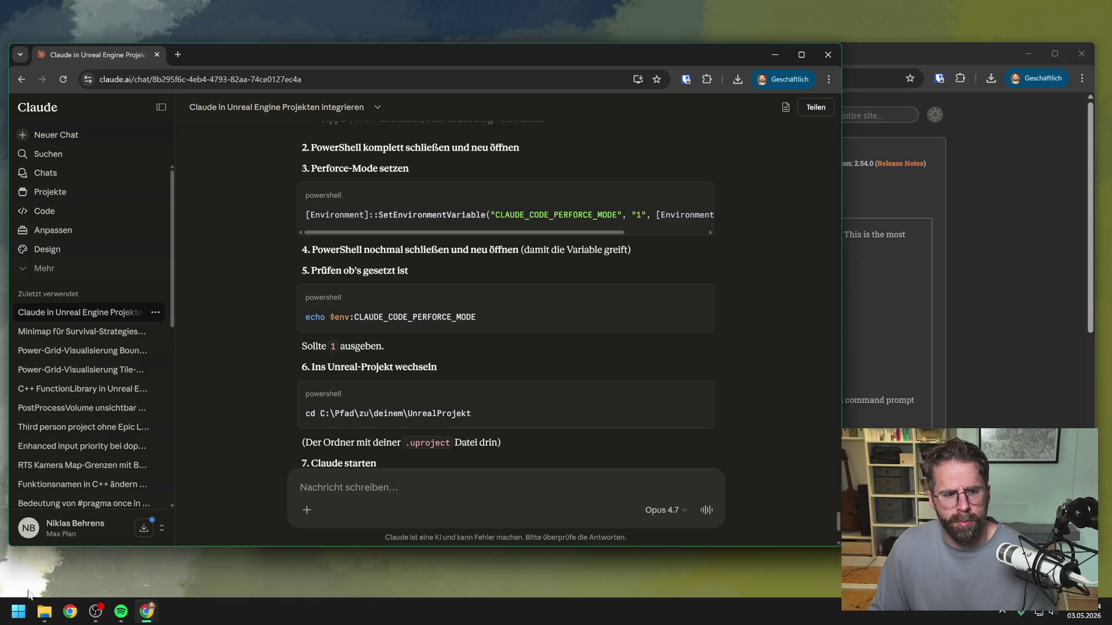
pyautogui.click(18, 614)
pyautogui.write('power')
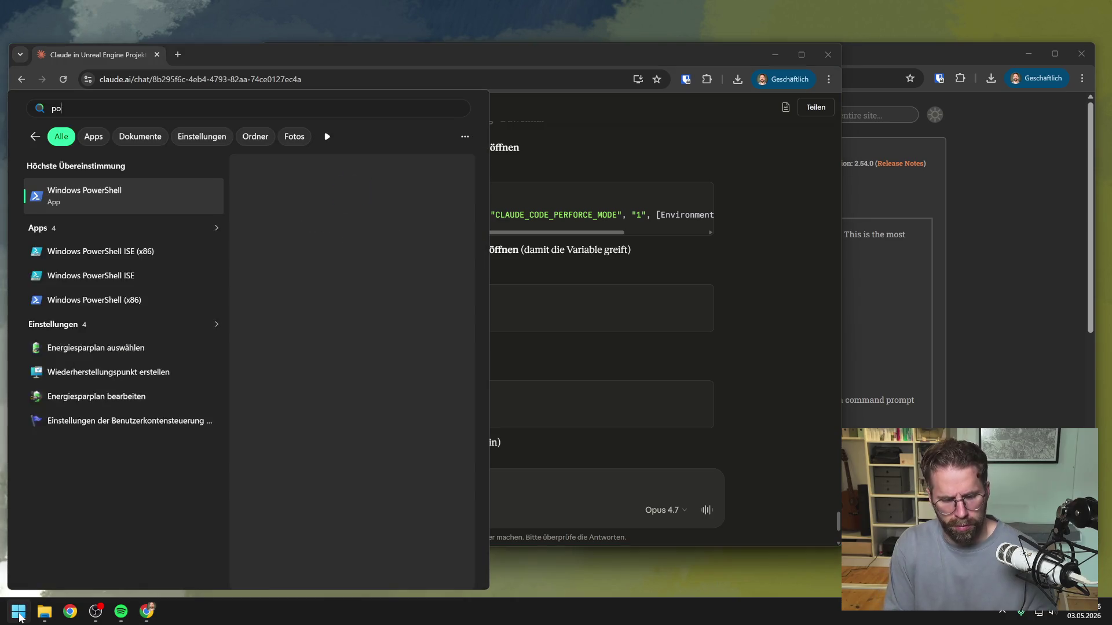
pyautogui.click(102, 207)
pyautogui.moveTo(430, 32)
pyautogui.mouseDown()
pyautogui.moveTo(1109, 10)
pyautogui.moveTo(1038, 51)
pyautogui.mouseUp()
# Paste and run the echo check confirming CLAUDE_CODE_PERFORCE_MODE is 1, then begin 'cd D:\'
pyautogui.click(575, 316)
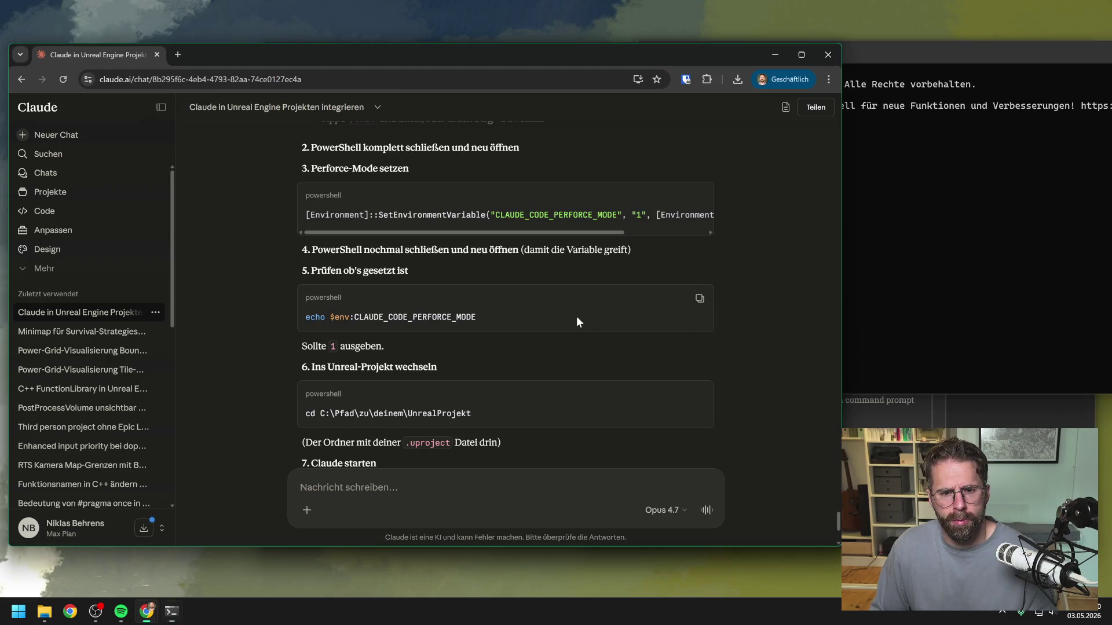
pyautogui.click(702, 300)
pyautogui.click(916, 200)
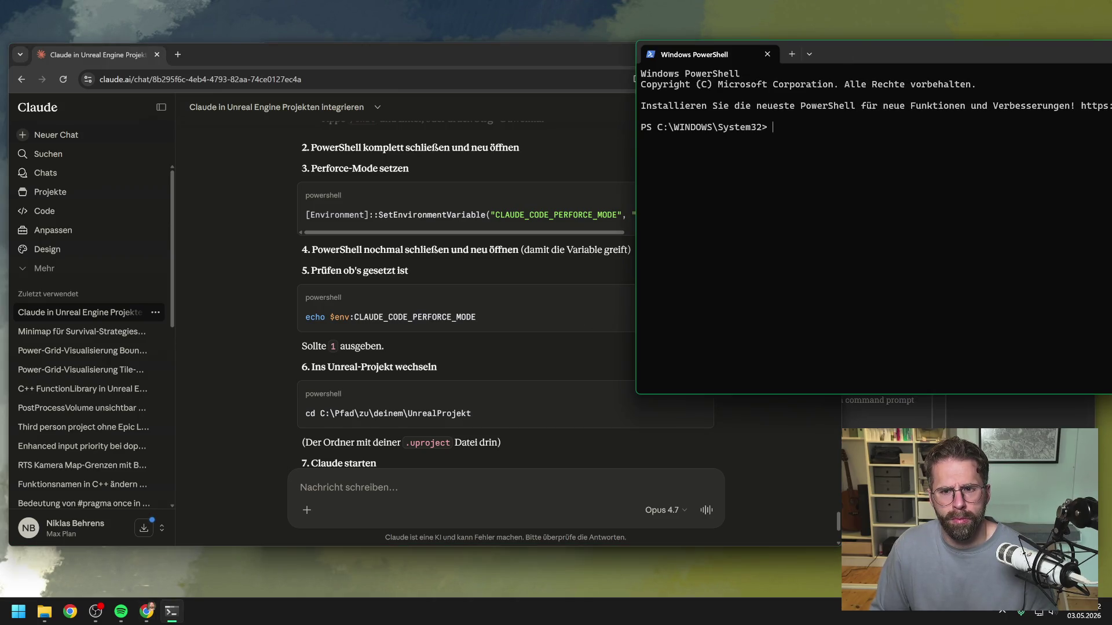
pyautogui.write('echo $env:CLAUDE_CODE_PERFORCE_MODE')
pyautogui.press('Return')
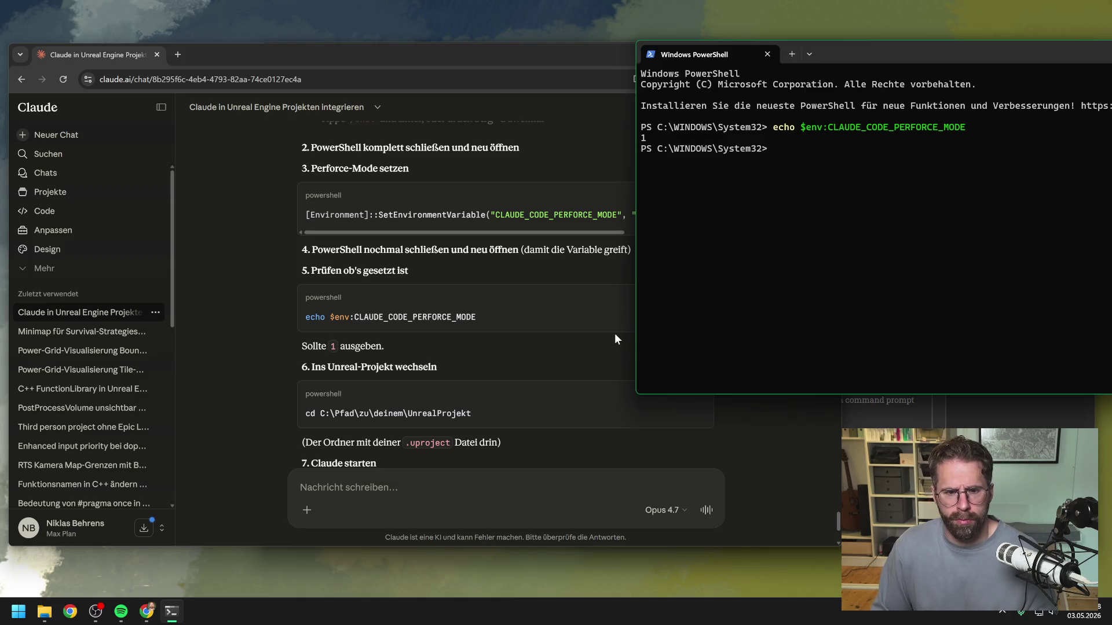
pyautogui.write('cd D')
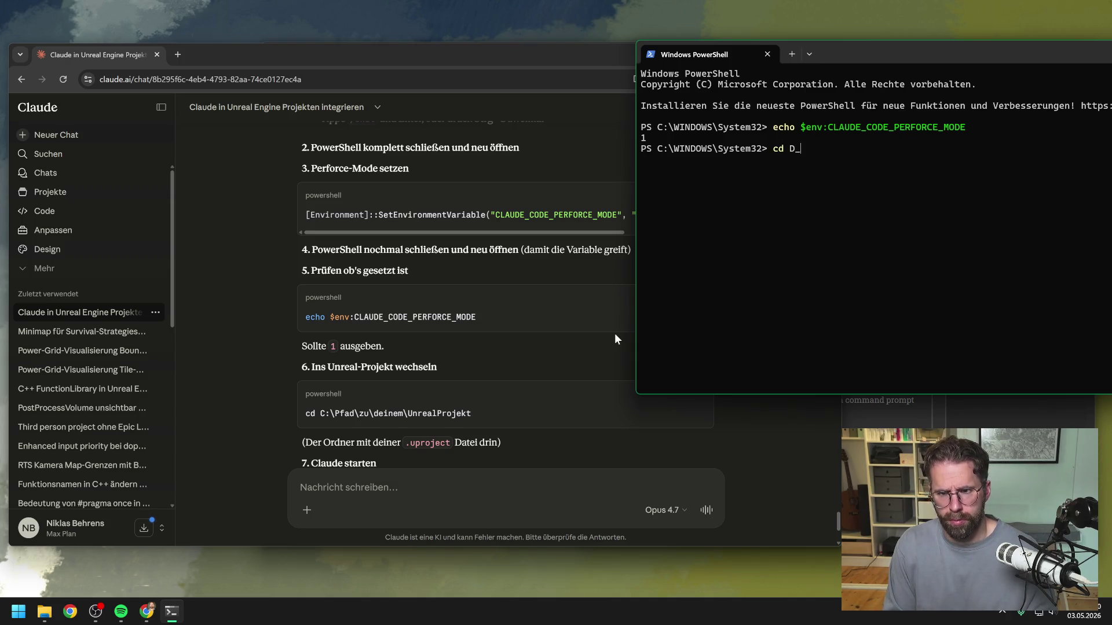
pyautogui.write(':\\')
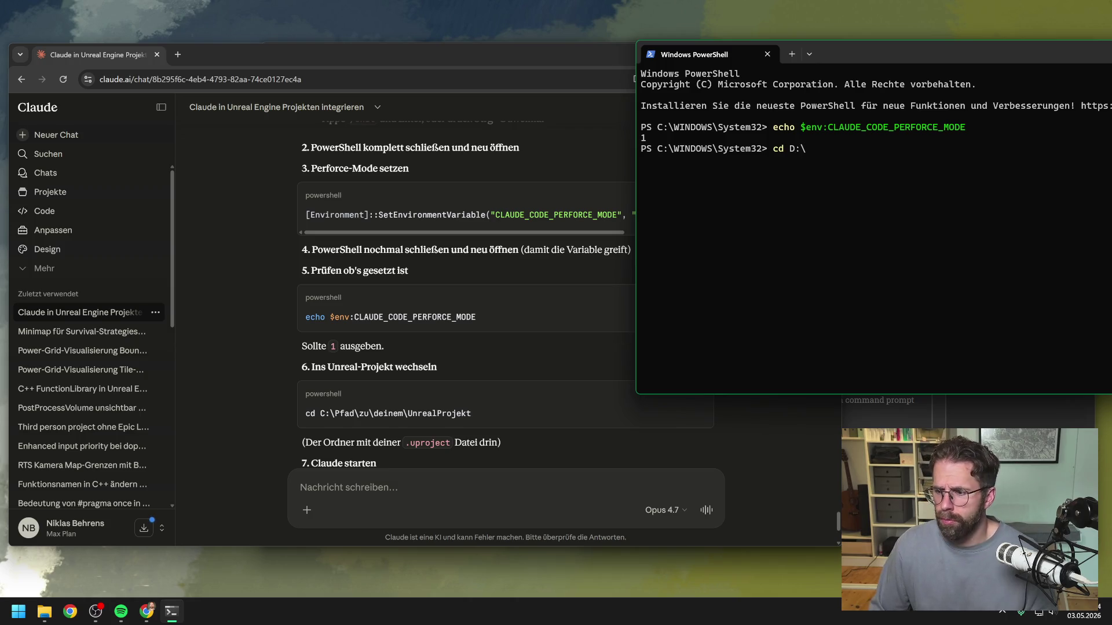
# Change into D:\Honor_BONJWA-HONOR_development_697
pyautogui.hotkey('alt', 'Tab')
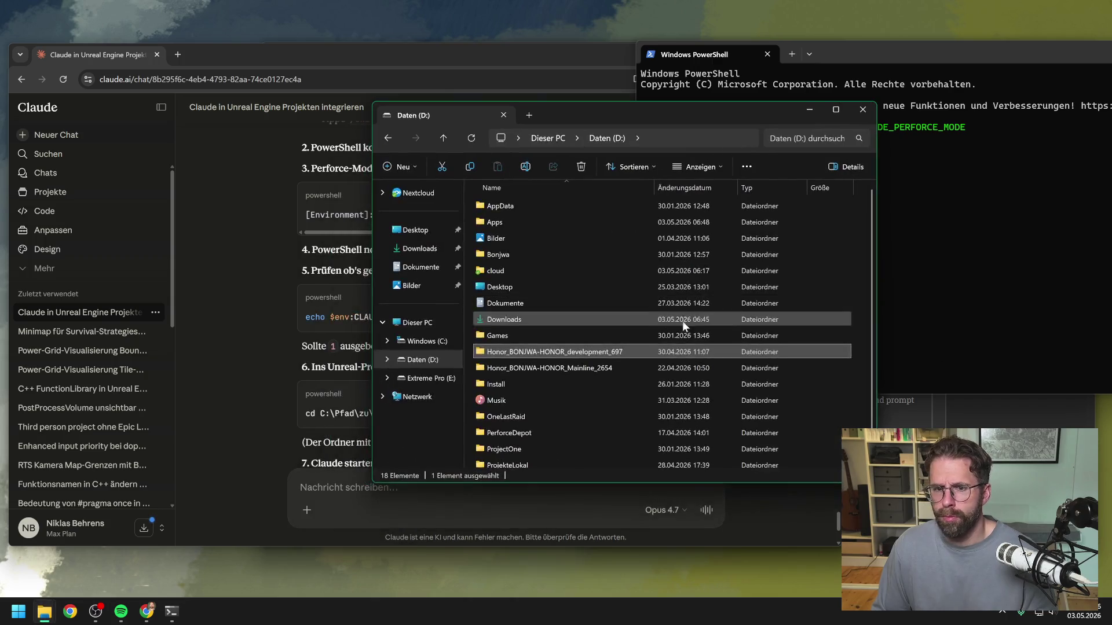
pyautogui.click(926, 267)
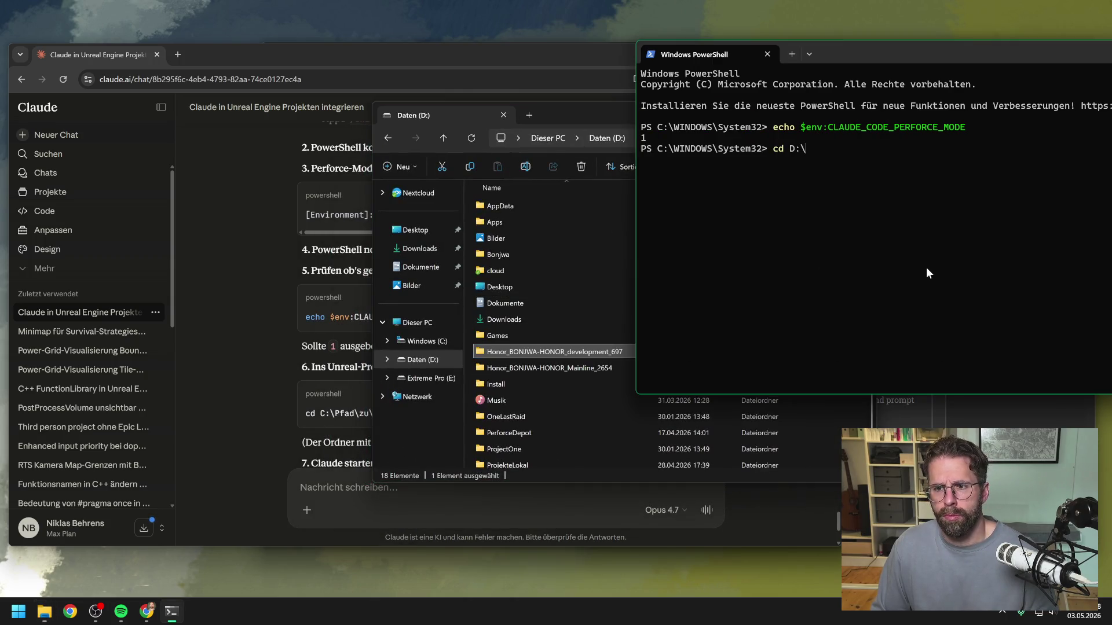
pyautogui.write('Honor_BONJWA-HONOR_development_697')
pyautogui.press('Return')
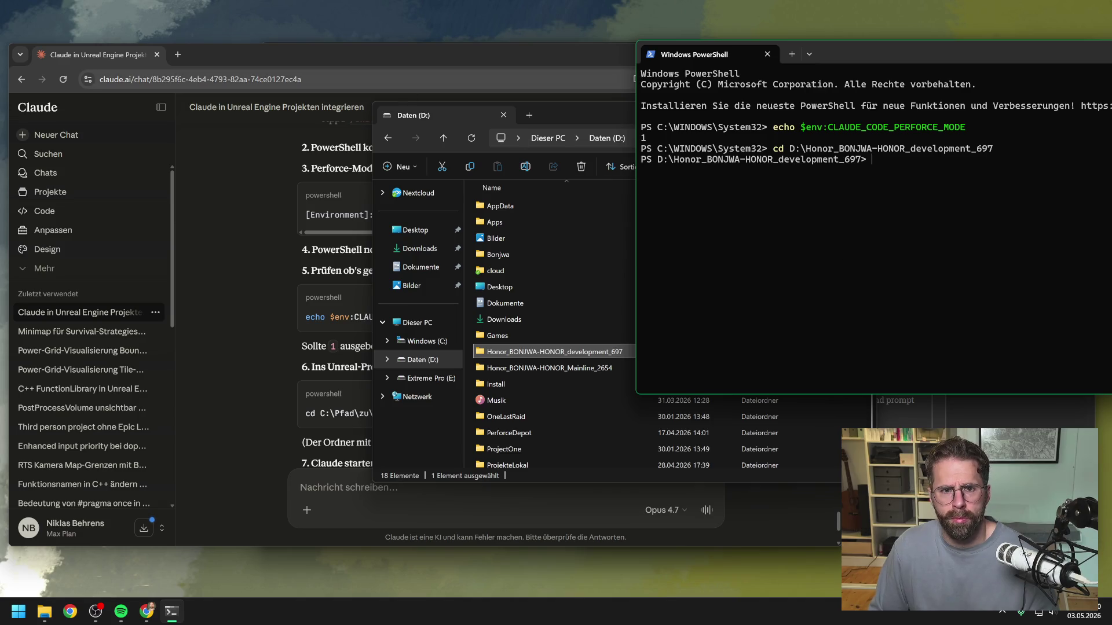
# Start Claude Code with 'claude' in the project folder
pyautogui.click(417, 56)
pyautogui.scroll(-1, 543, 266)
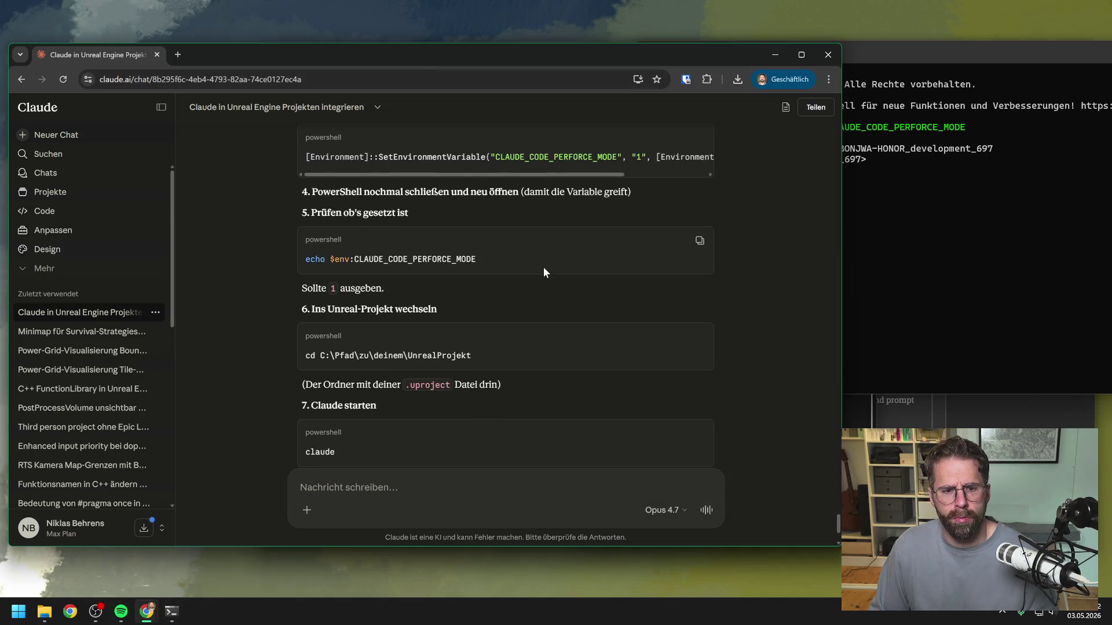
pyautogui.scroll(-2, 543, 266)
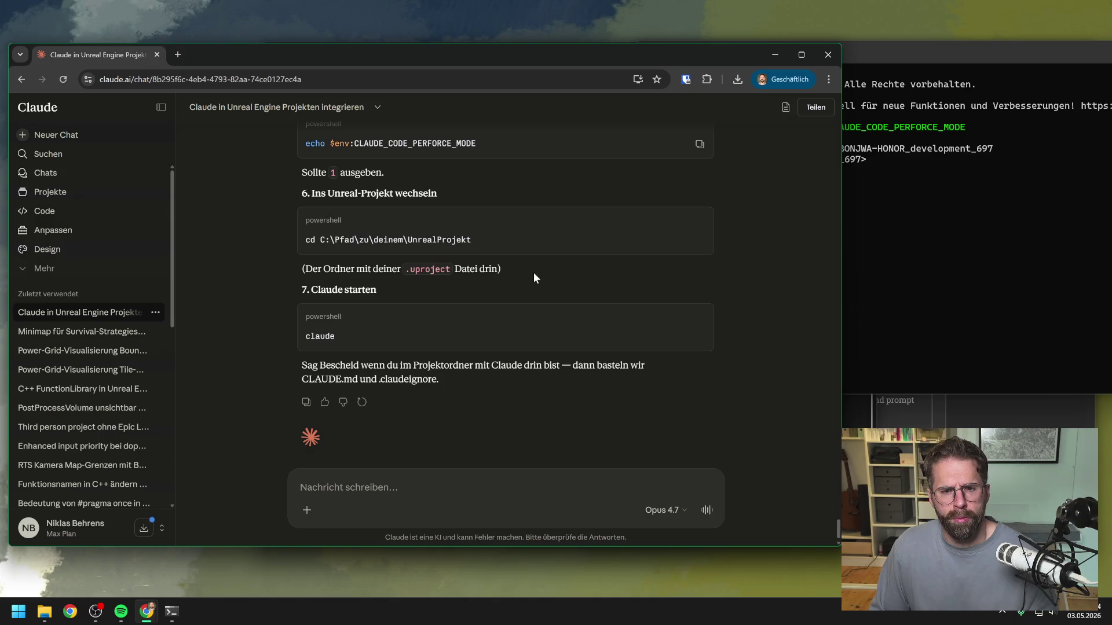
pyautogui.click(945, 243)
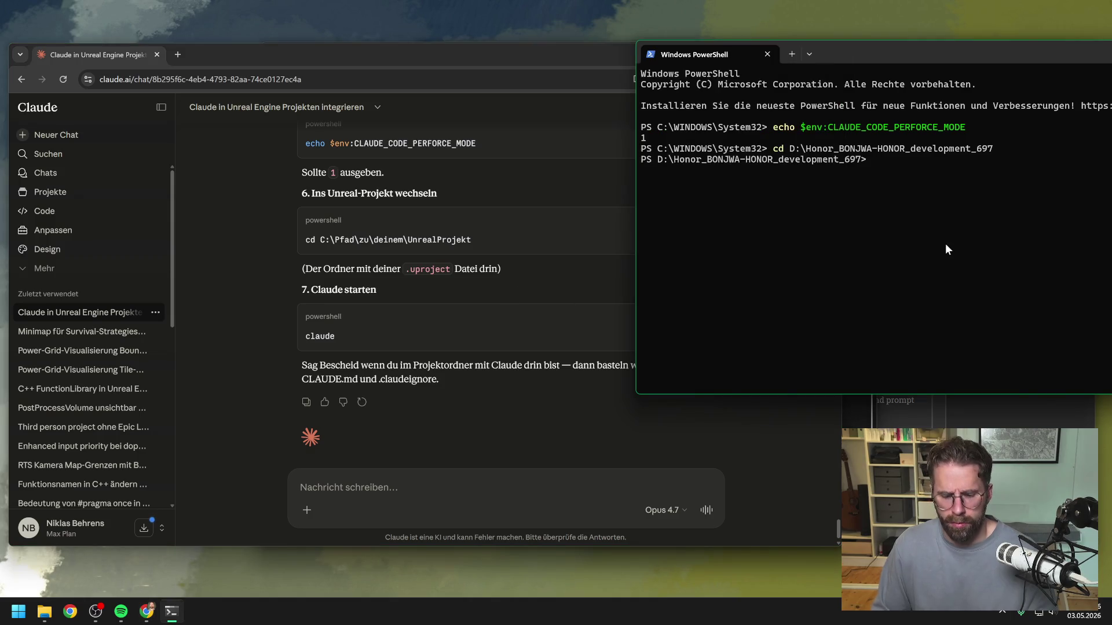
pyautogui.write('claude')
pyautogui.press('Return')
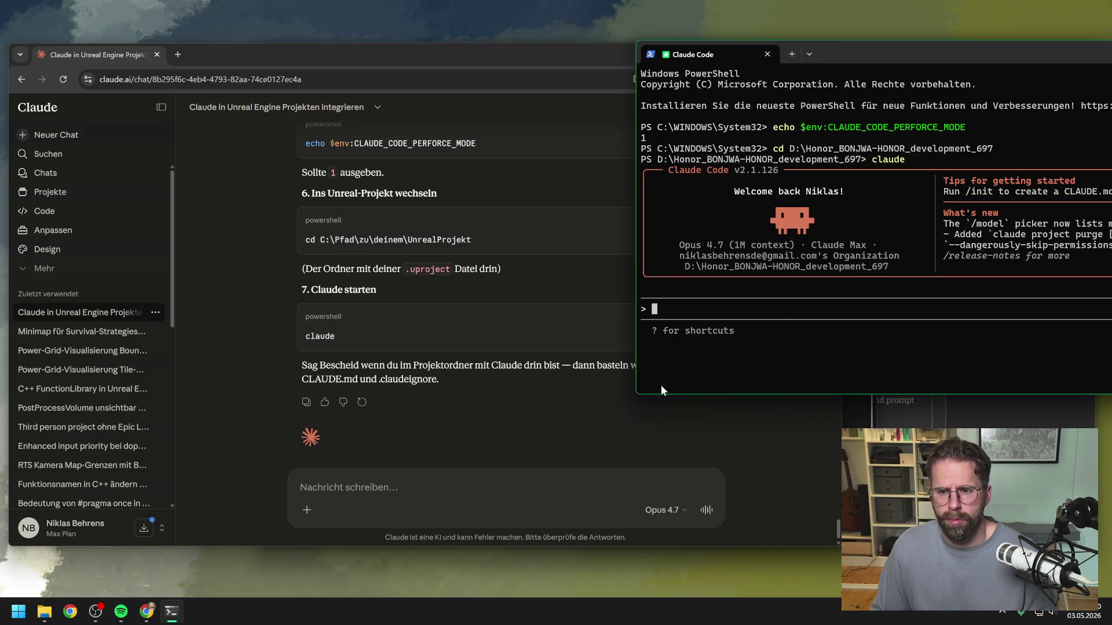
# Send 'ok weiter' in the Claude.ai chat
pyautogui.click(621, 417)
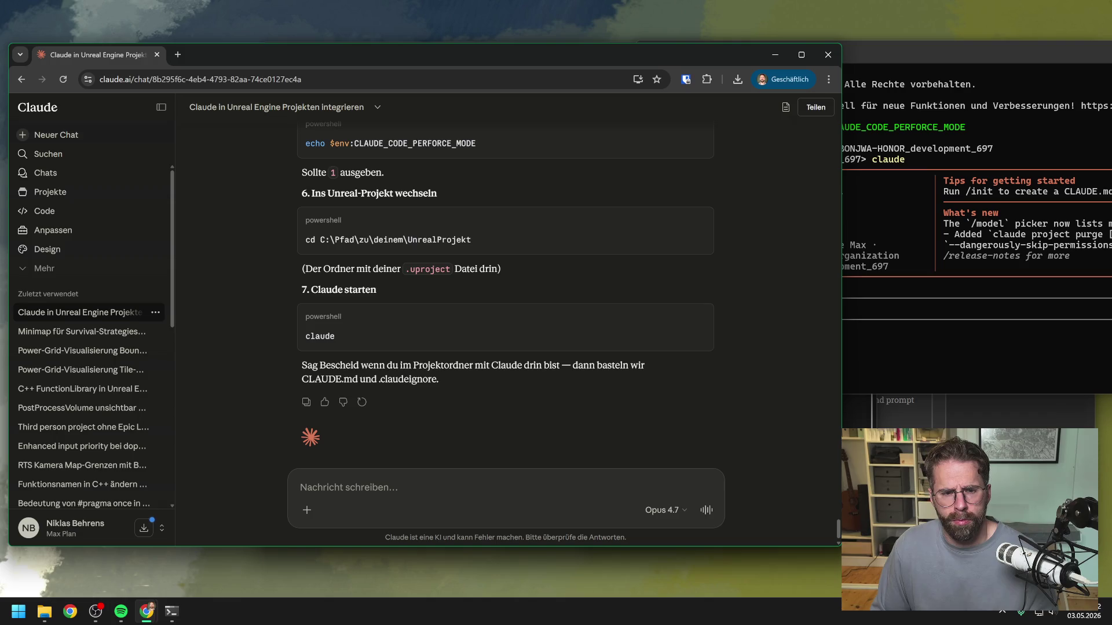
pyautogui.write('ok')
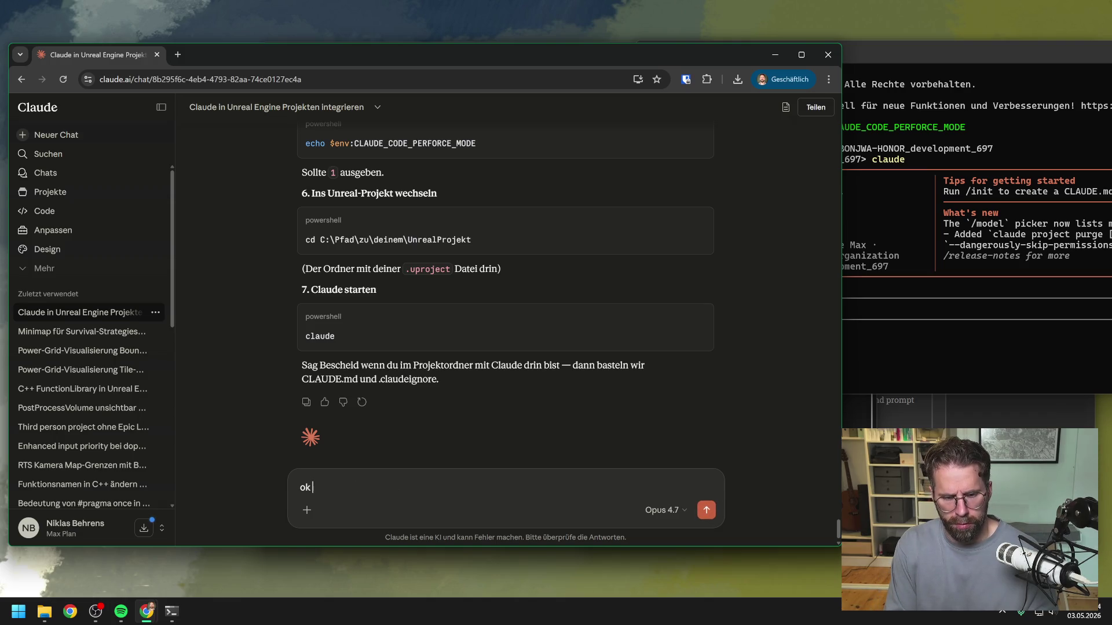
pyautogui.write(' weiter')
pyautogui.press('Return')
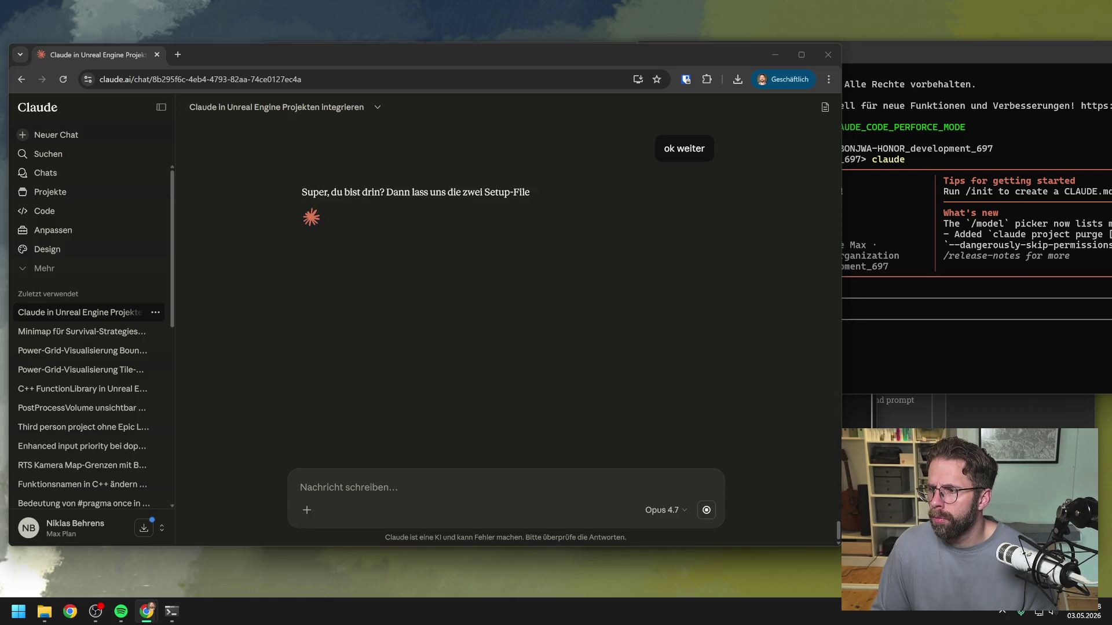
# Narrow the browser window twice and collapse the chat list to icons, uncovering the terminal
pyautogui.click(905, 348)
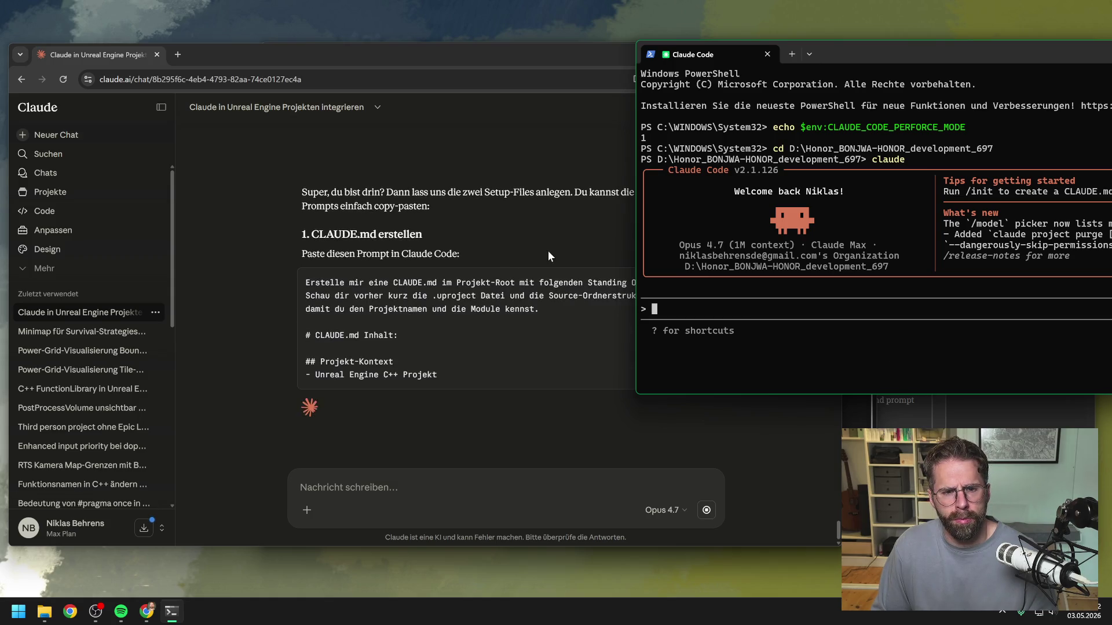
pyautogui.click(528, 54)
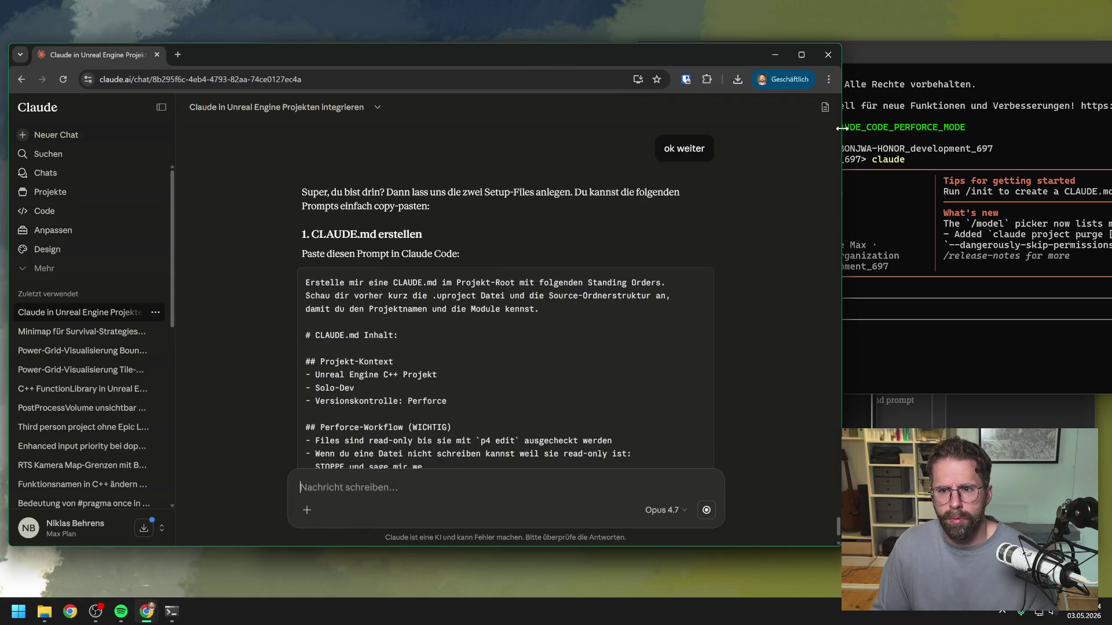
pyautogui.moveTo(841, 127); pyautogui.dragTo(764, 128)
pyautogui.click(161, 107)
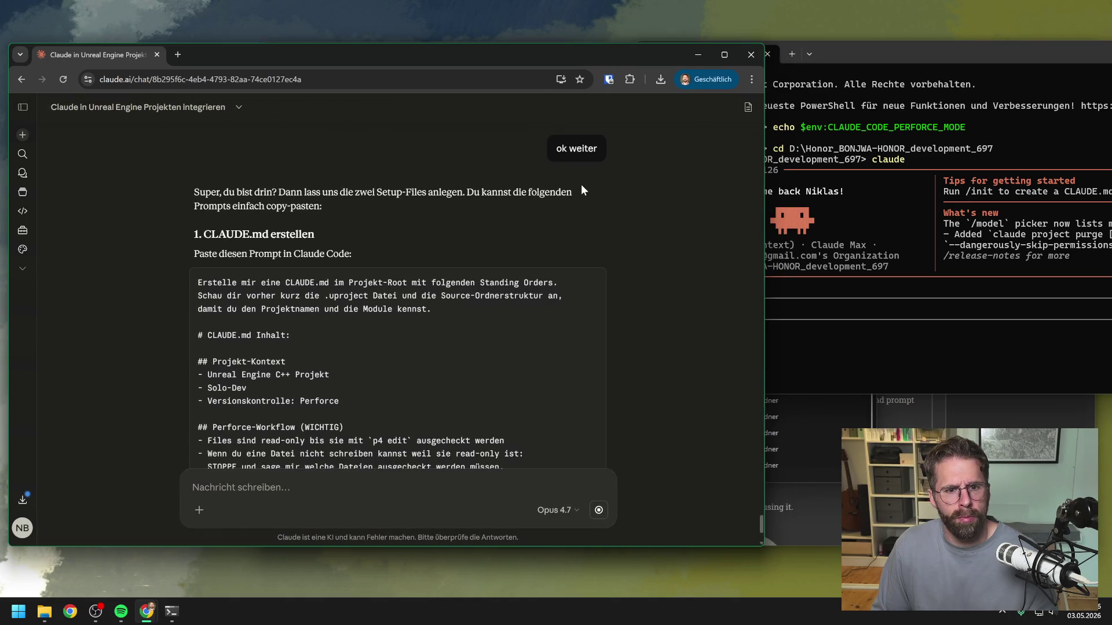
pyautogui.moveTo(763, 173)
pyautogui.mouseDown()
pyautogui.moveTo(591, 181)
pyautogui.moveTo(623, 182)
pyautogui.mouseUp()
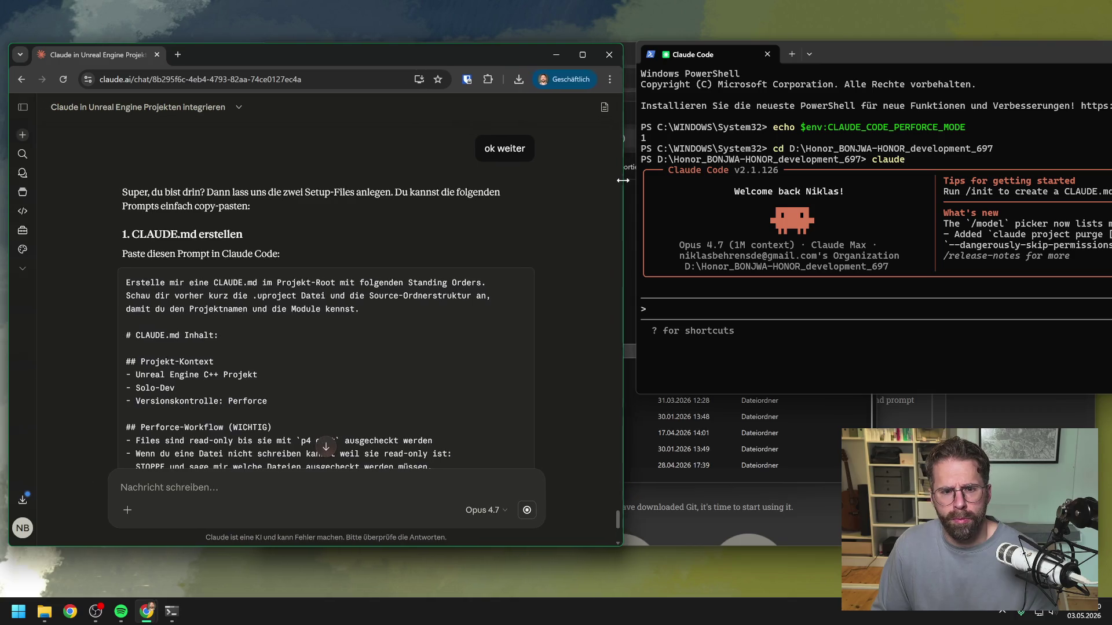
pyautogui.scroll(-1, 572, 248)
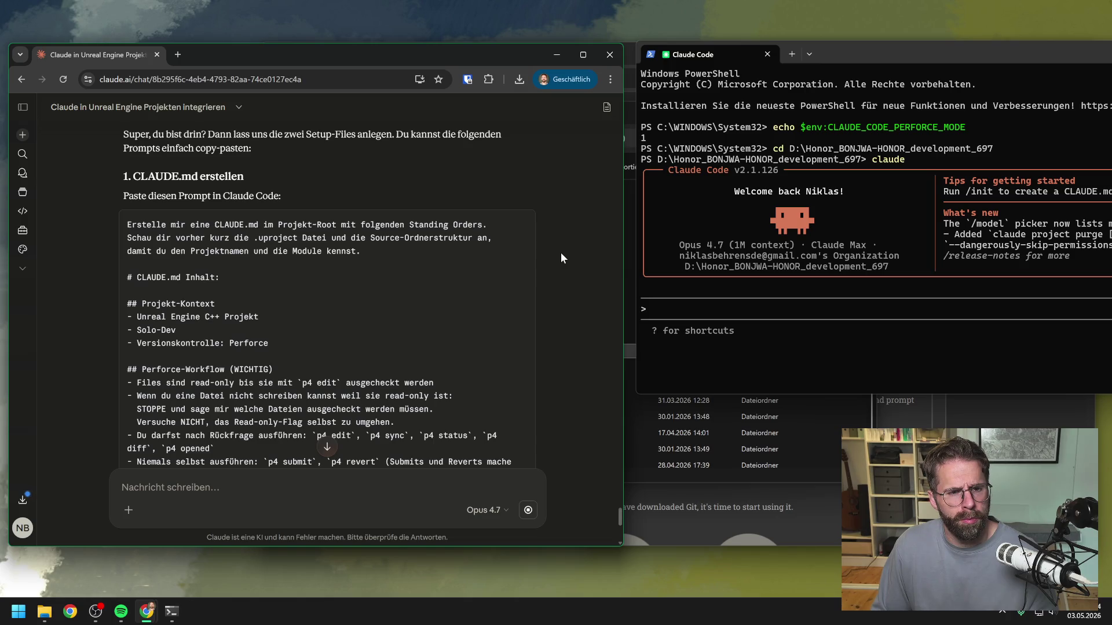
pyautogui.scroll(-1, 560, 253)
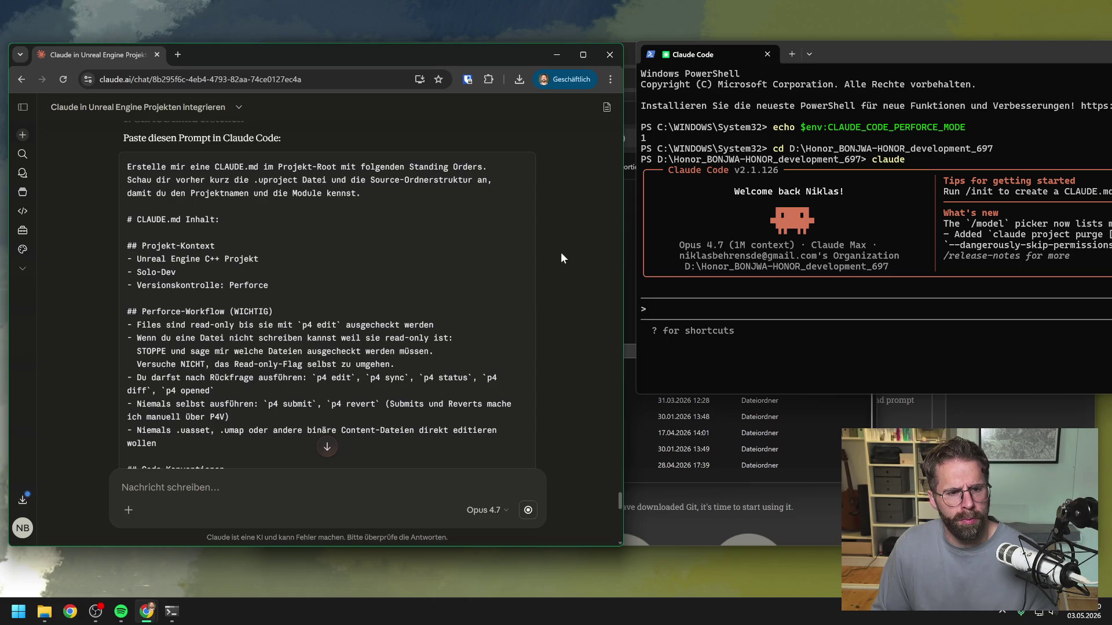
pyautogui.scroll(-1, 561, 253)
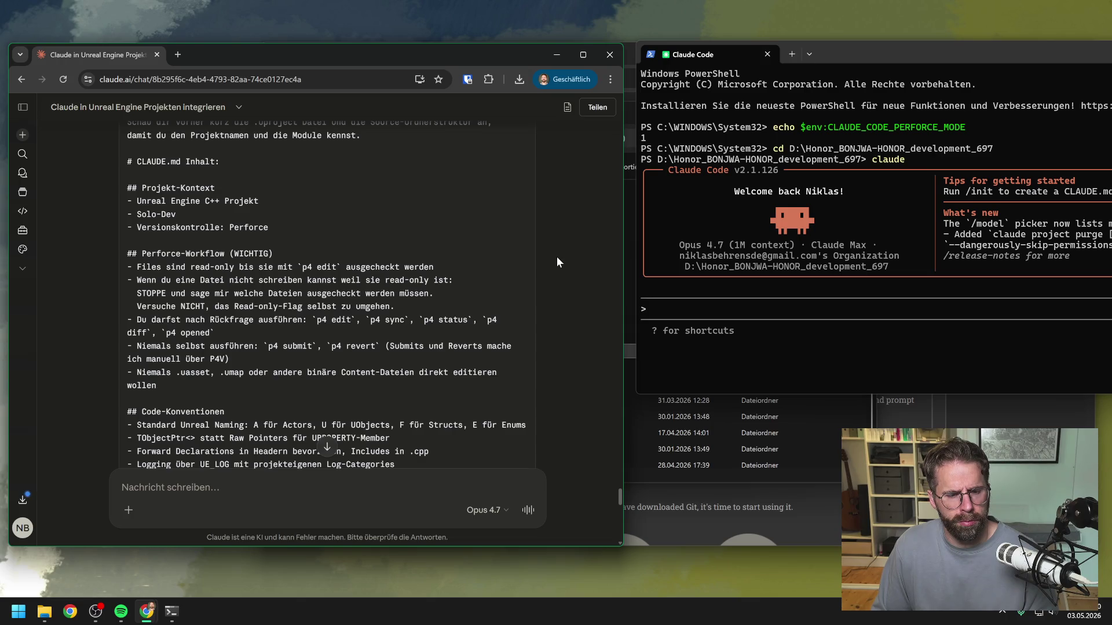
pyautogui.scroll(-2, 552, 258)
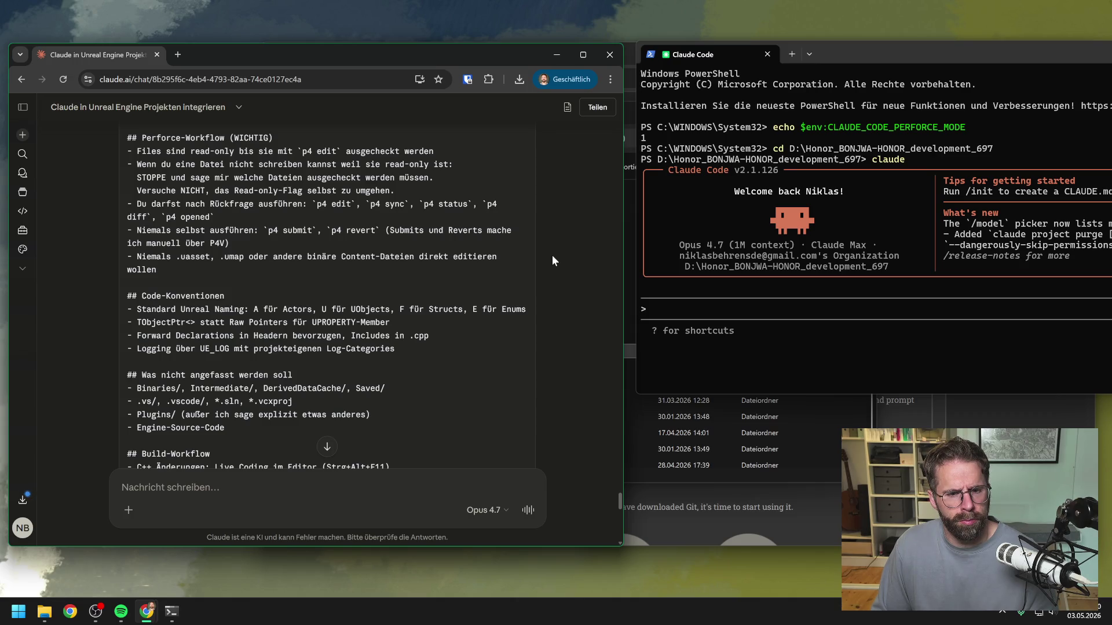
pyautogui.scroll(-1, 552, 261)
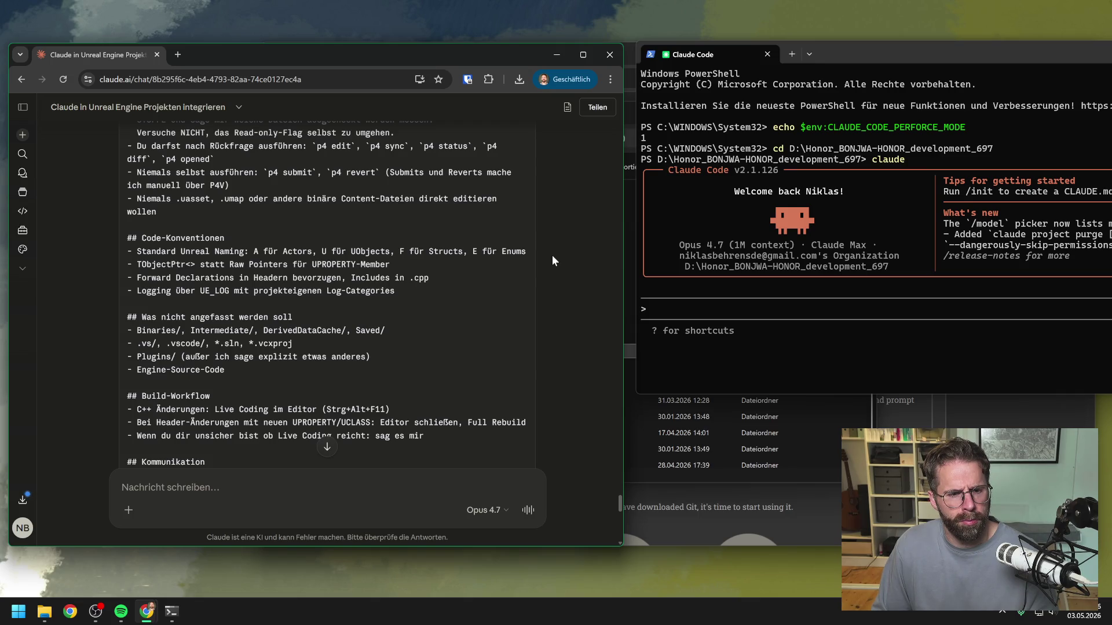
pyautogui.scroll(-1, 551, 255)
pyautogui.scroll(-1, 552, 255)
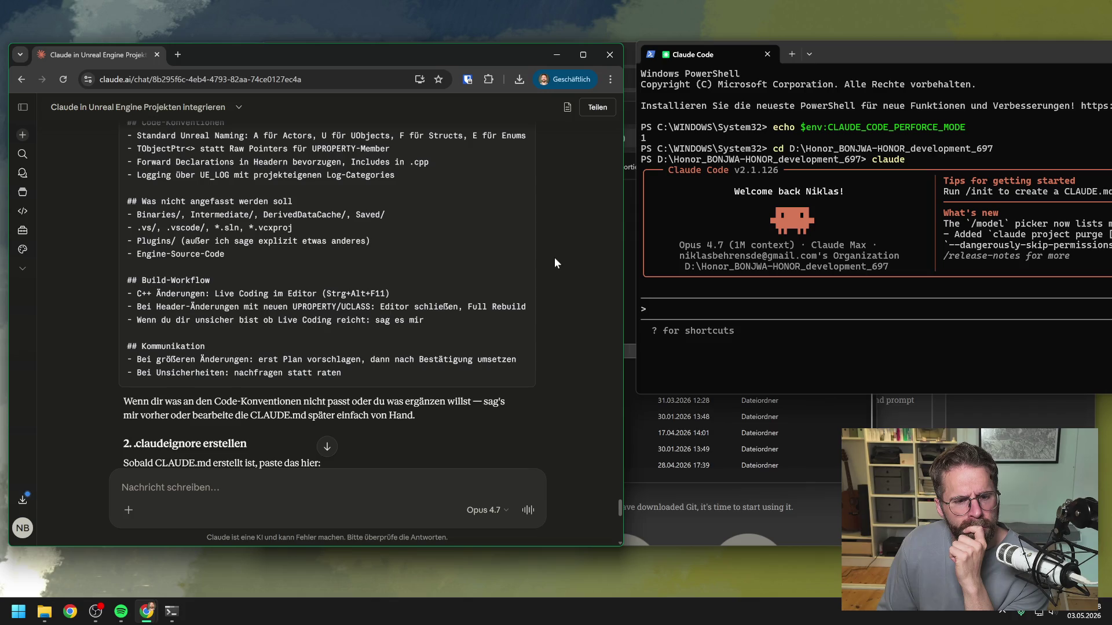
pyautogui.scroll(-2, 554, 257)
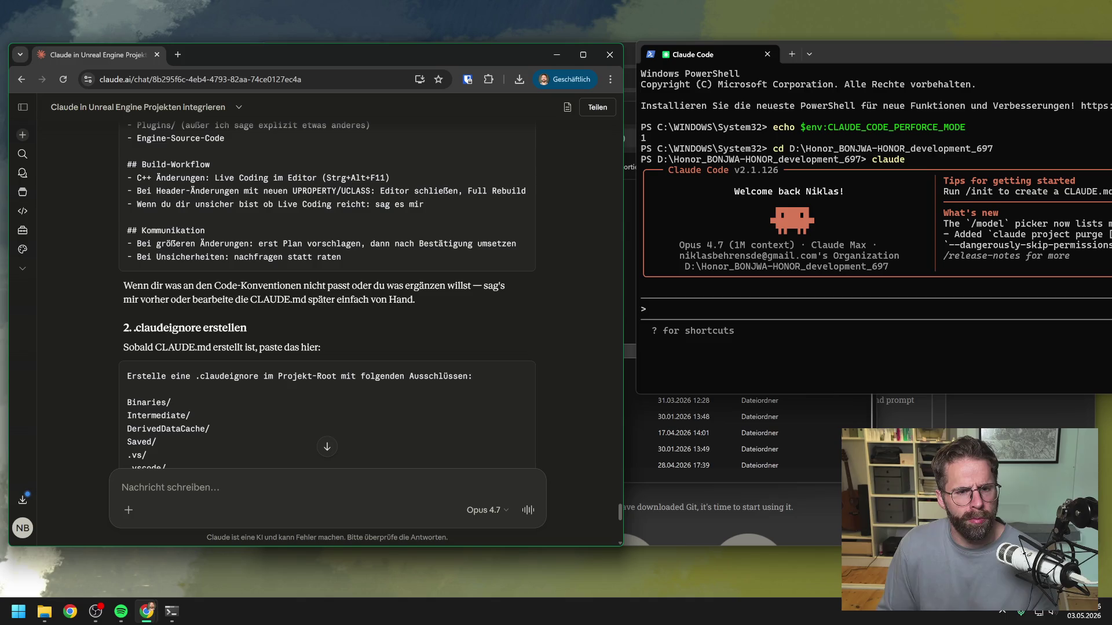
pyautogui.write('L')
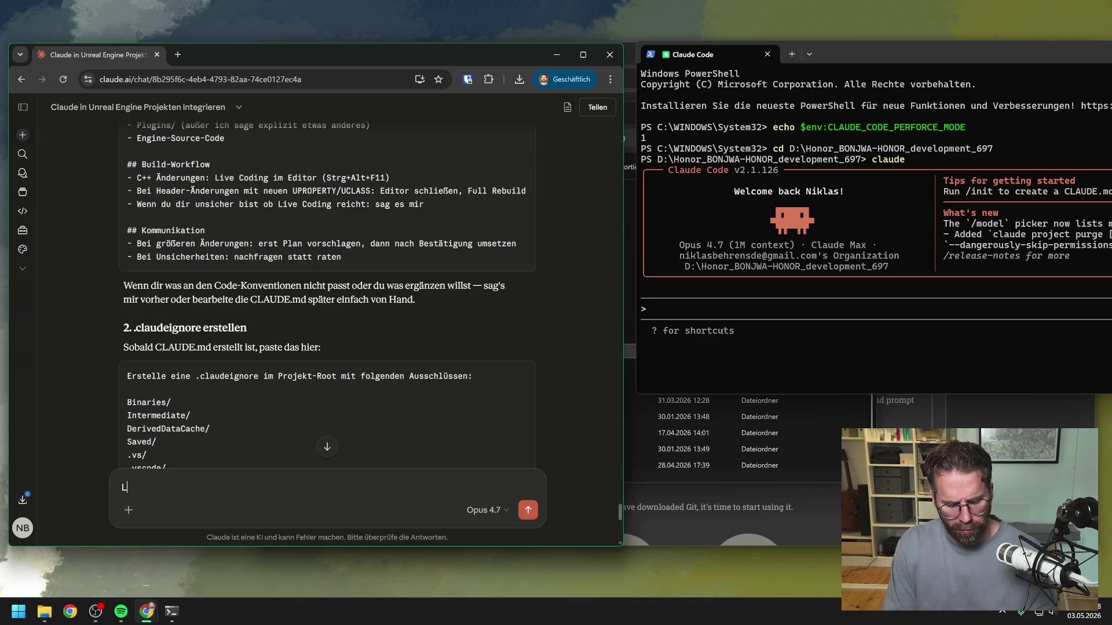
pyautogui.write('i')
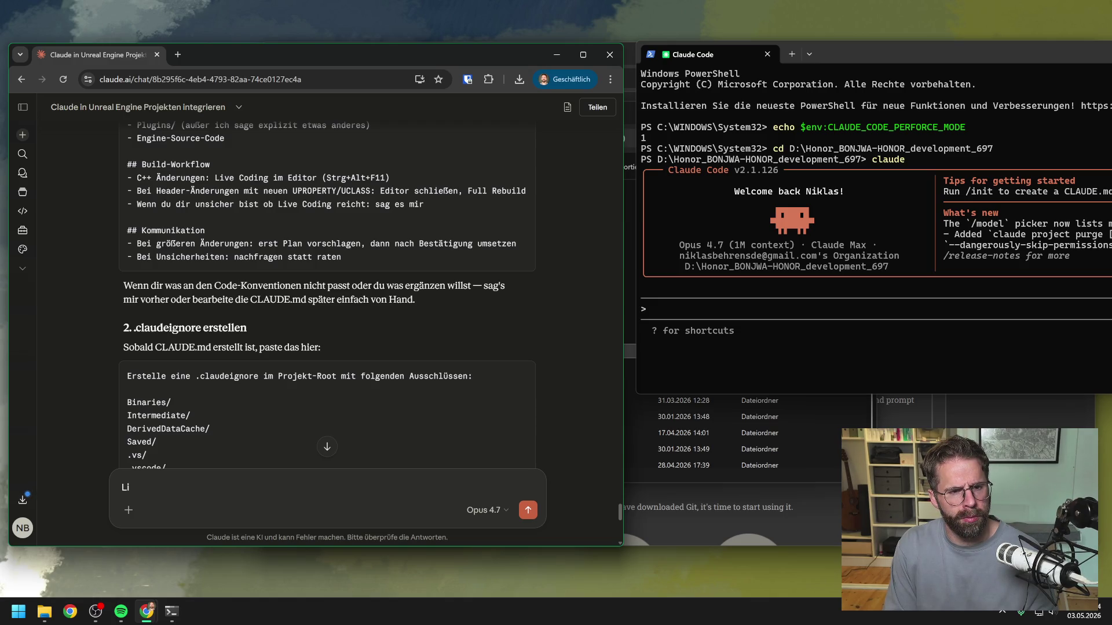
# Type 'Meinst du mit Live Coding im Editor das Unreal Engine Live Coding? Das nutze ich gar nicht'
pyautogui.press('BackSpace')
pyautogui.press('BackSpace')
pyautogui.write('m')
pyautogui.press('BackSpace')
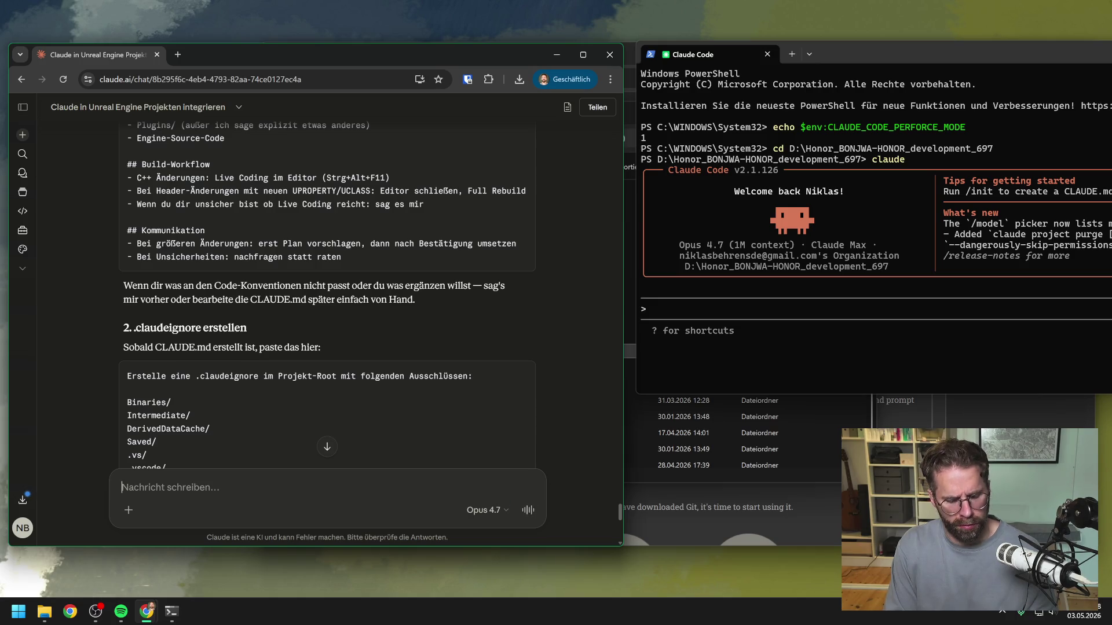
pyautogui.write('m')
pyautogui.press('BackSpace')
pyautogui.write('m')
pyautogui.press('BackSpace')
pyautogui.write('Meinst du mit Live Coing i')
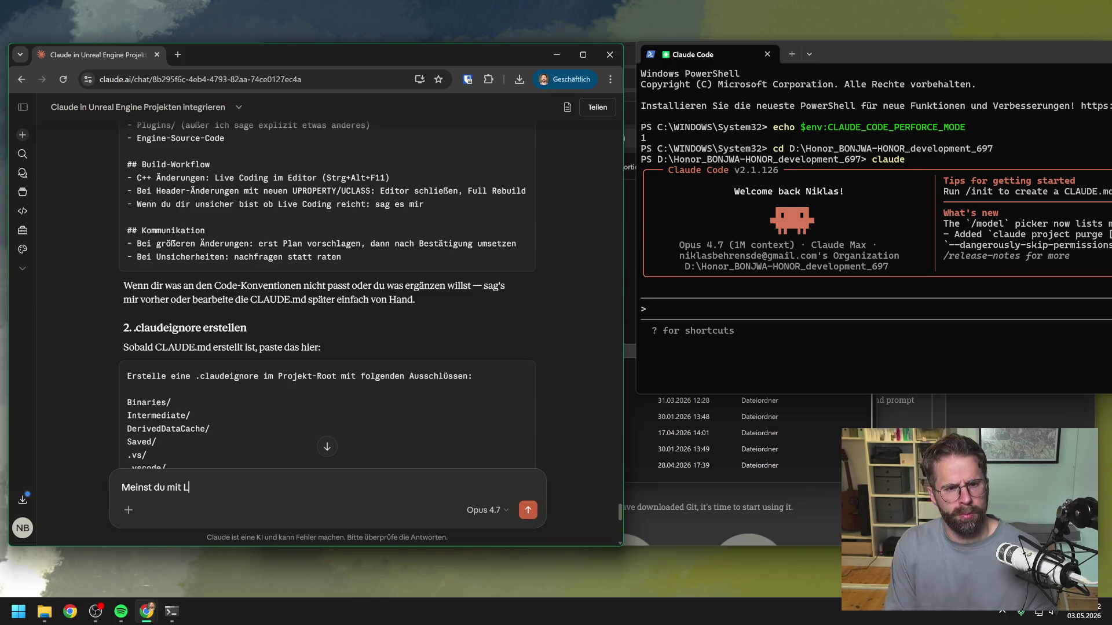
pyautogui.press('BackSpace')
pyautogui.press('BackSpace')
pyautogui.press('BackSpace')
pyautogui.write('ding im Editor das Unr')
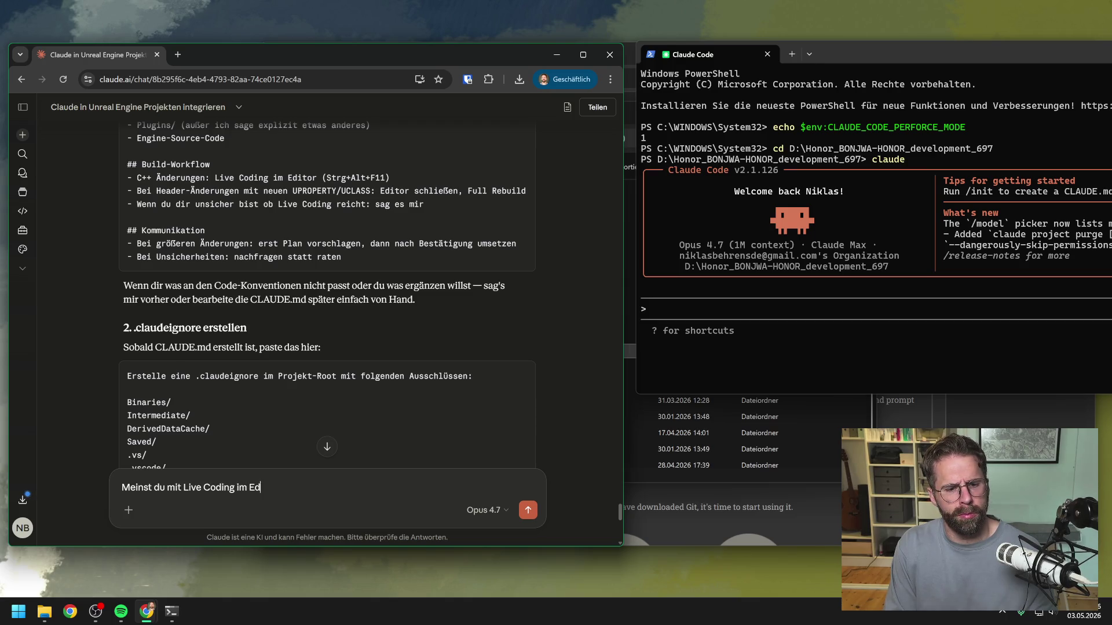
pyautogui.write('eal ')
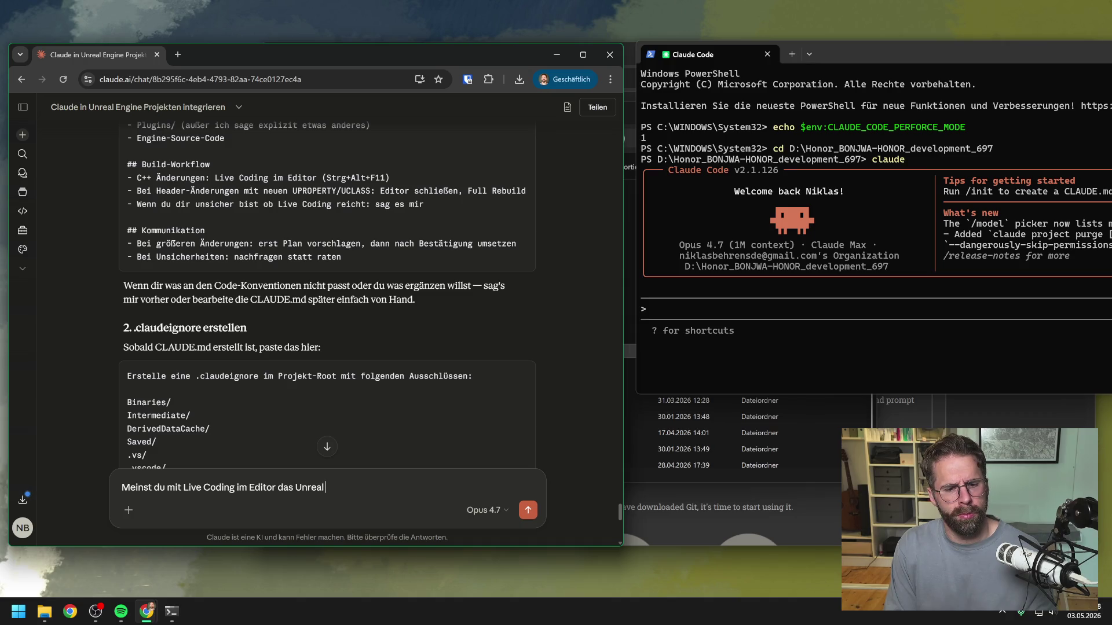
pyautogui.write('Engine Live Coding')
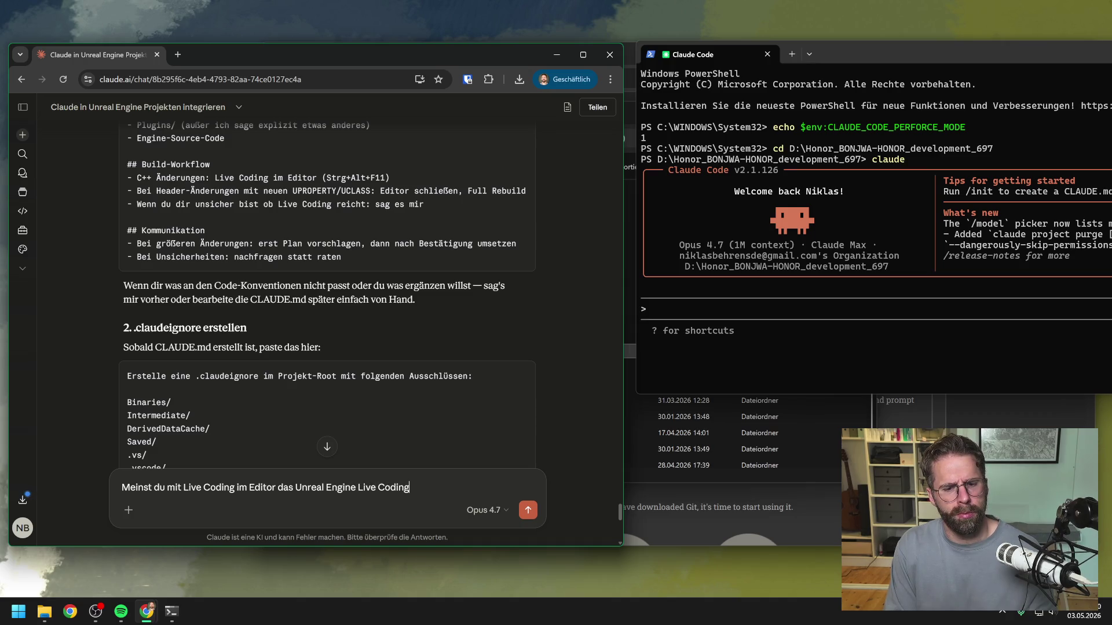
pyautogui.write('? Das nutze ich gar nicht')
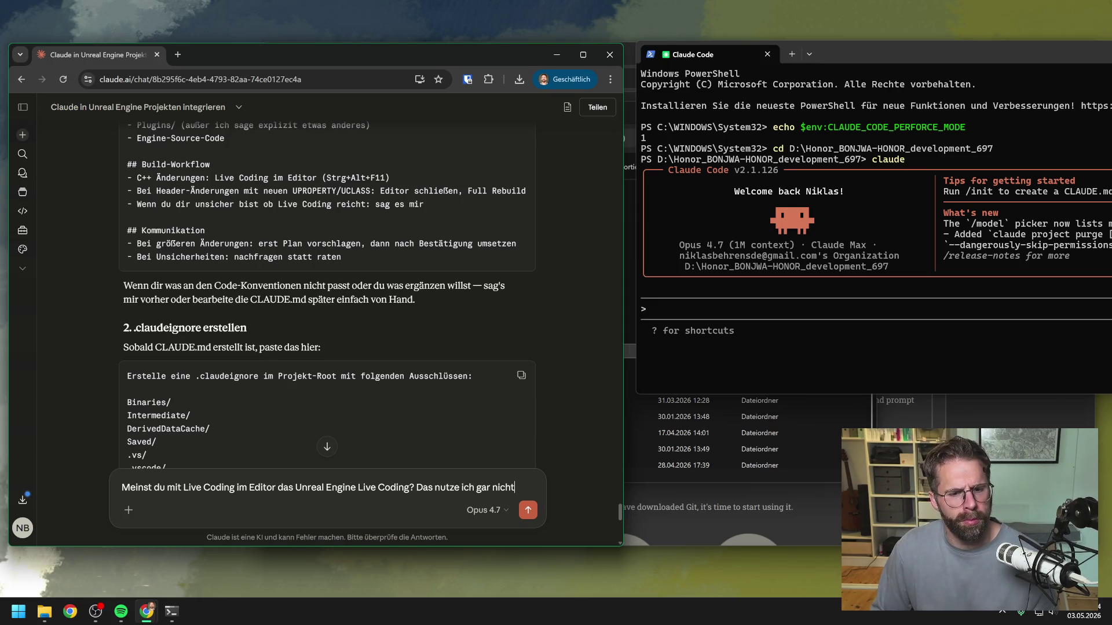
# Prefix 'Zuerst 1. anpassen:' and add a paragraph 'Ansonsten zu den Konventionen:'
pyautogui.scroll(-2, 378, 373)
pyautogui.scroll(4, 375, 372)
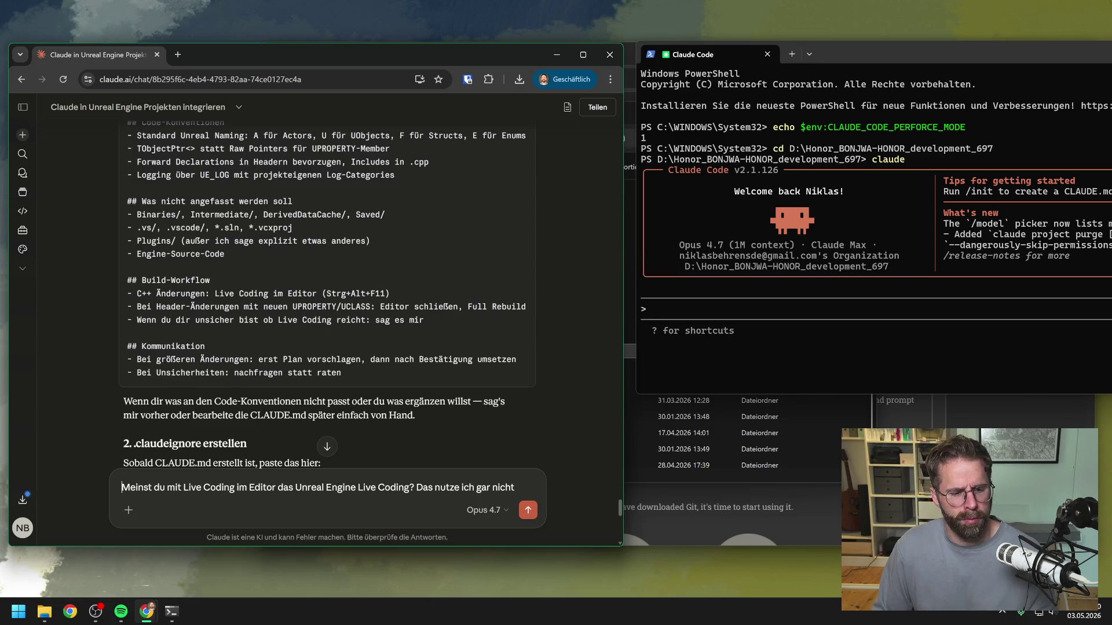
pyautogui.write('Zuerst 1')
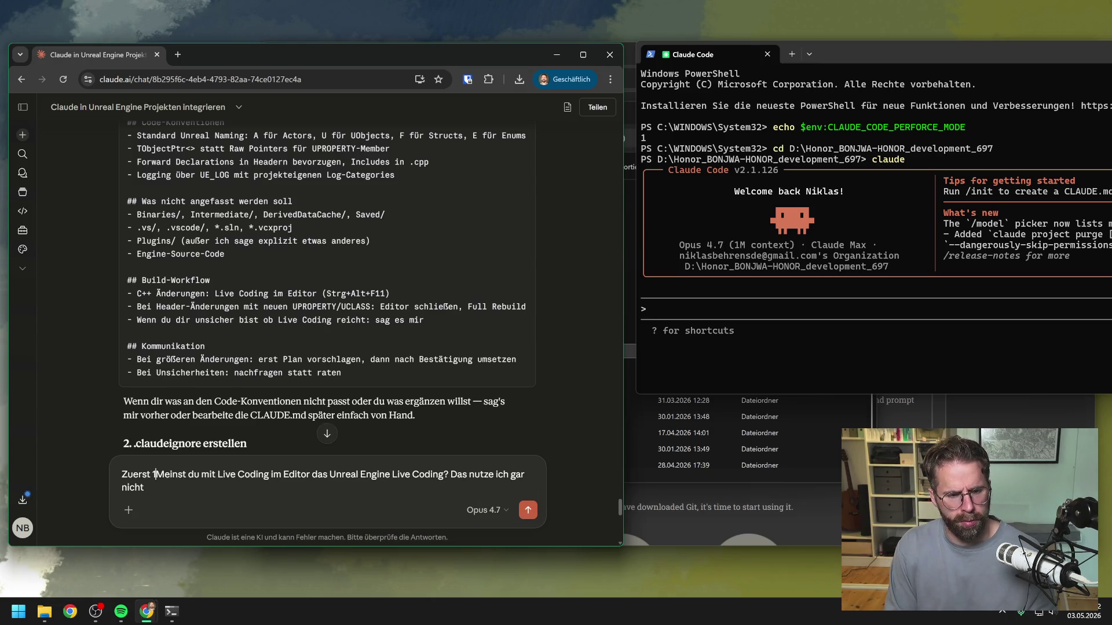
pyautogui.write('.')
pyautogui.write(' anpassen:')
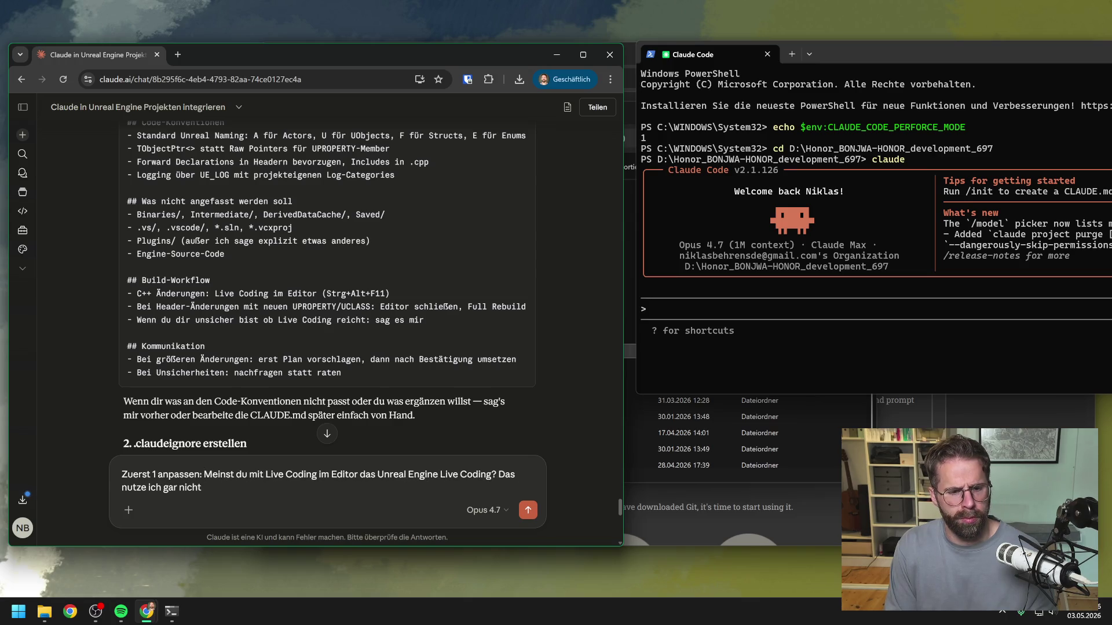
pyautogui.click(202, 488)
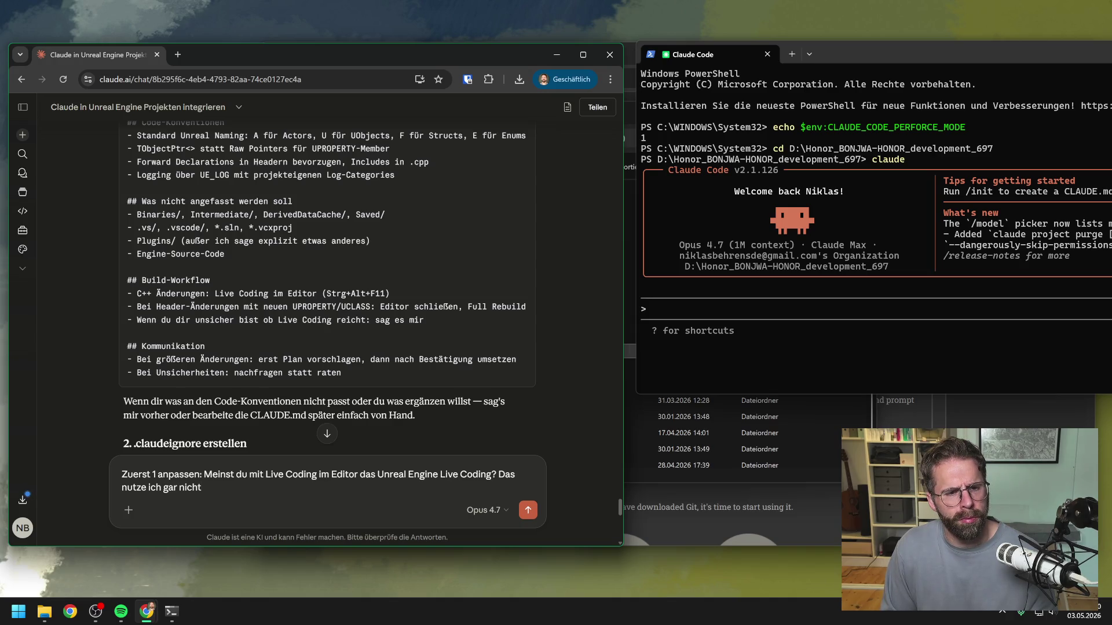
pyautogui.hotkey('shift', 'Return')
pyautogui.hotkey('shift', 'Return')
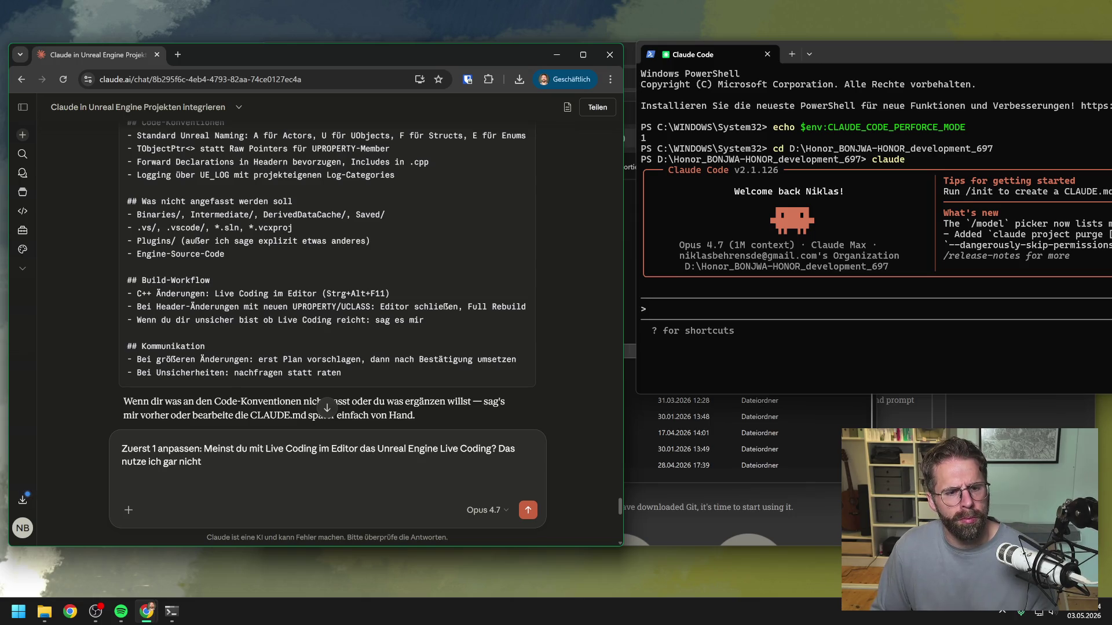
pyautogui.write('Ansonsten')
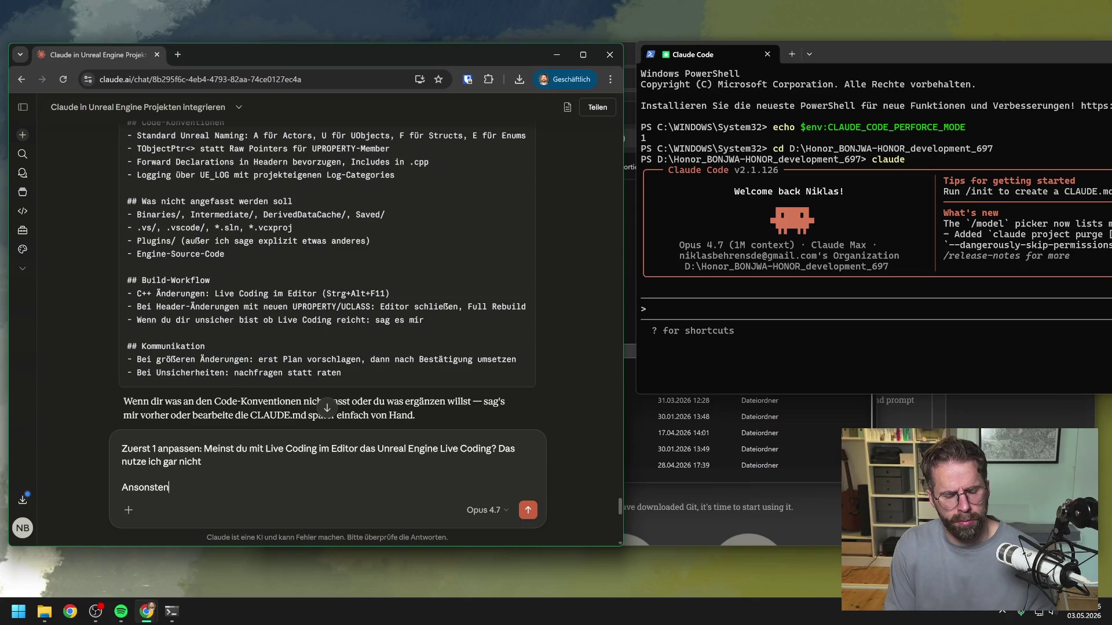
pyautogui.write(' zu')
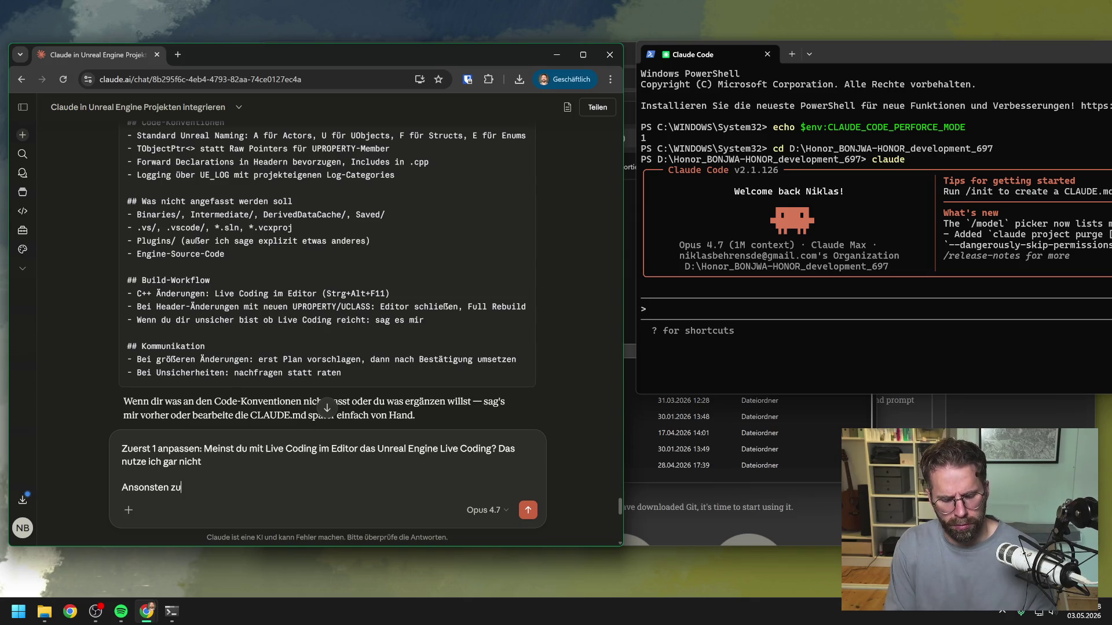
pyautogui.write(' den Konventionen')
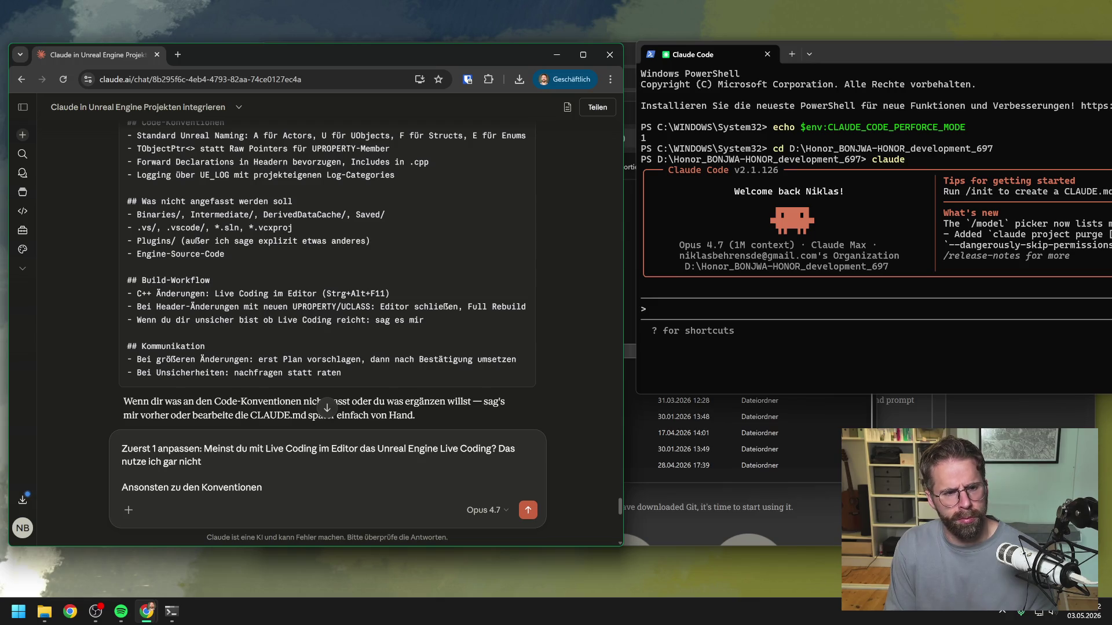
pyautogui.write(':')
# Add the convention line 'Allgemein keine Kommentare schreiben.'
pyautogui.hotkey('shift', 'Return')
pyautogui.write('K')
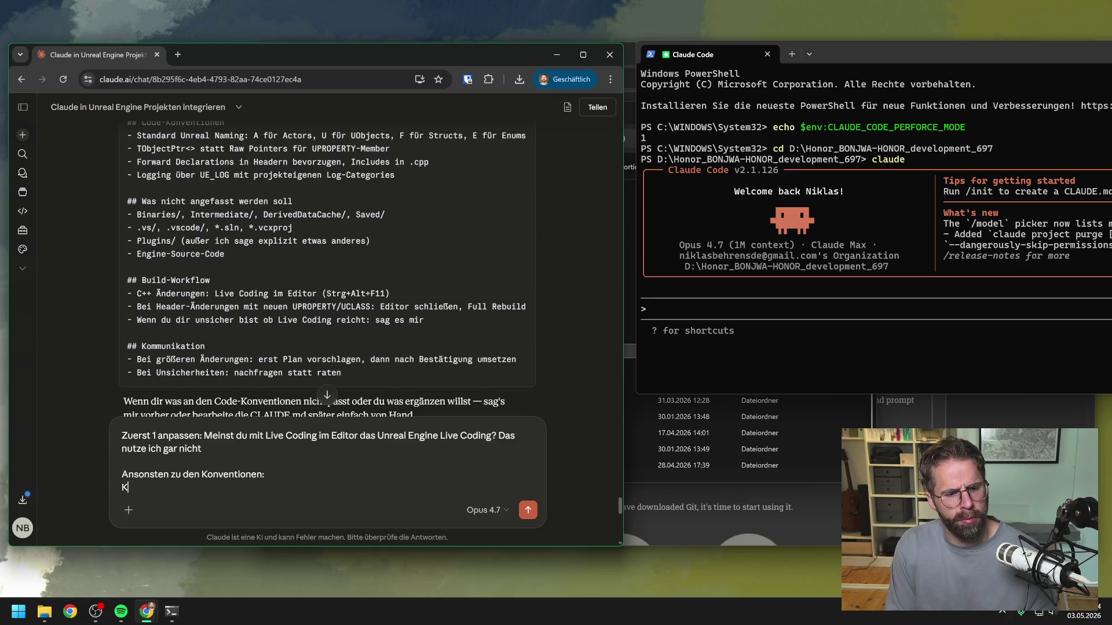
pyautogui.press('BackSpace')
pyautogui.write('All')
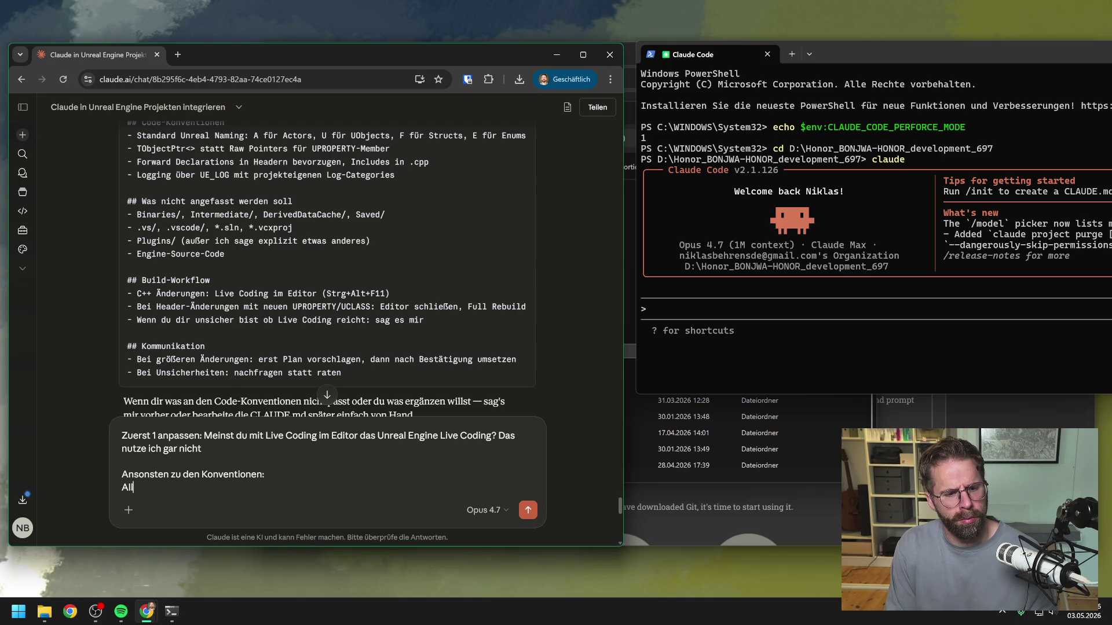
pyautogui.write('gemein keine Kommen')
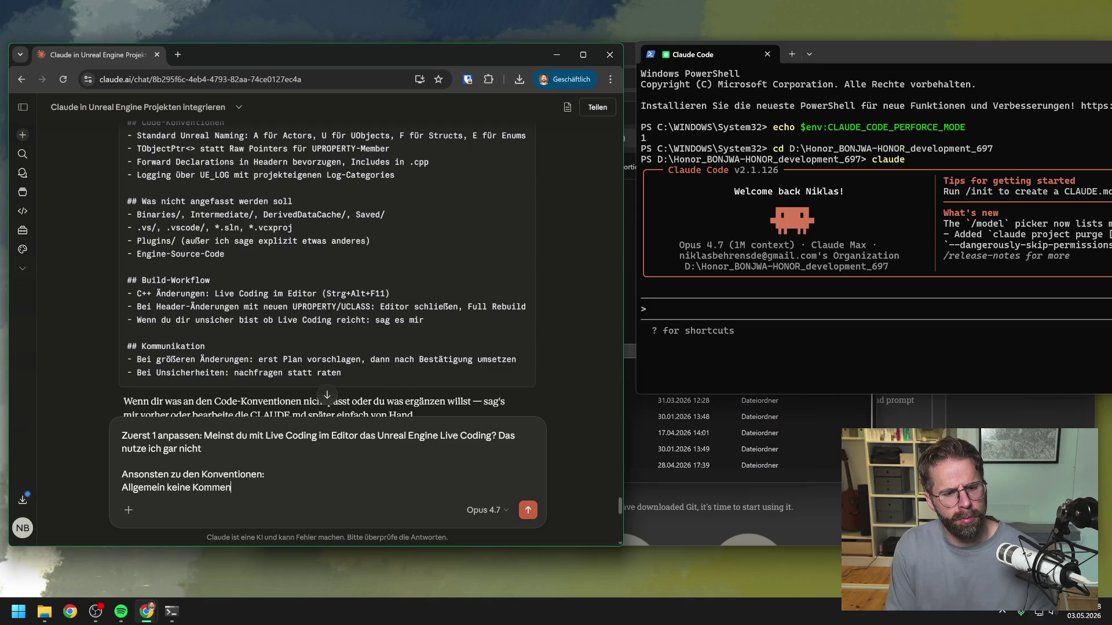
pyautogui.write('tare schreiben.')
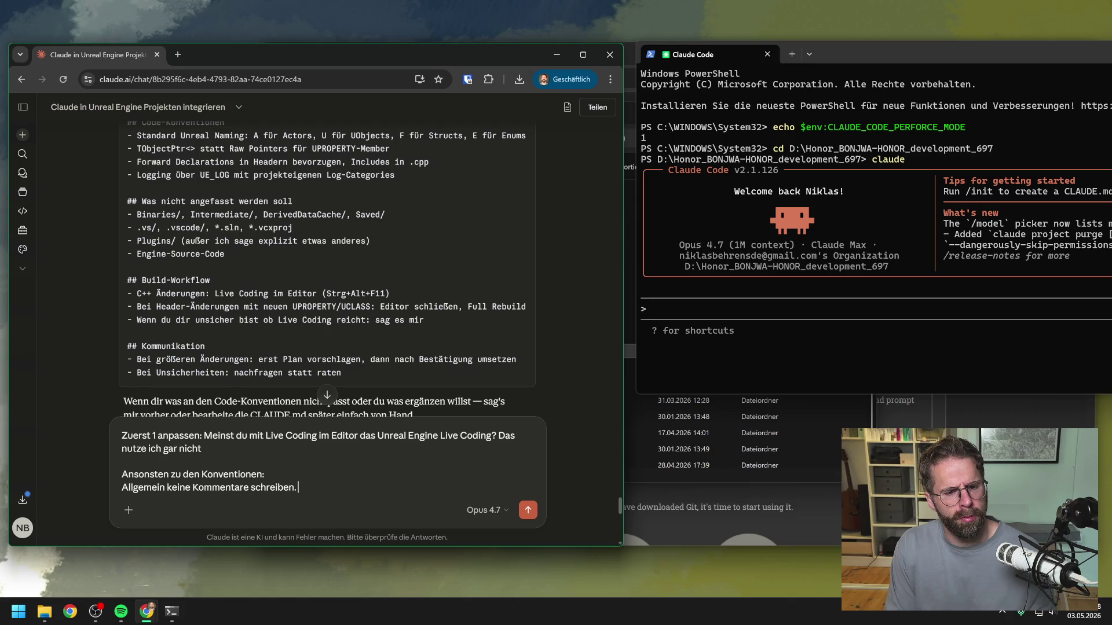
# Add lines asking for self-describing variable names, plus 'Funktionen genau so.'
pyautogui.hotkey('shift', 'Return')
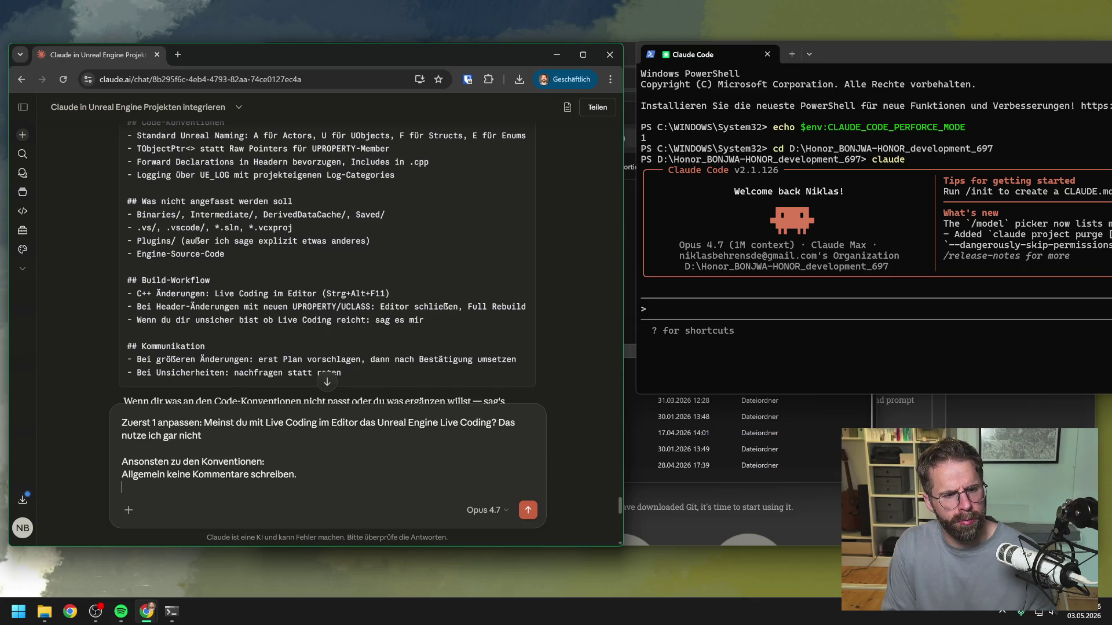
pyautogui.write('Variable immer ')
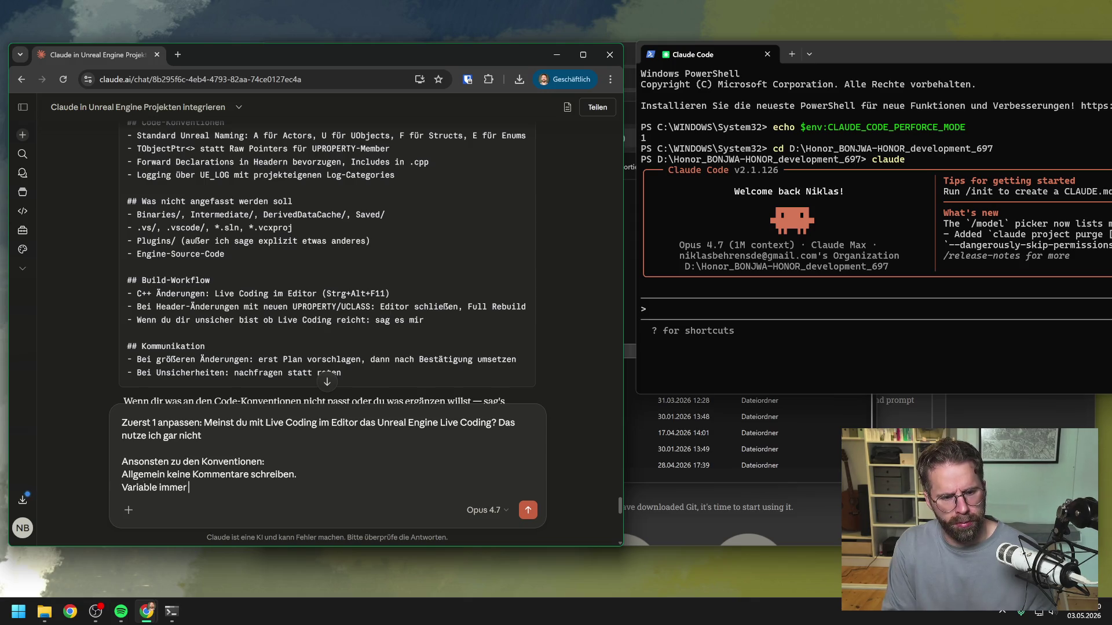
pyautogui.write('danac')
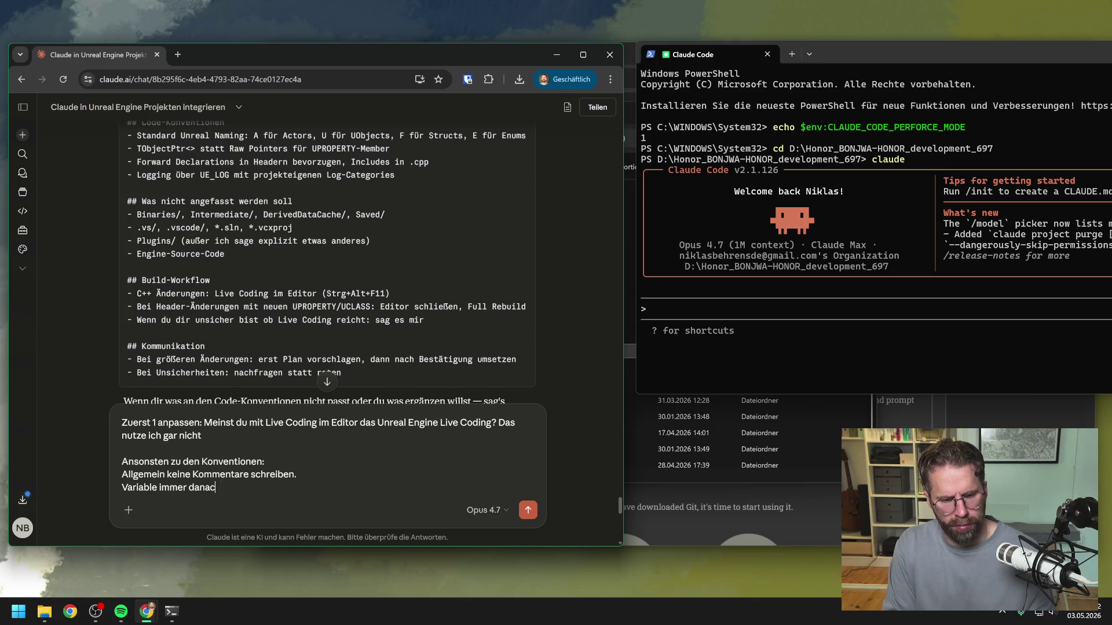
pyautogui.write('h Beschreiben was z')
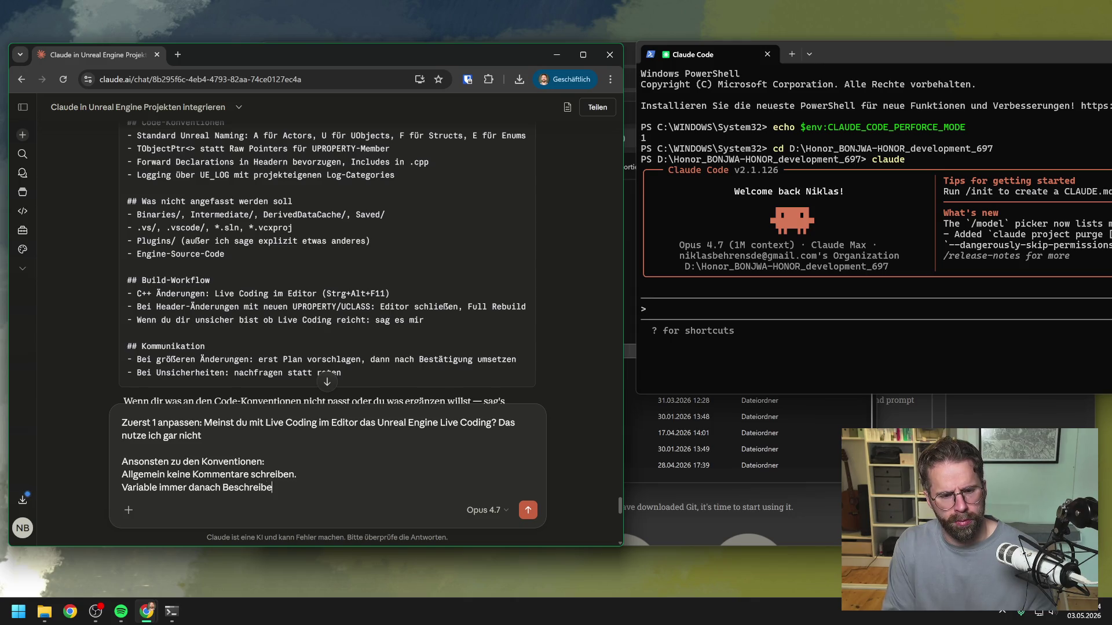
pyautogui.press('BackSpace')
pyautogui.write('si w')
pyautogui.press('BackSpace')
pyautogui.press('BackSpace')
pyautogui.write('e wirkl')
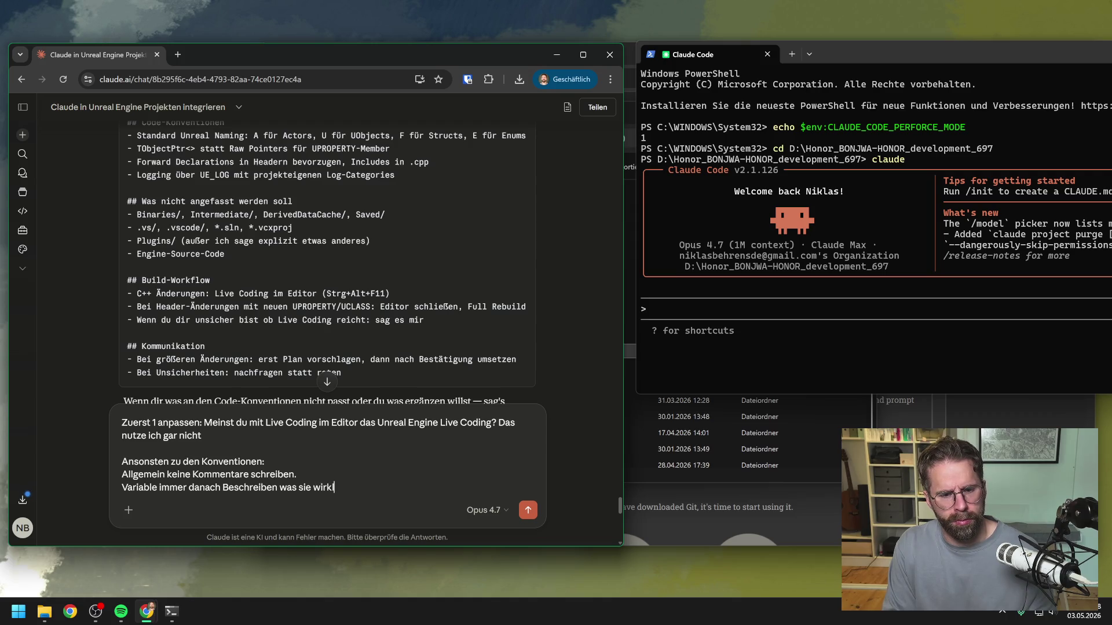
pyautogui.write('ich tun, sodass ma')
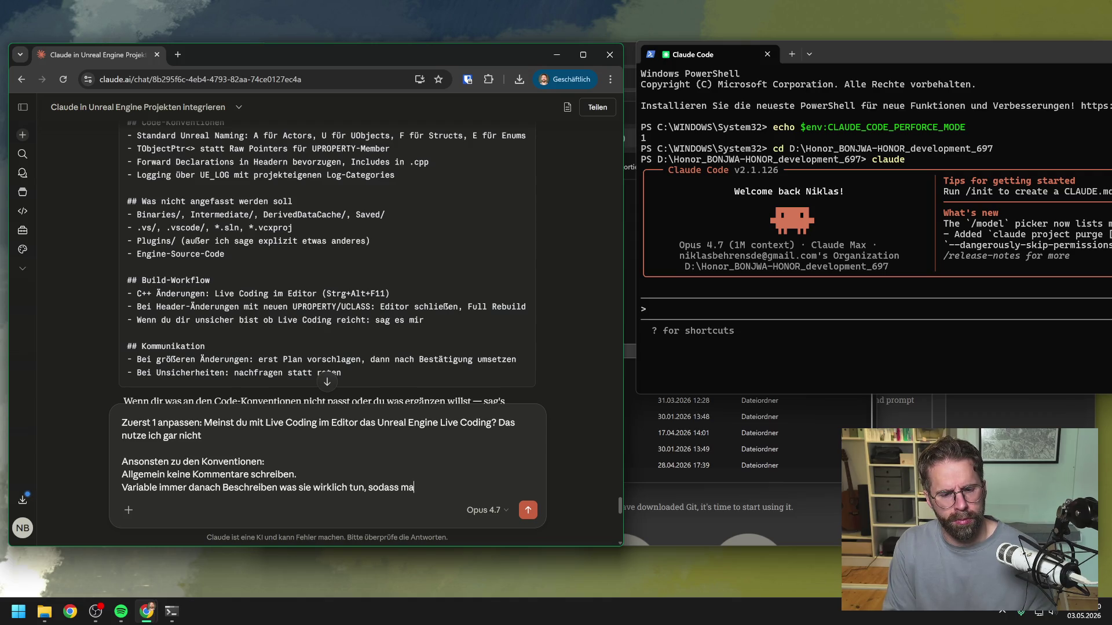
pyautogui.write('n beim lesen')
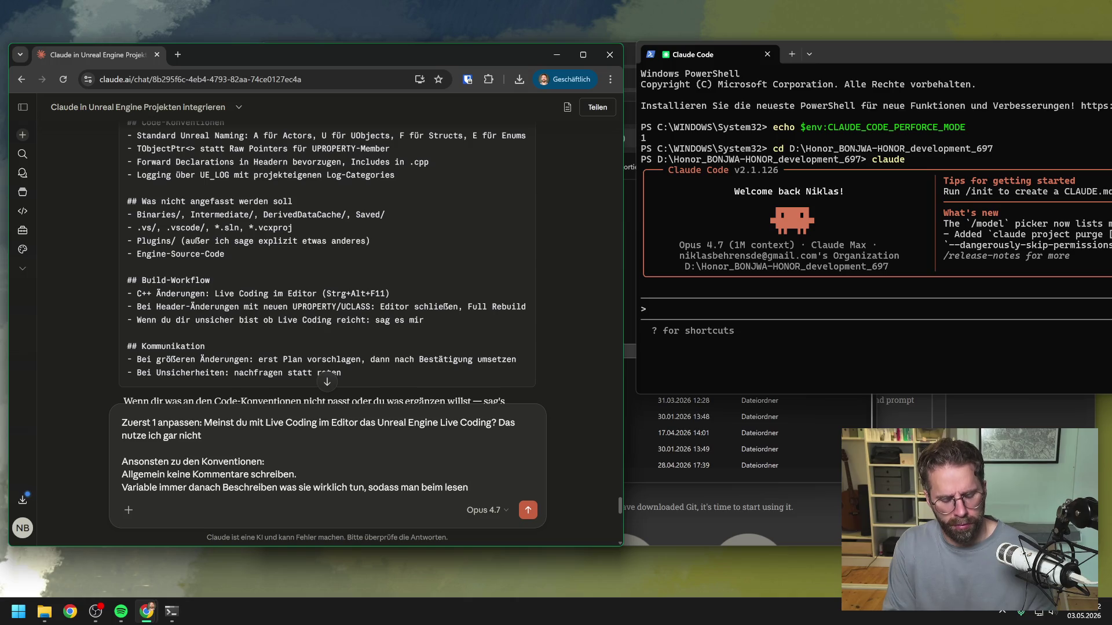
pyautogui.write(' genau versteht, was ')
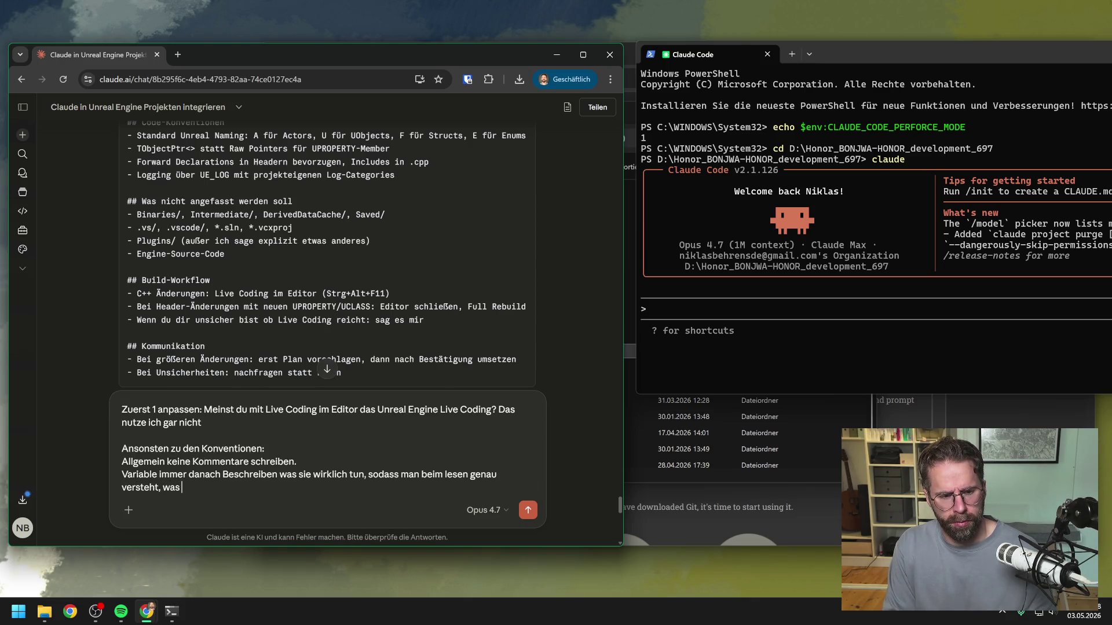
pyautogui.write('was tut.')
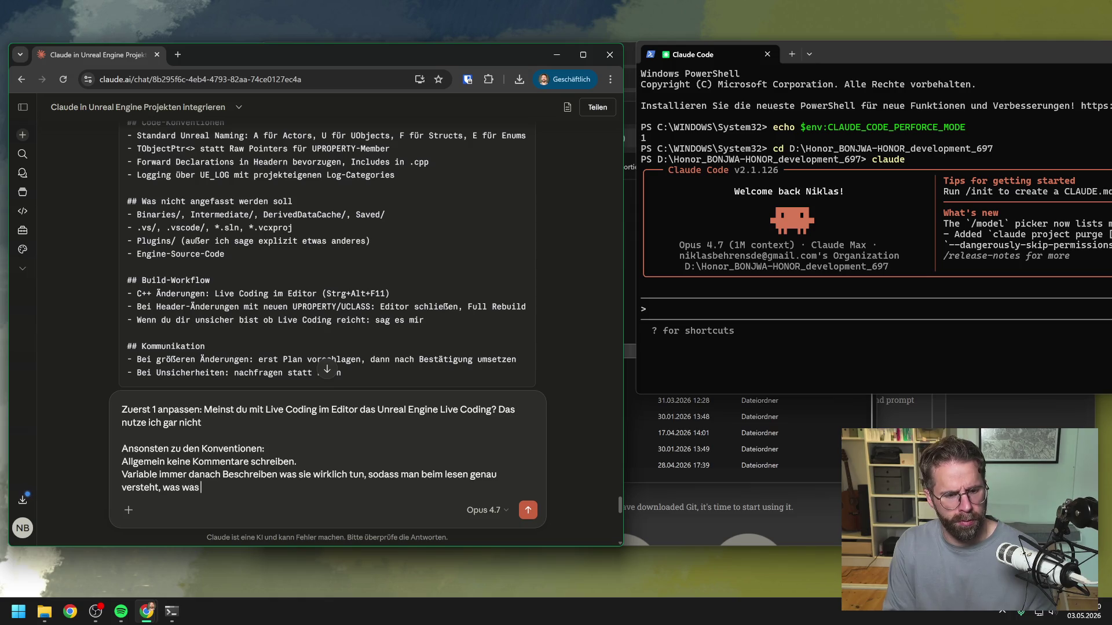
pyautogui.hotkey('shift', 'Return')
pyautogui.write('Funktionen genau so.')
# Drop the unfinished booleans remark and send the follow-up message
pyautogui.hotkey('shift', 'Return')
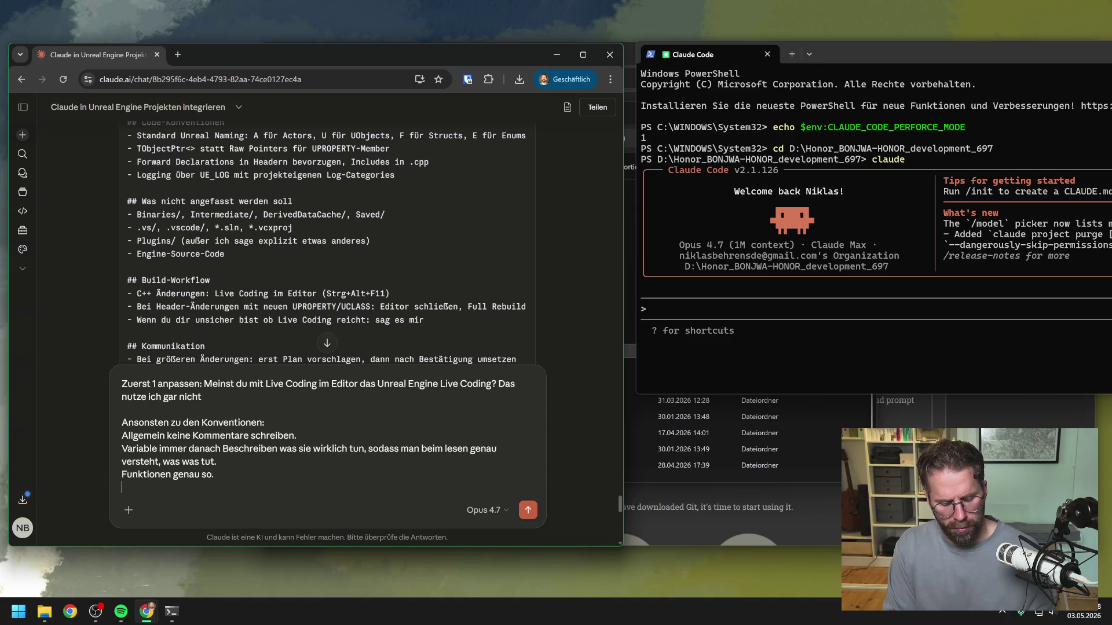
pyautogui.write('boole')
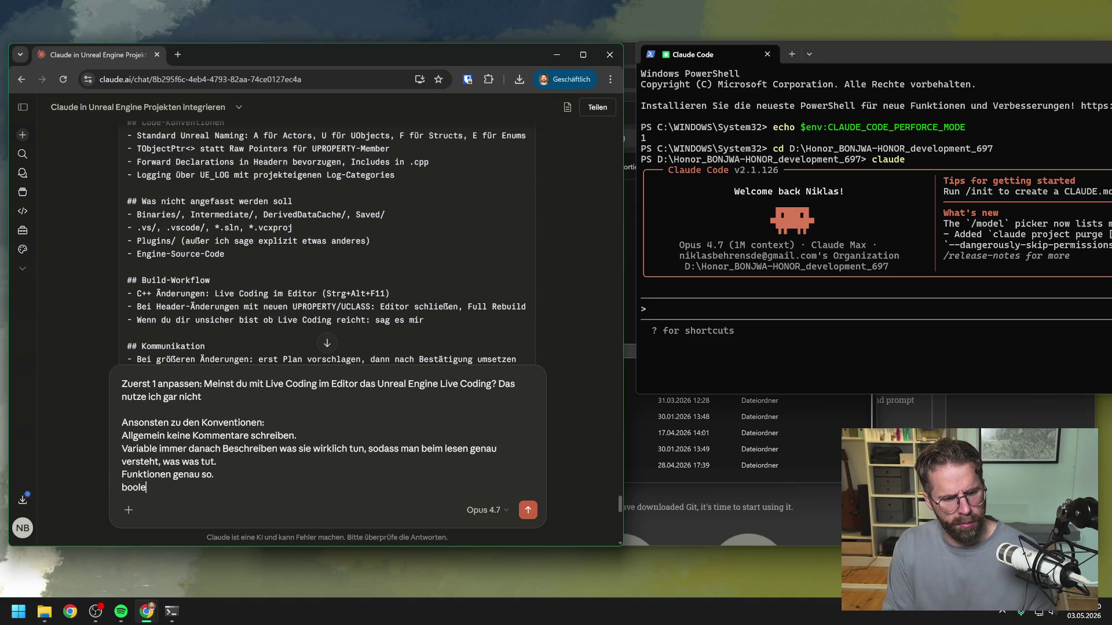
pyautogui.write('ans immer')
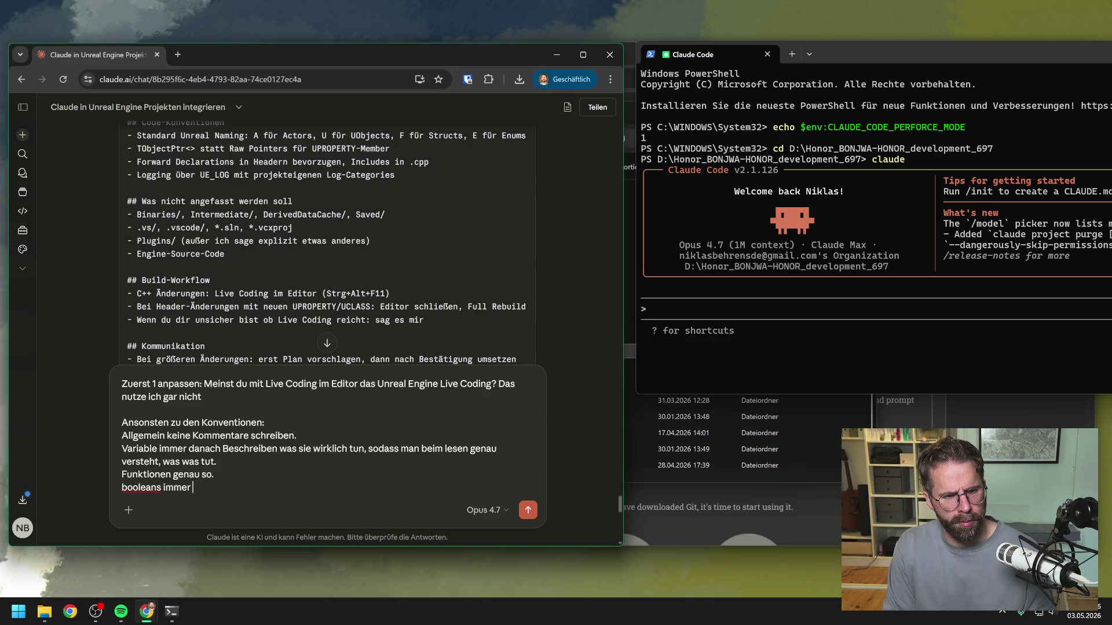
pyautogui.press('BackSpace')
pyautogui.press('BackSpace')
pyautogui.press('BackSpace')
pyautogui.press('BackSpace')
pyautogui.press('BackSpace')
pyautogui.press('BackSpace')
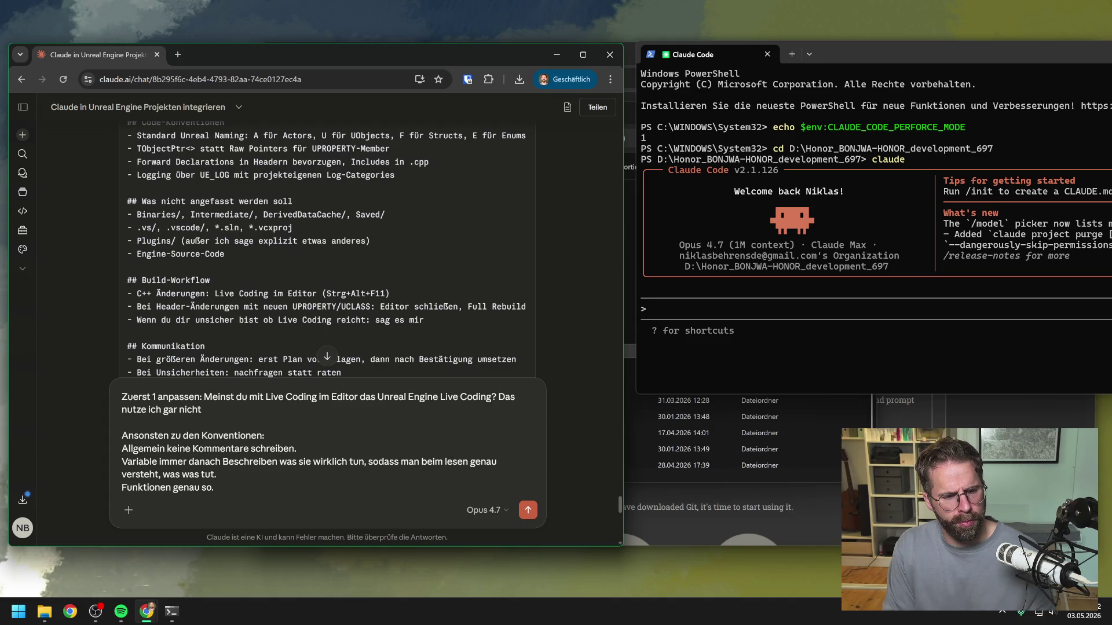
pyautogui.press('Return')
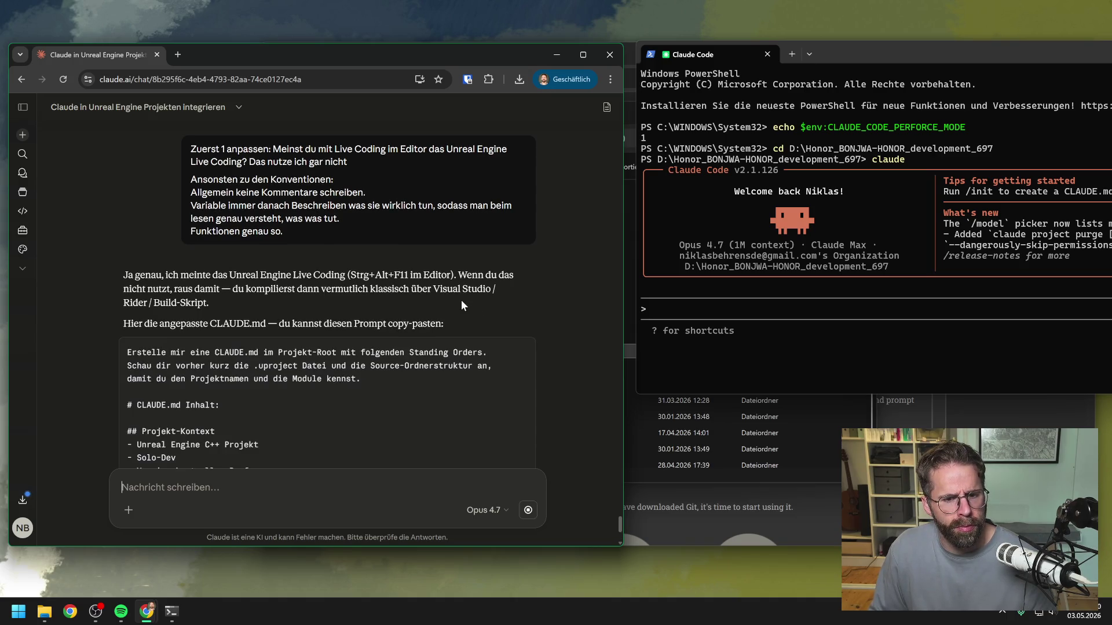
pyautogui.scroll(-5, 461, 300)
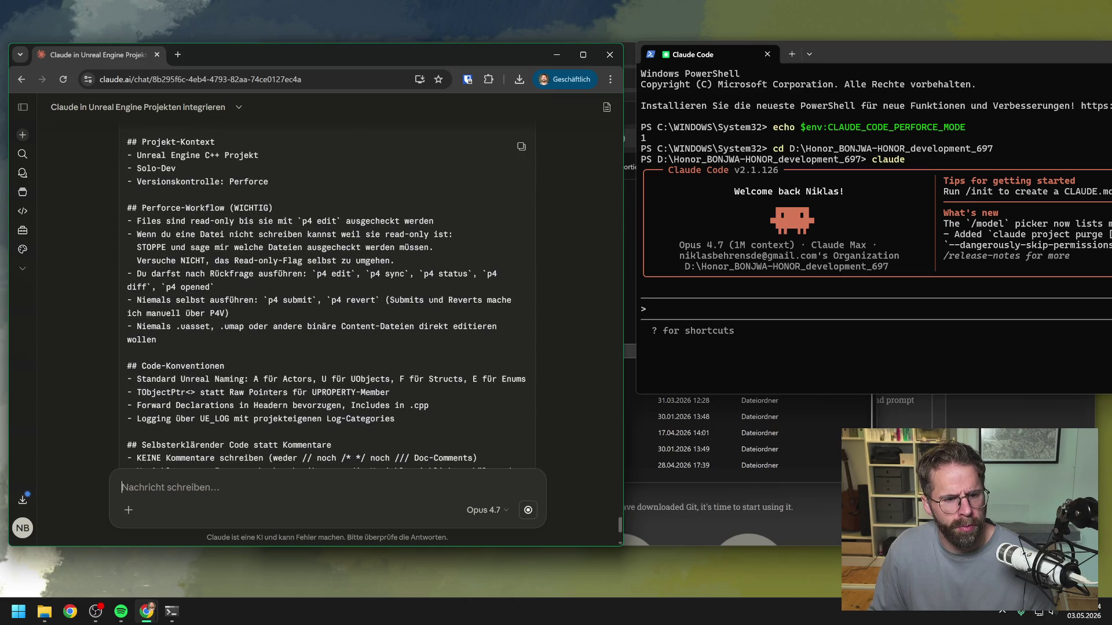
# Read through the revised CLAUDE.md prompt, which notes no Live Coding, and copy its code block
pyautogui.scroll(-3, 327, 294)
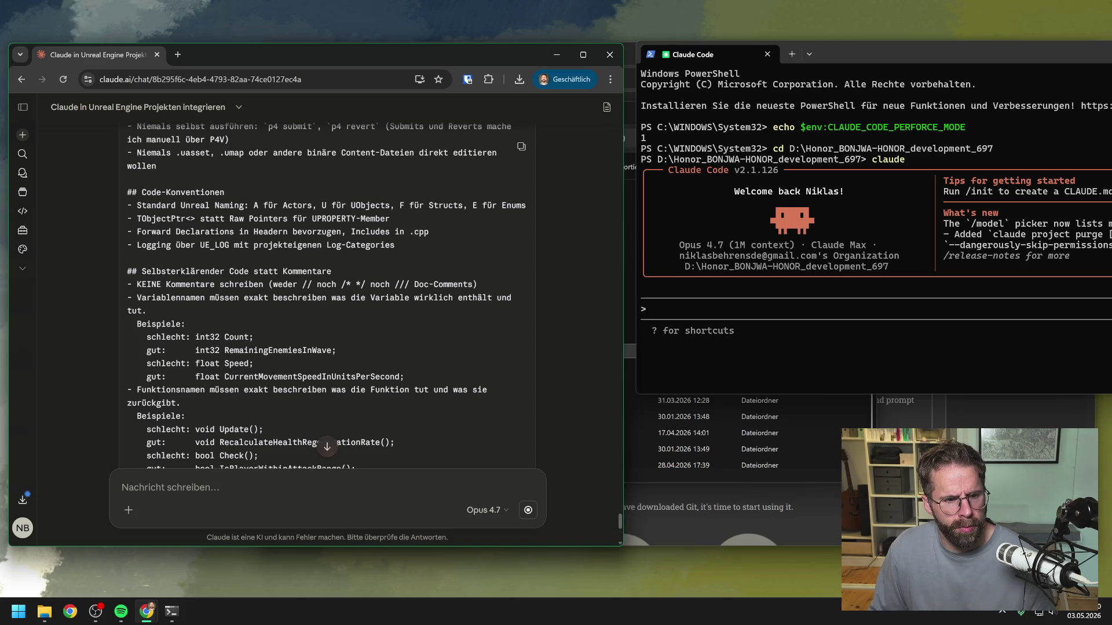
pyautogui.scroll(-1, 407, 299)
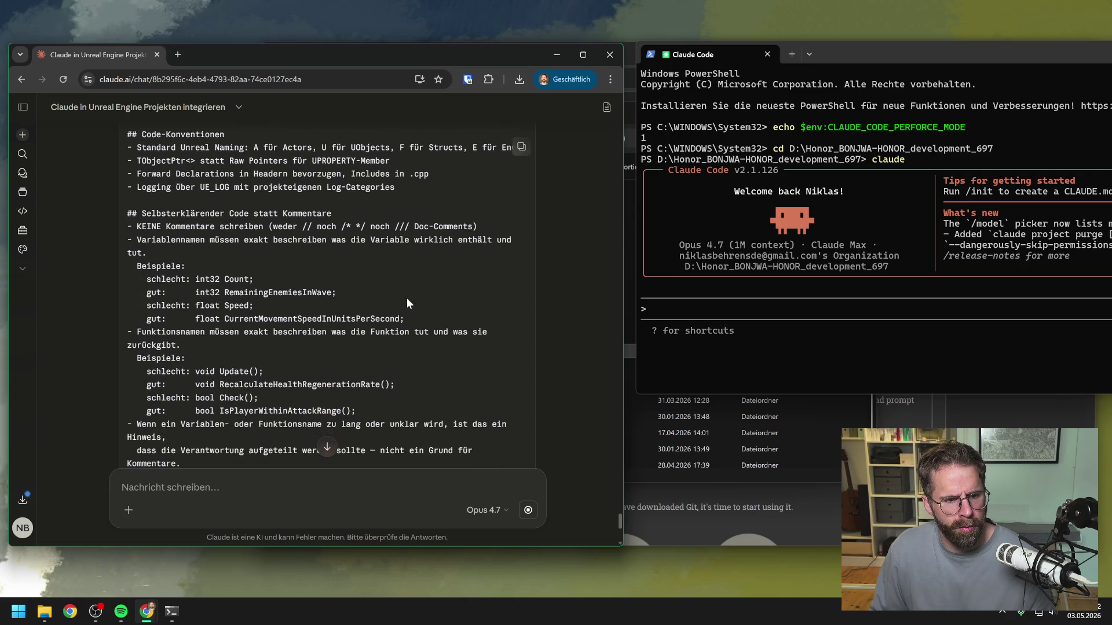
pyautogui.scroll(-6, 406, 298)
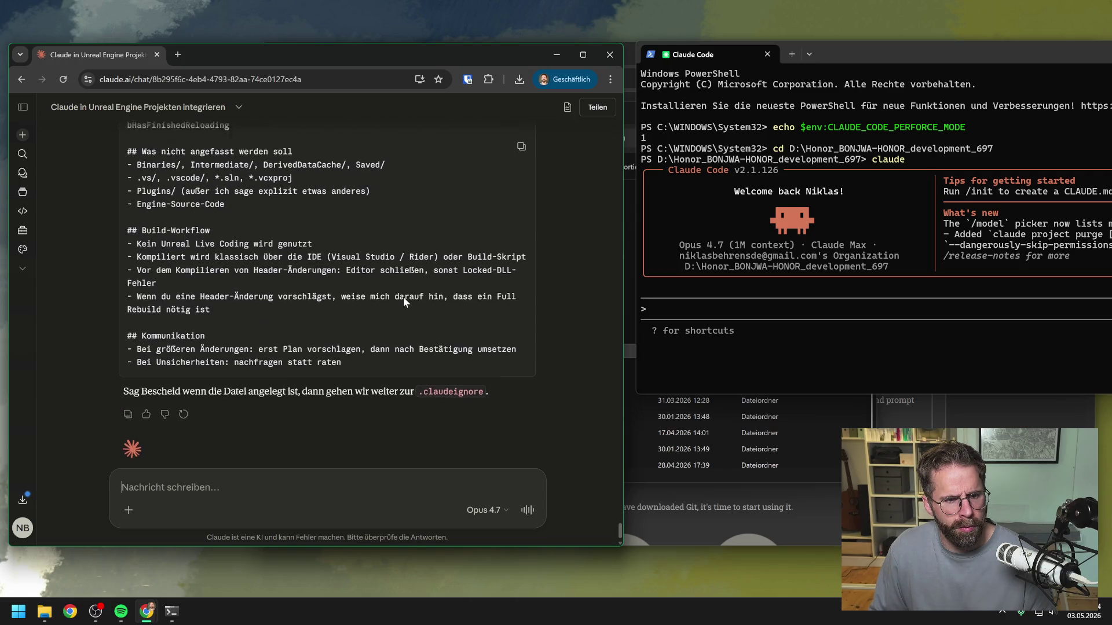
pyautogui.scroll(2, 403, 296)
pyautogui.scroll(1, 405, 299)
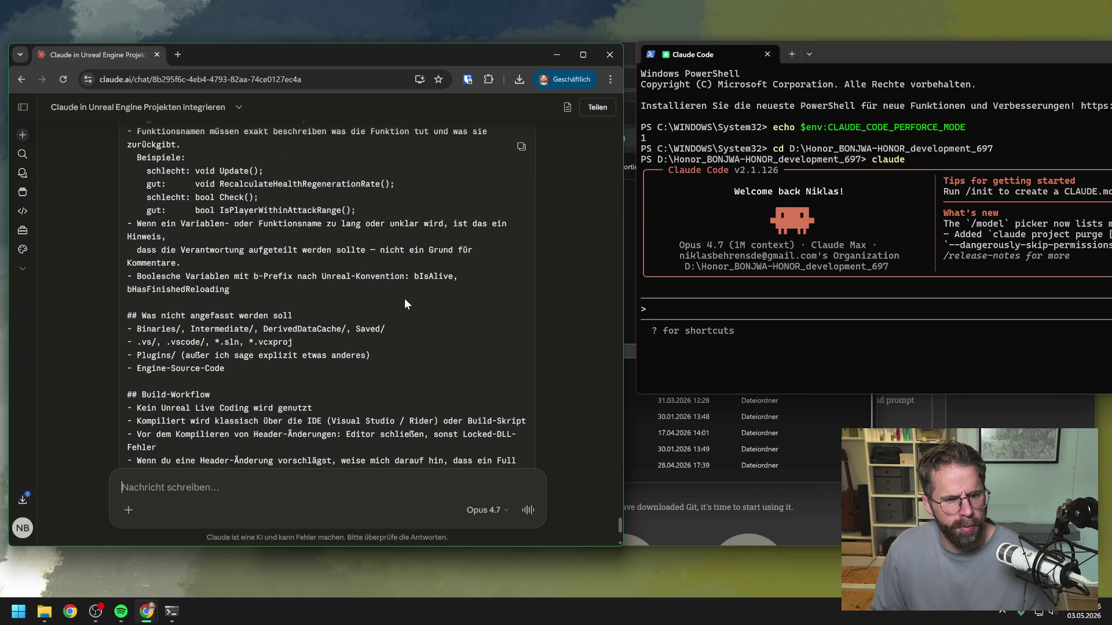
pyautogui.scroll(2, 405, 301)
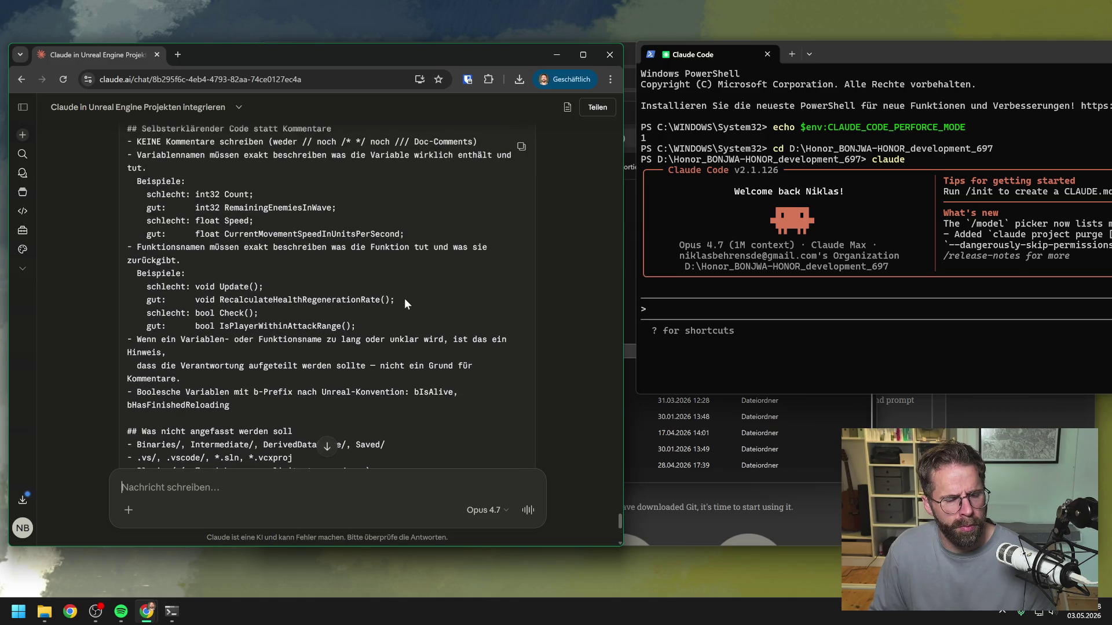
pyautogui.scroll(2, 405, 300)
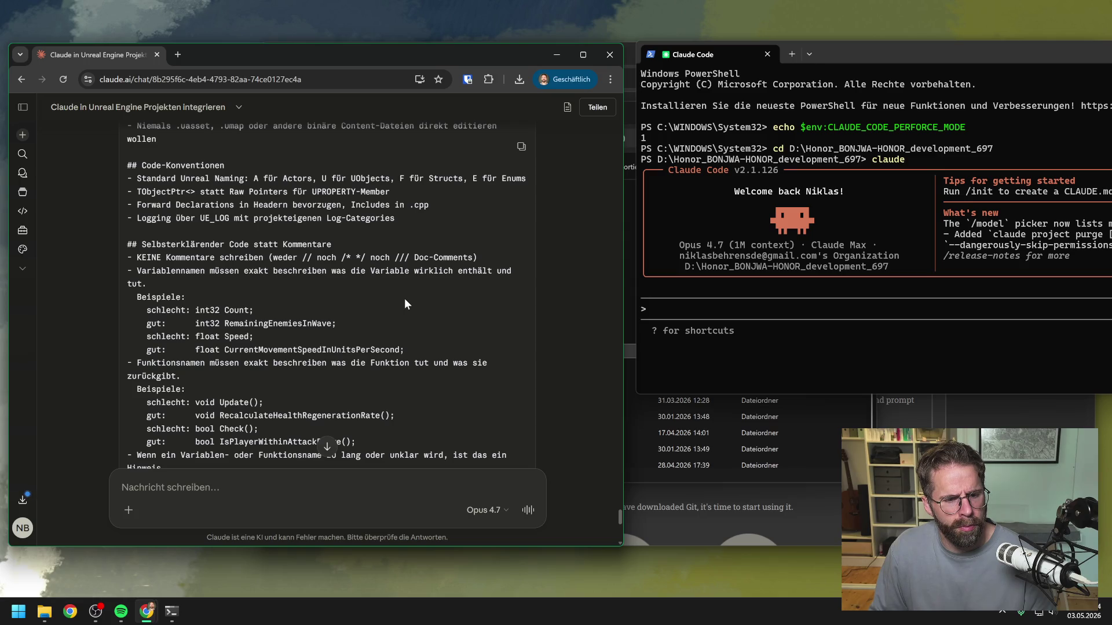
pyautogui.scroll(-1, 405, 303)
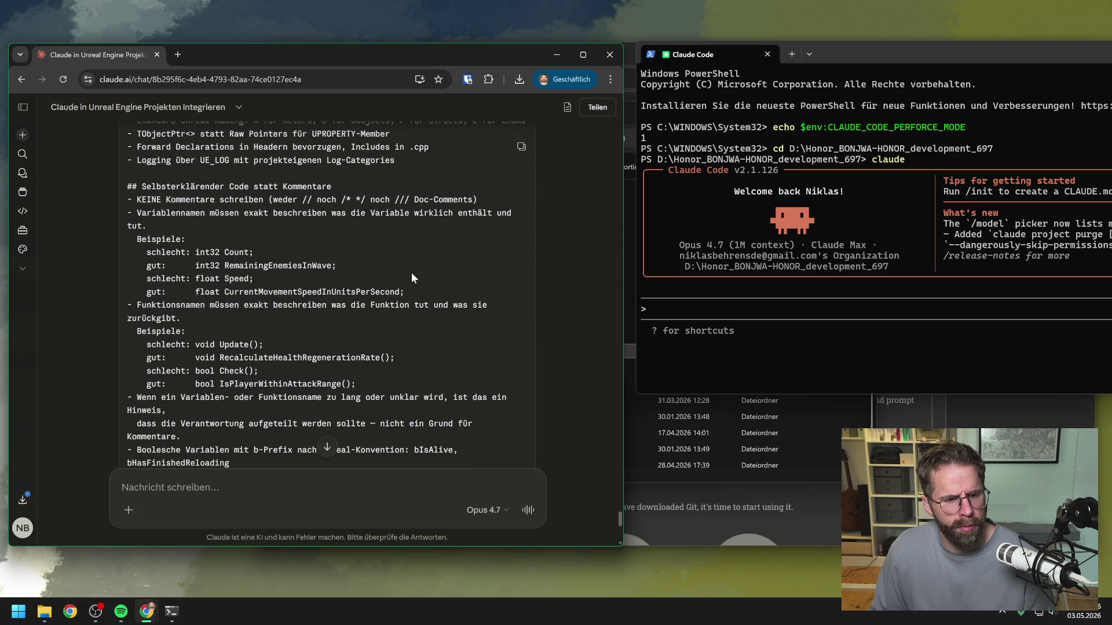
pyautogui.scroll(-1, 412, 275)
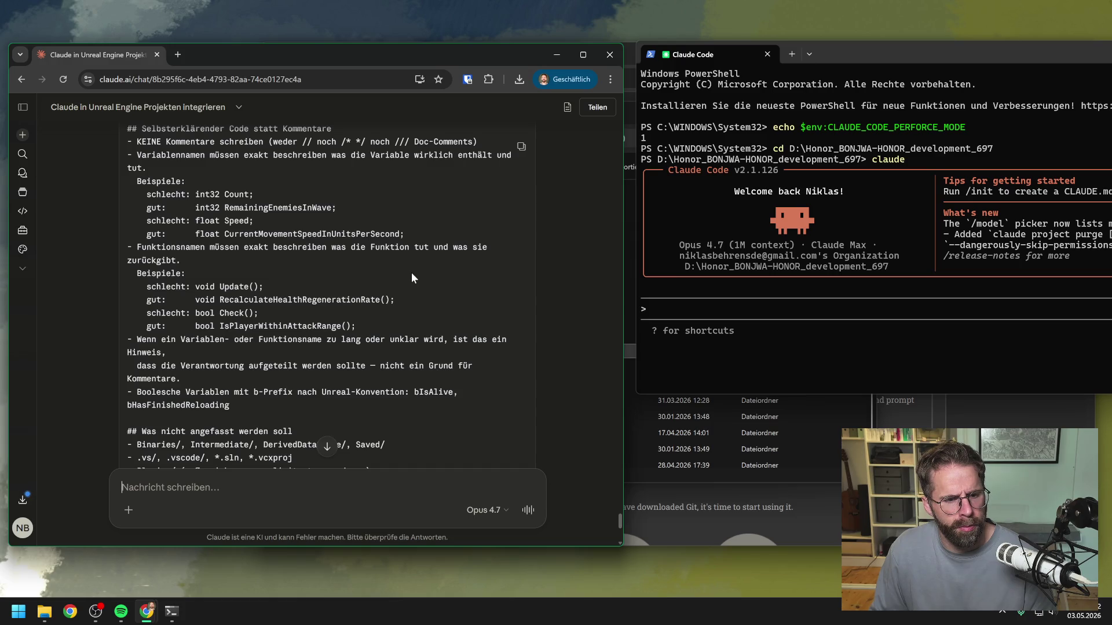
pyautogui.scroll(-1, 411, 274)
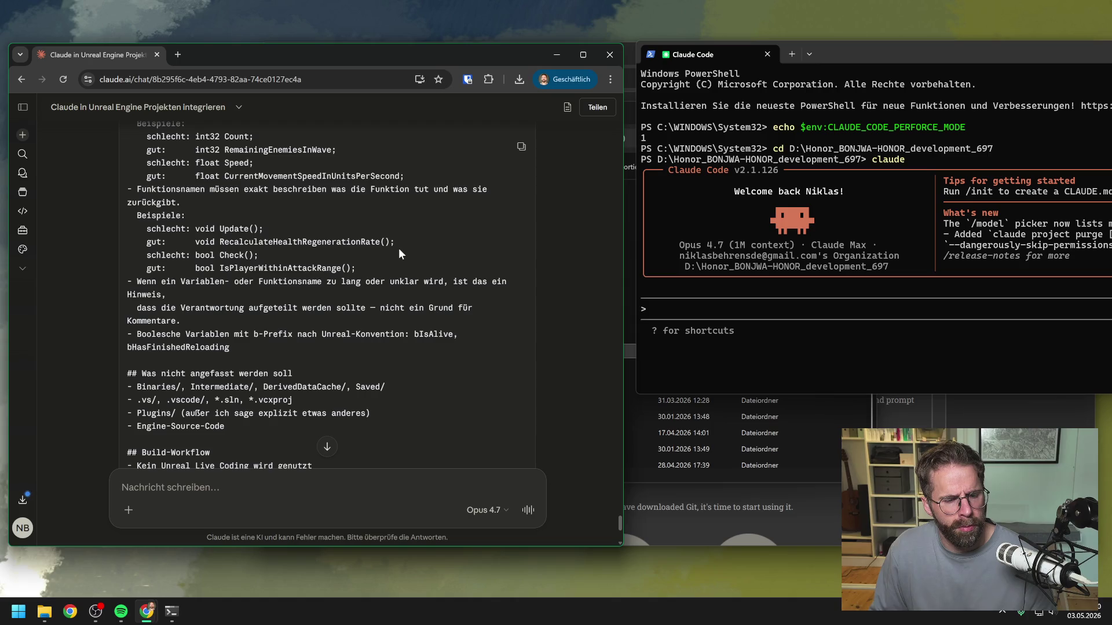
pyautogui.scroll(-1, 399, 249)
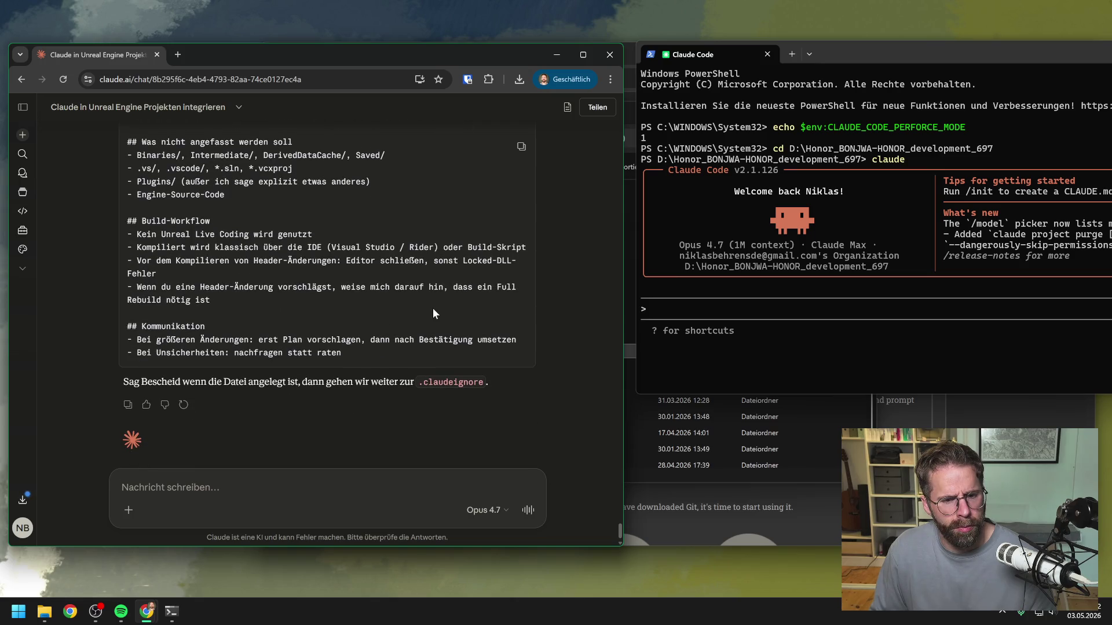
pyautogui.scroll(10, 422, 271)
pyautogui.scroll(2, 434, 279)
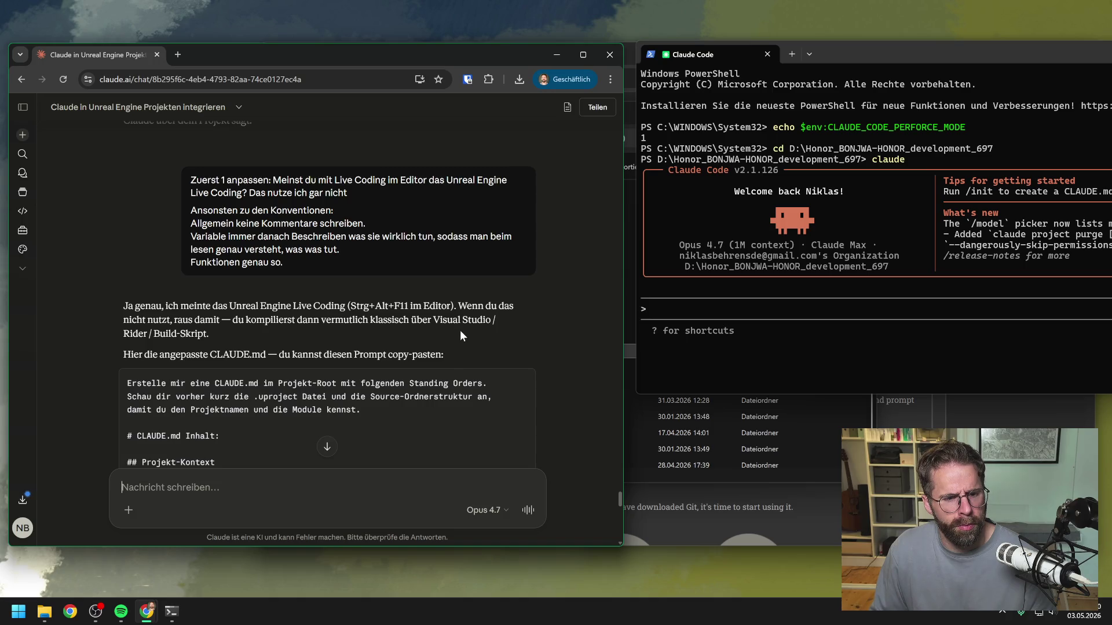
pyautogui.scroll(-15, 464, 335)
pyautogui.scroll(5, 470, 336)
pyautogui.scroll(-5, 472, 335)
pyautogui.scroll(12, 472, 336)
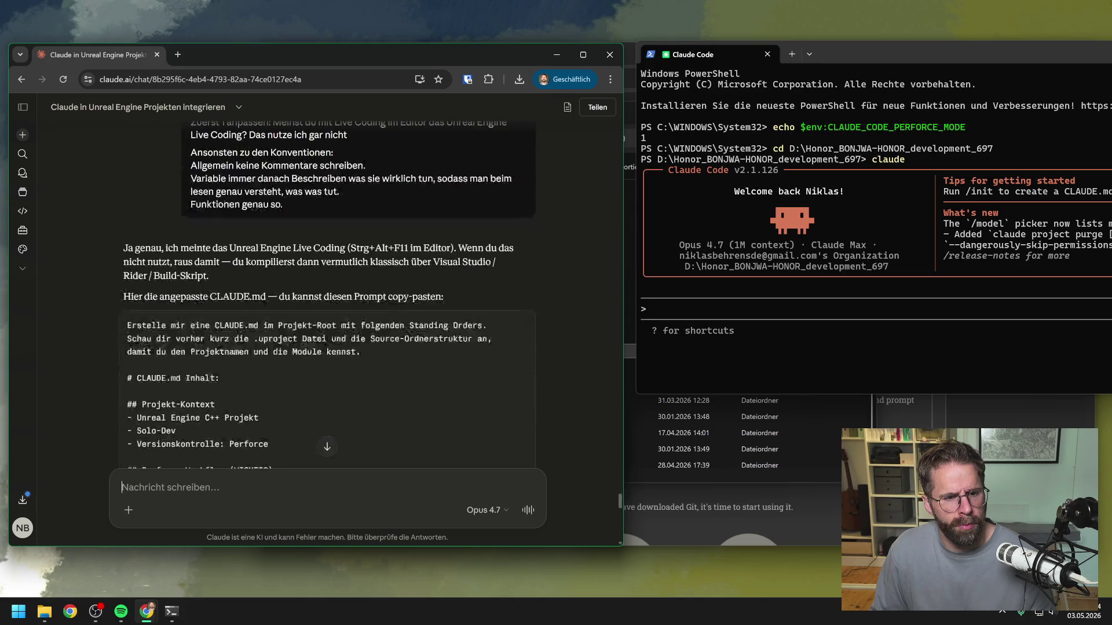
pyautogui.scroll(-1, 473, 336)
pyautogui.click(521, 268)
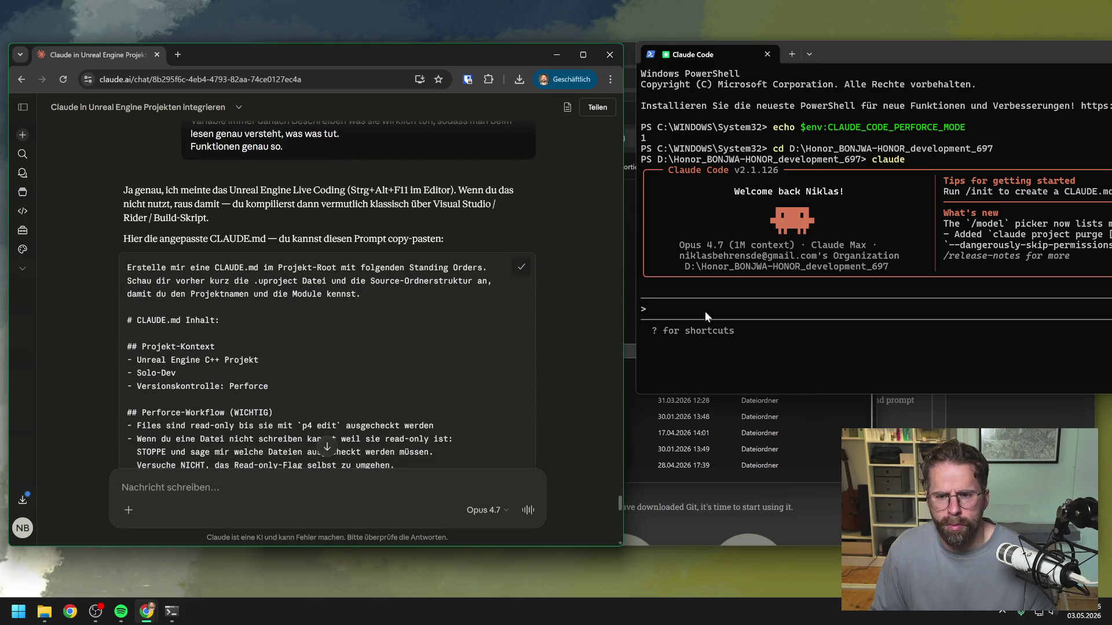
# Paste the CLAUDE.md prompt into Claude Code and approve creating the 59-line file
pyautogui.click(743, 309)
pyautogui.hotkey('ctrl', 'v')
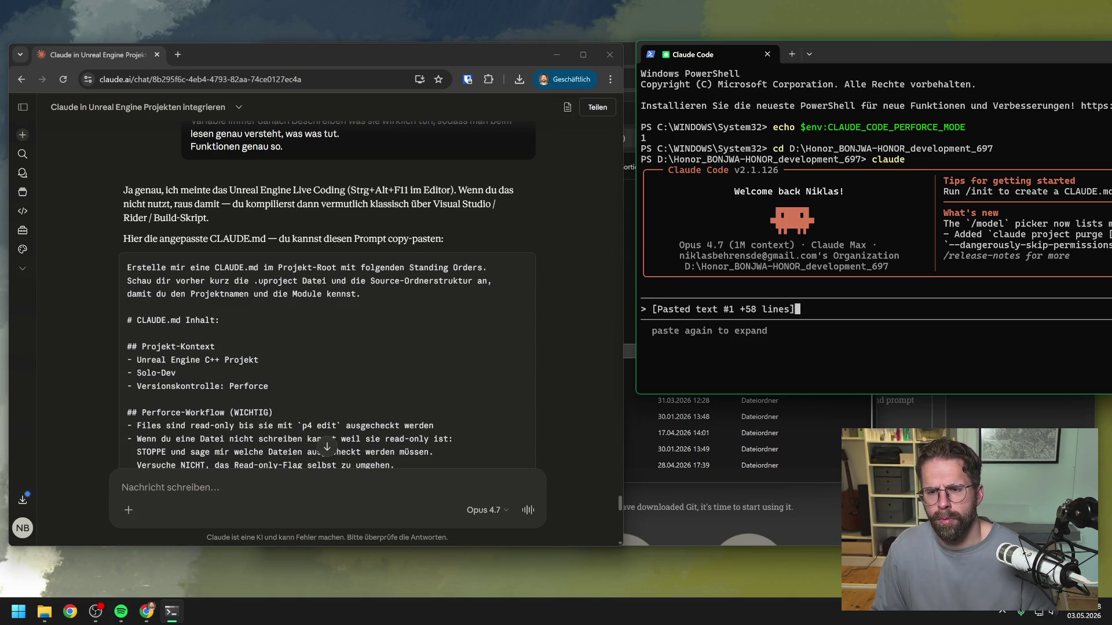
pyautogui.press('Return')
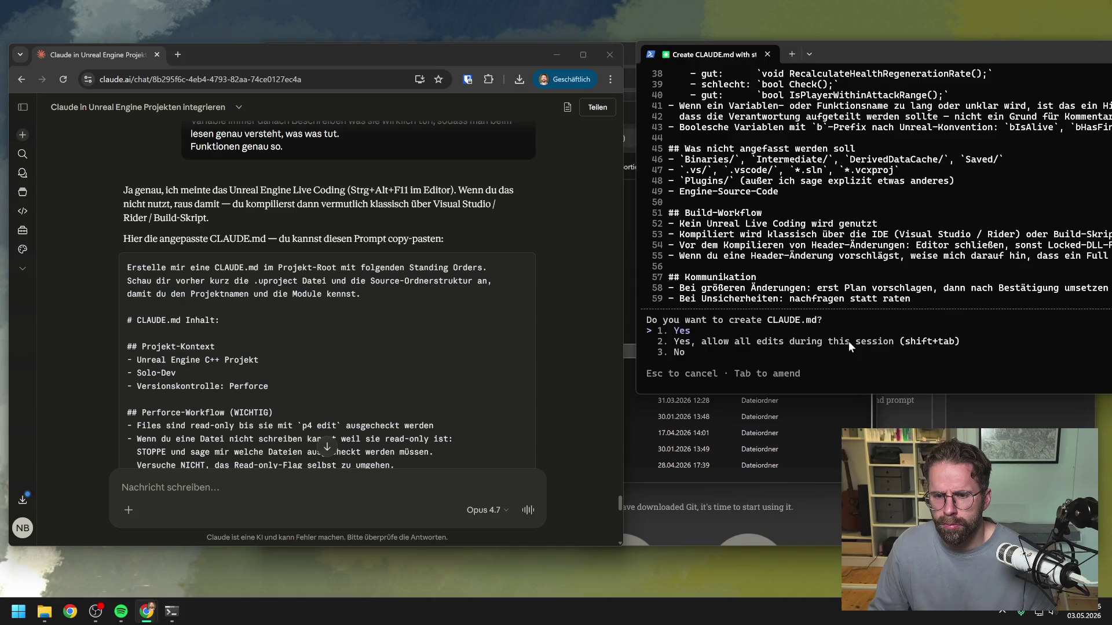
pyautogui.click(684, 336)
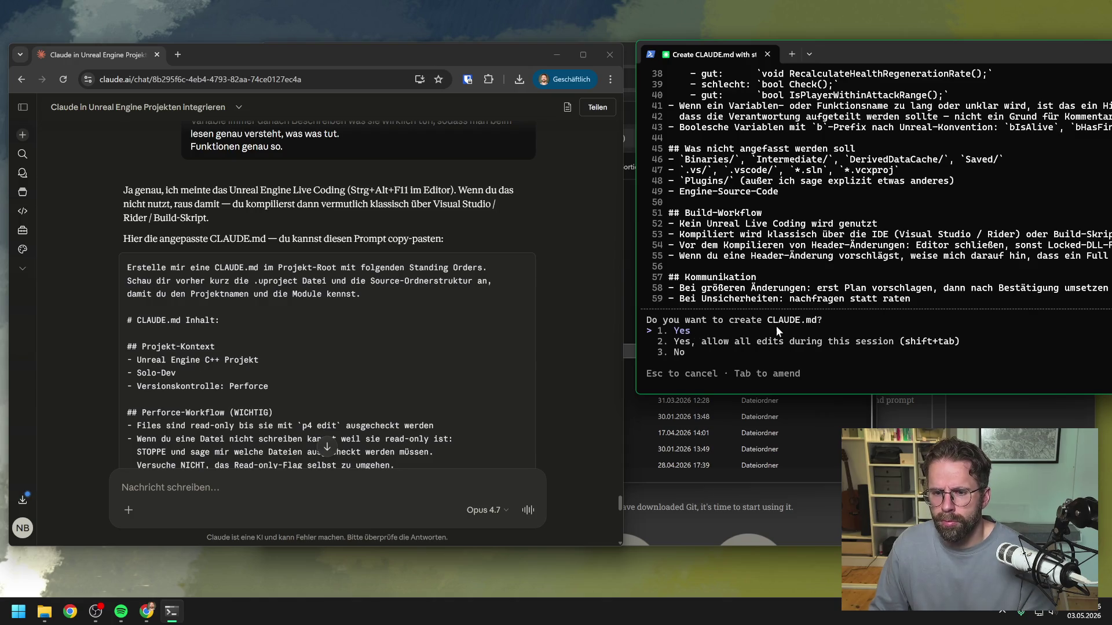
pyautogui.press('Return')
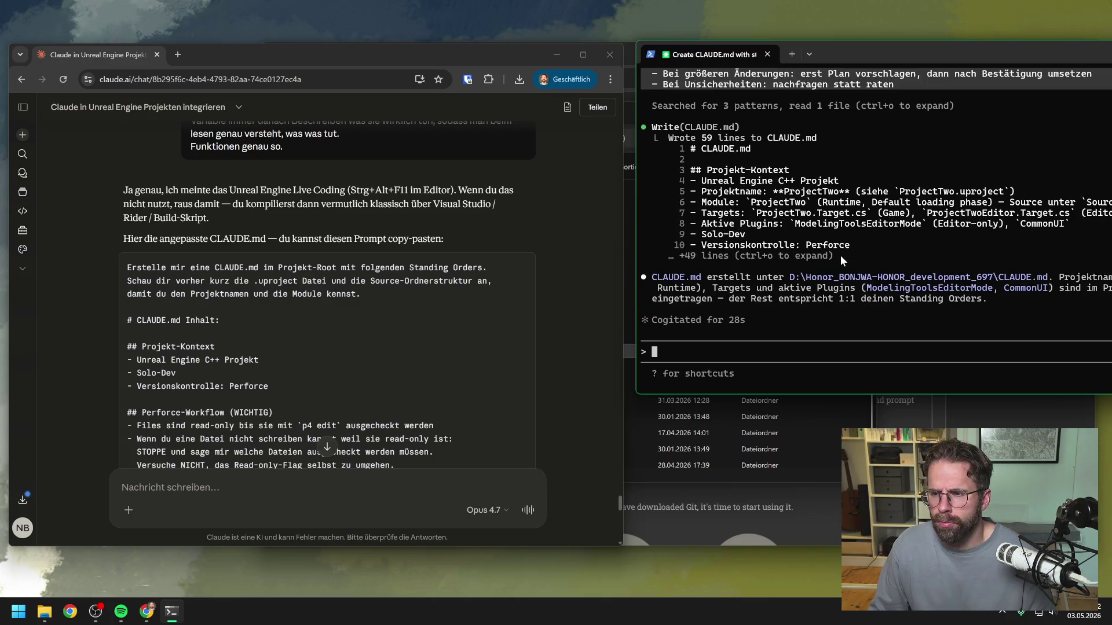
pyautogui.moveTo(956, 53)
pyautogui.mouseDown()
pyautogui.moveTo(932, 47)
pyautogui.moveTo(988, 47)
pyautogui.mouseUp()
pyautogui.click(993, 405)
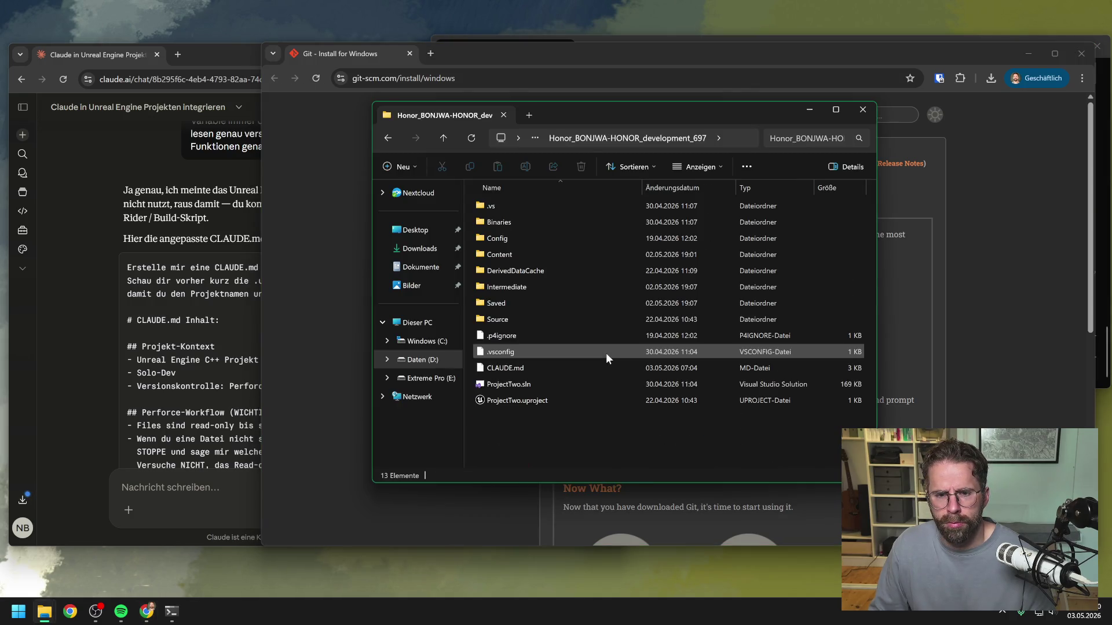
# Open CLAUDE.md in Notepad++ via Öffnen mit and review it from the top
pyautogui.click(571, 367)
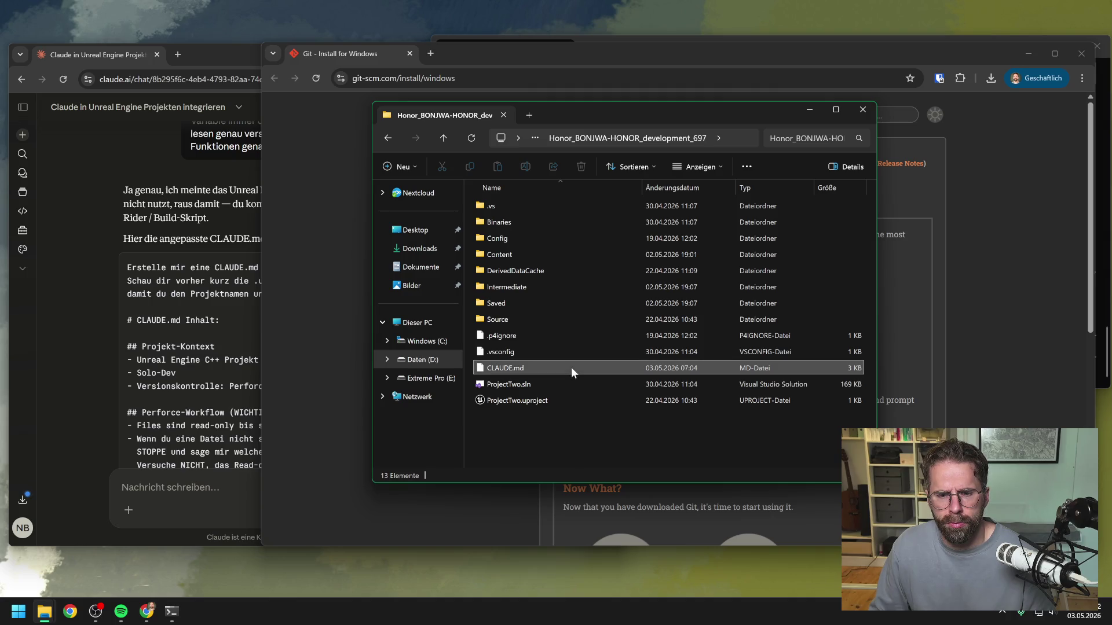
pyautogui.rightClick(571, 367)
pyautogui.moveTo(633, 199)
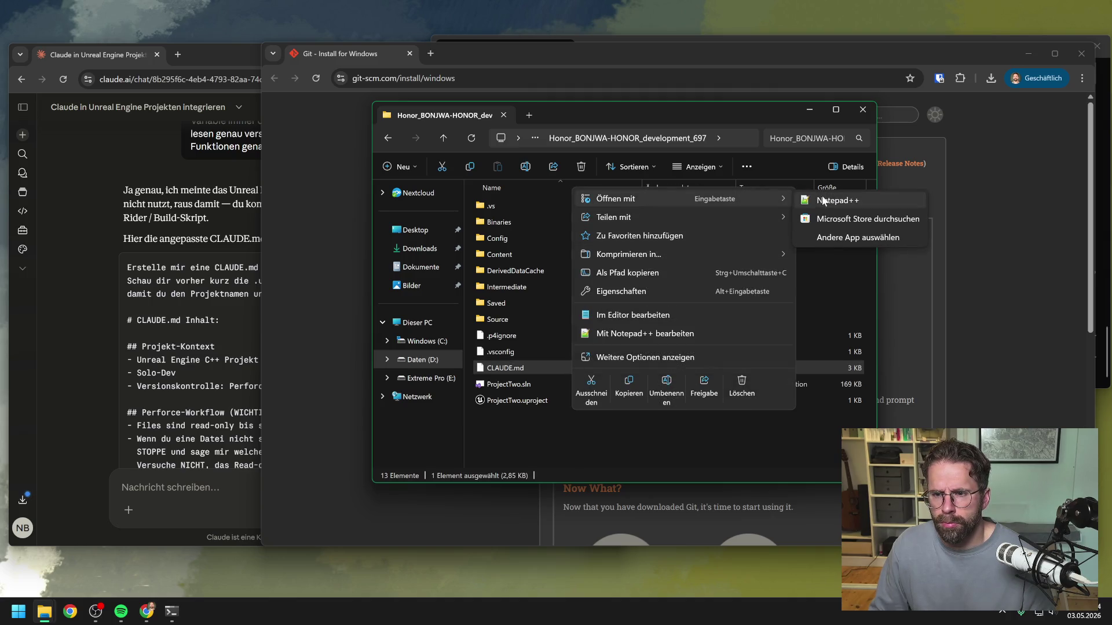
pyautogui.click(823, 200)
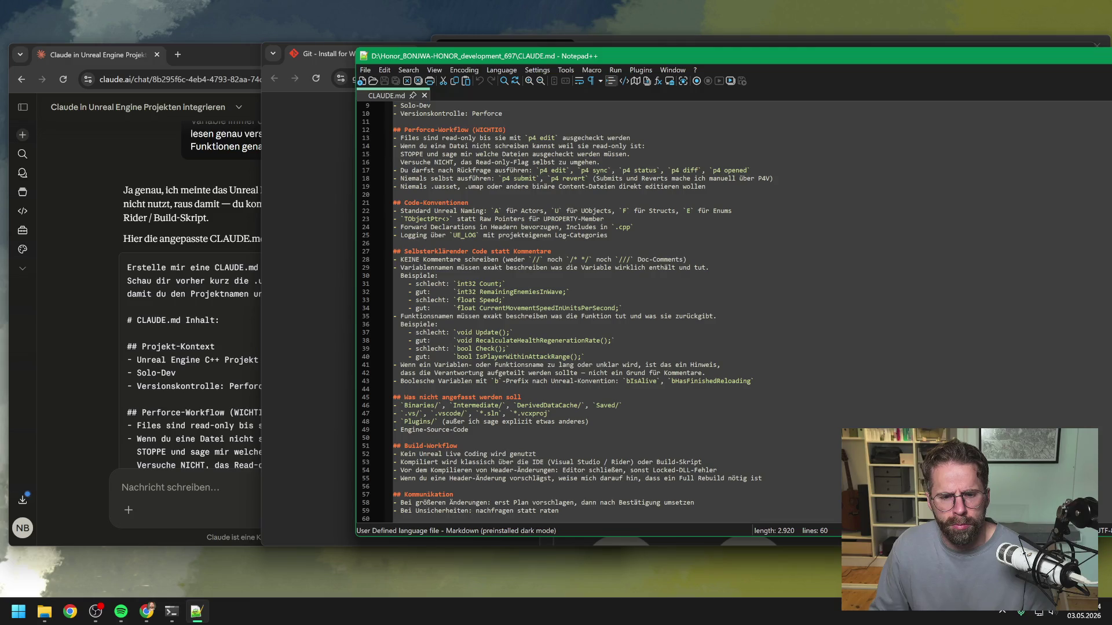
pyautogui.scroll(3, 596, 313)
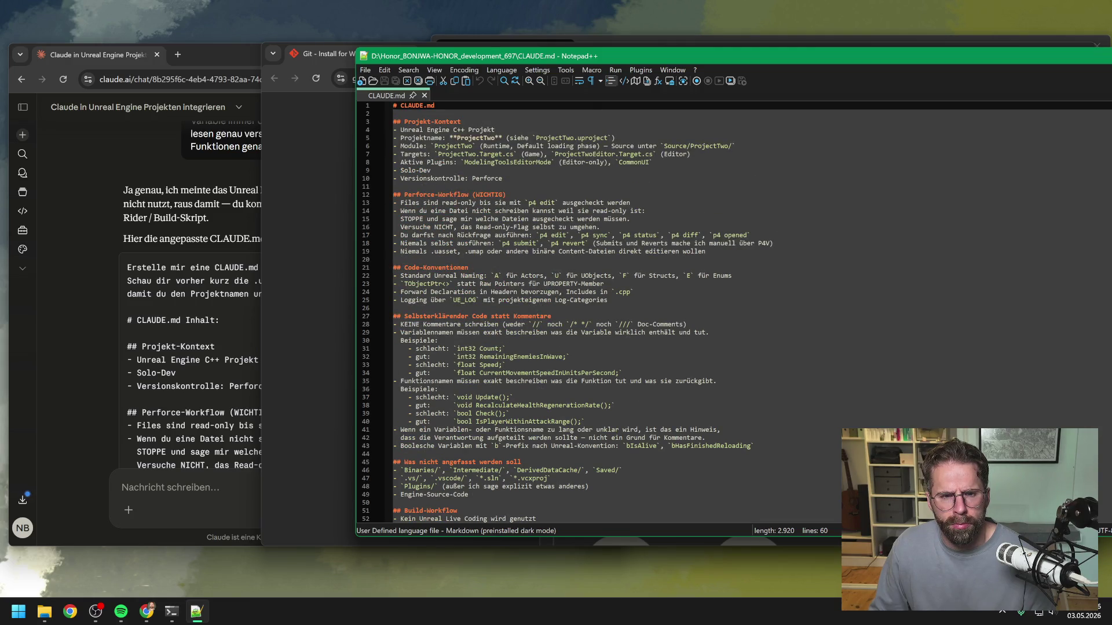
# Close Notepad++ and clear the Explorer and browser windows to reveal the terminal
pyautogui.hotkey('alt', 'F4')
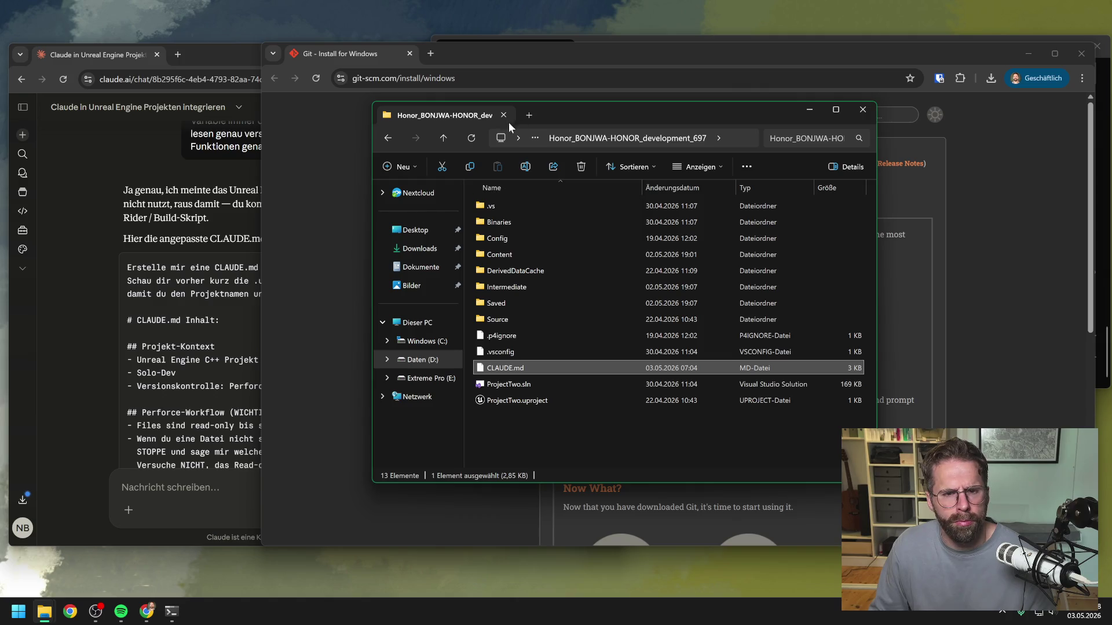
pyautogui.hotkey('alt', 'Tab')
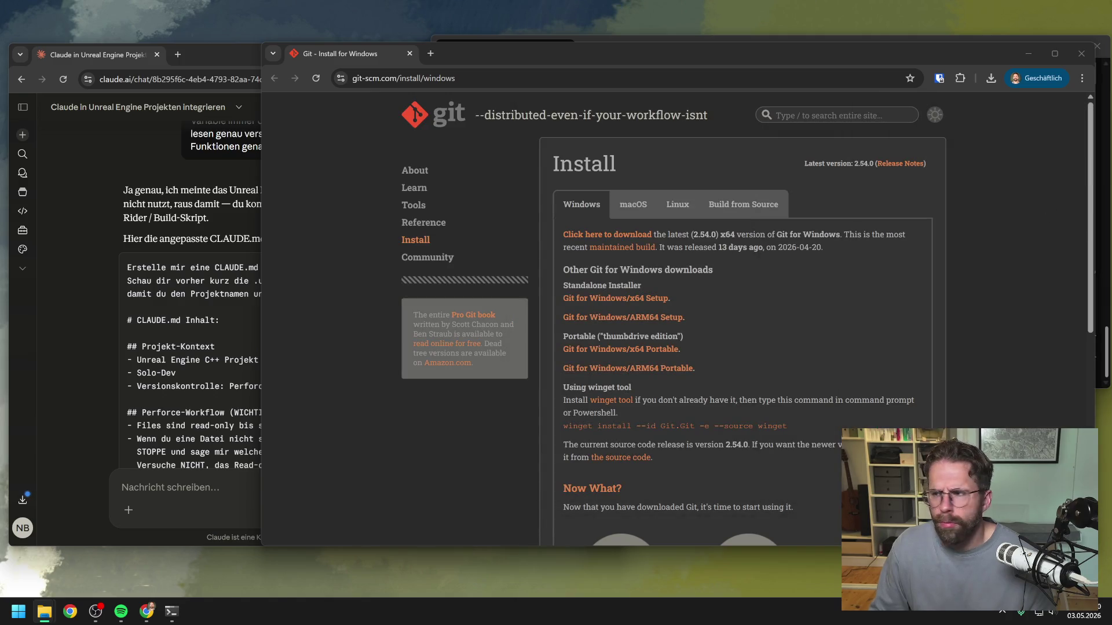
pyautogui.hotkey('alt', 'F4')
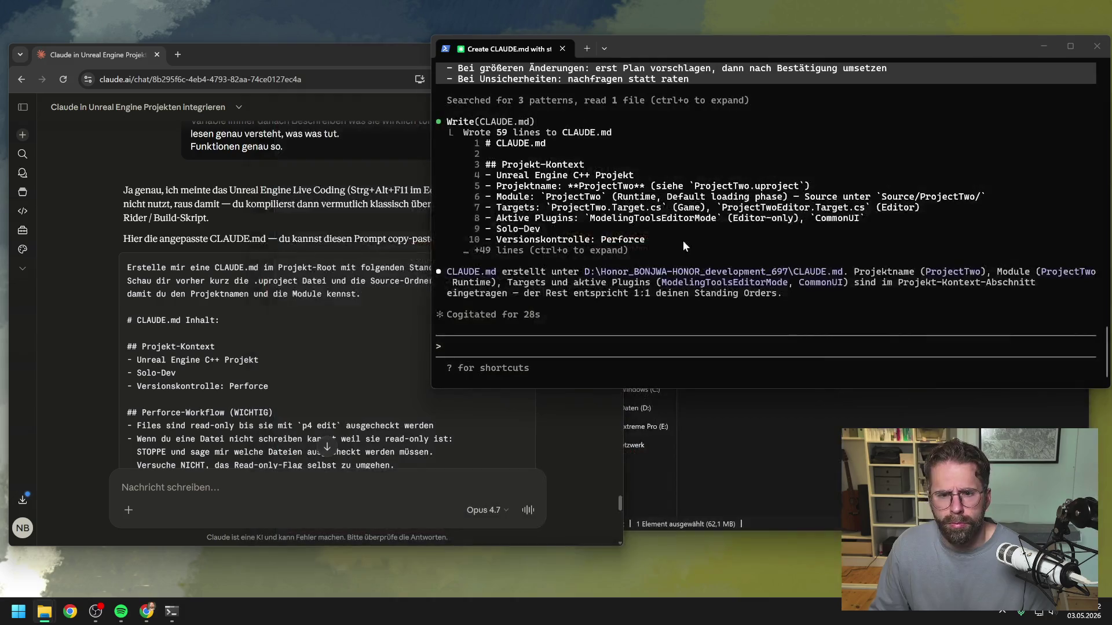
# Send 'jetzt .claudeignore' in the Claude.ai chat
pyautogui.click(325, 353)
pyautogui.scroll(-15, 401, 300)
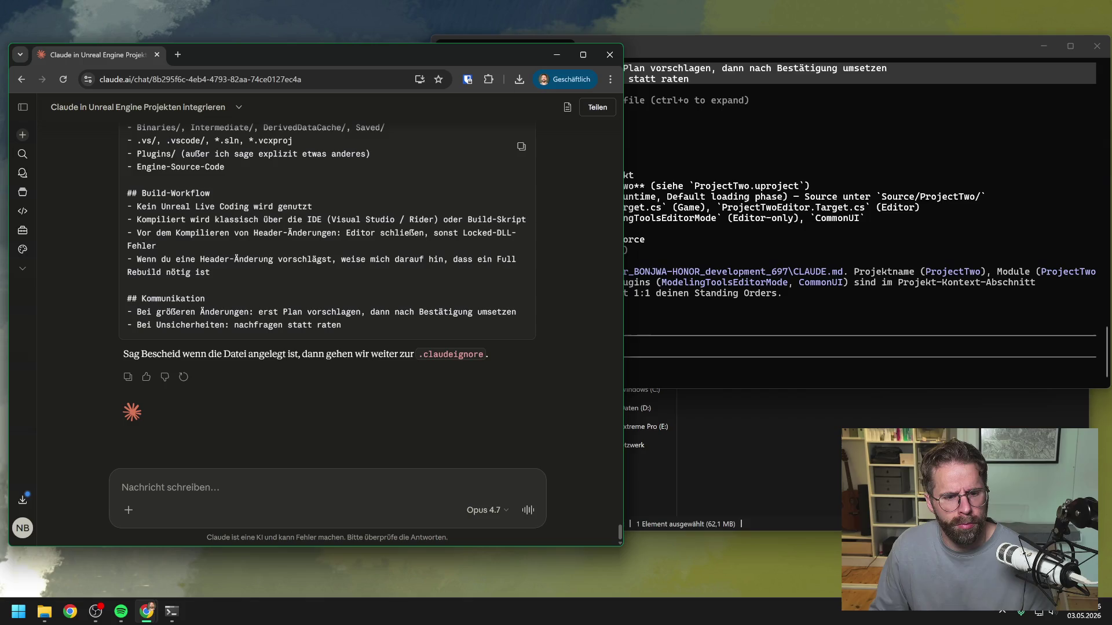
pyautogui.write('jetzt claud')
pyautogui.press('BackSpace')
pyautogui.press('BackSpace')
pyautogui.press('BackSpace')
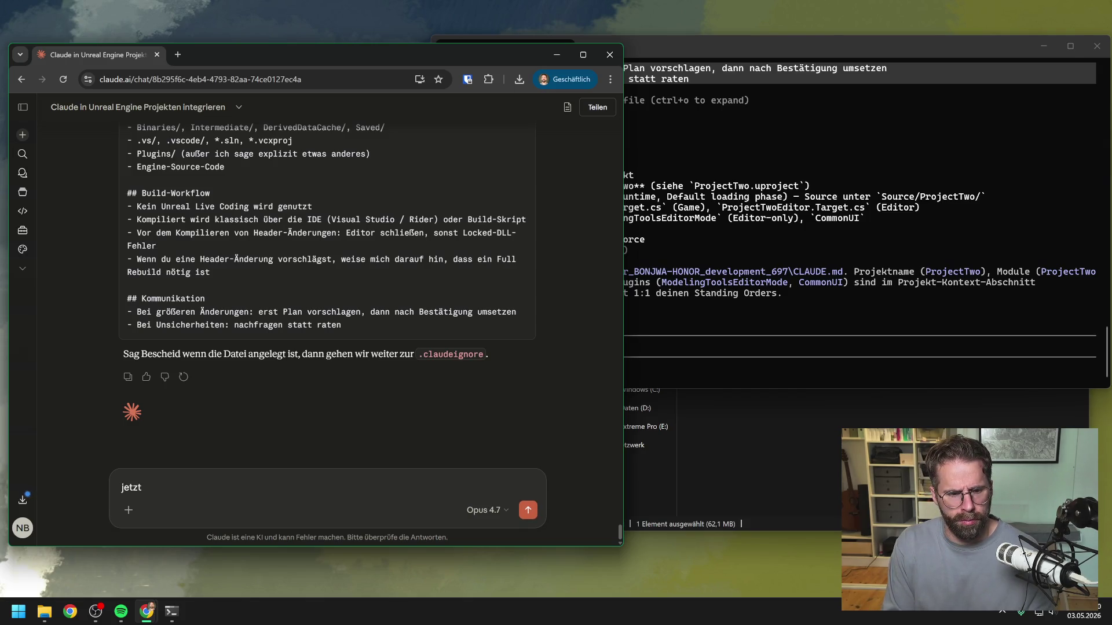
pyautogui.write('.claudeignore')
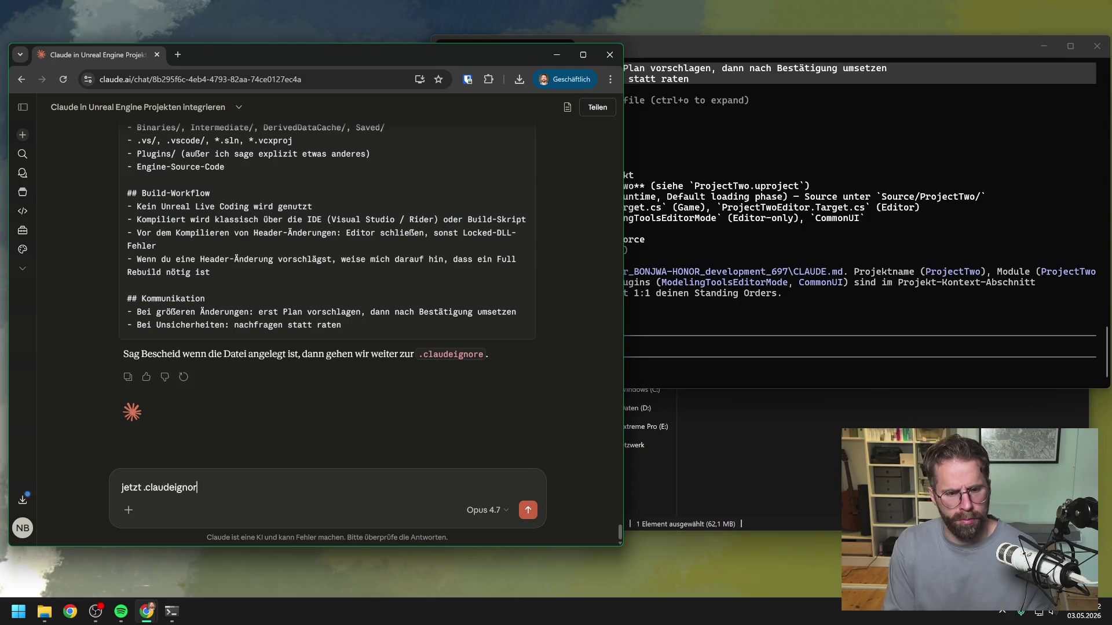
pyautogui.press('Return')
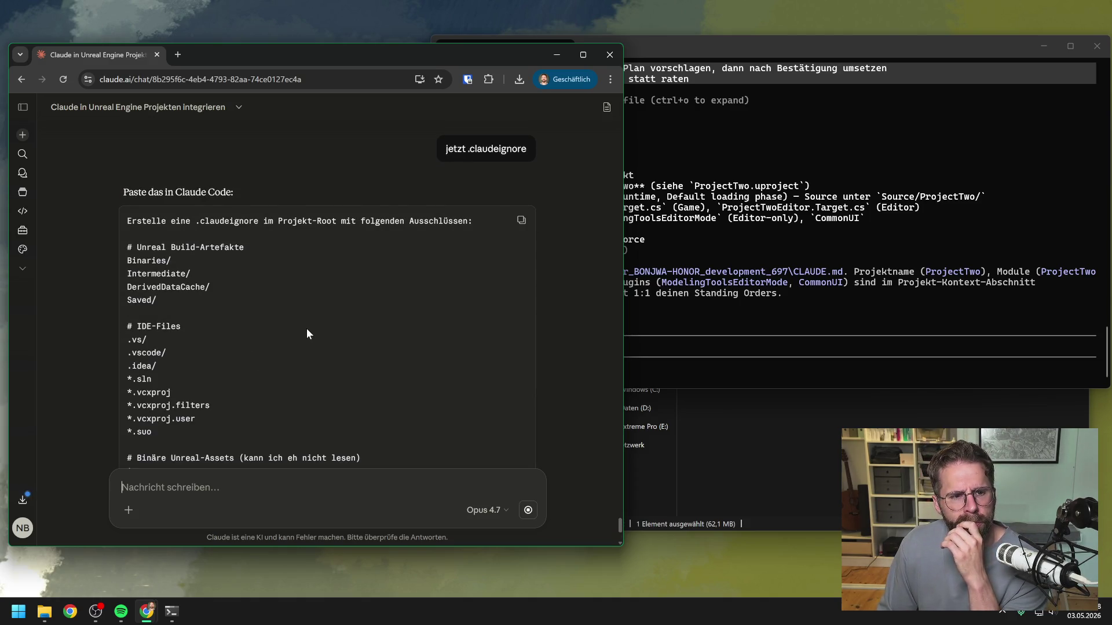
# Copy the returned .claudeignore prompt and paste it into Claude Code
pyautogui.scroll(-7, 345, 304)
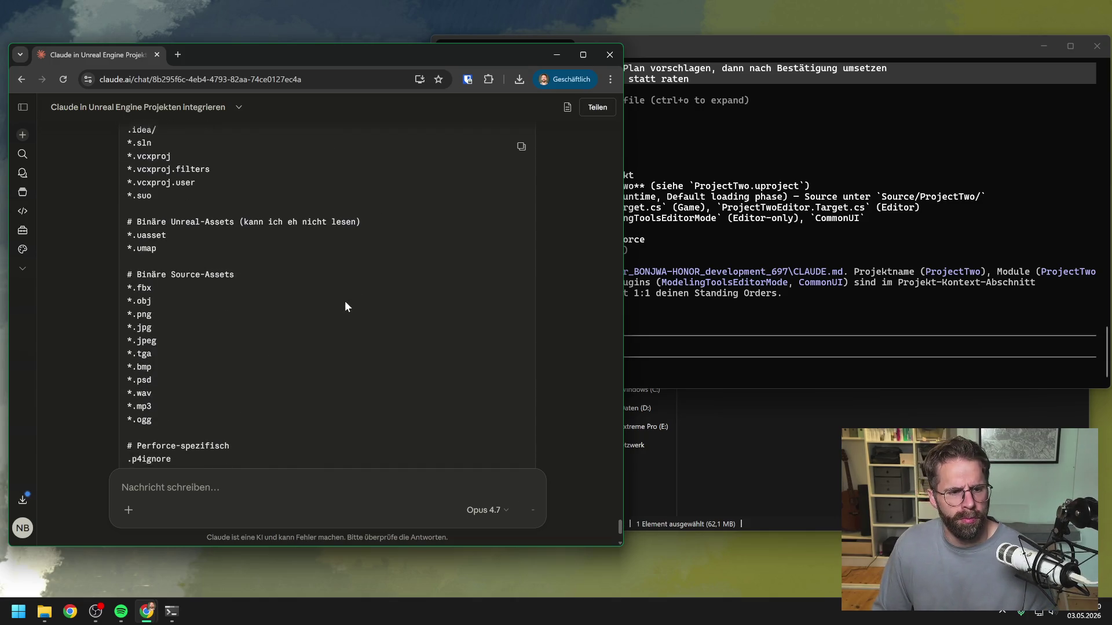
pyautogui.scroll(10, 423, 258)
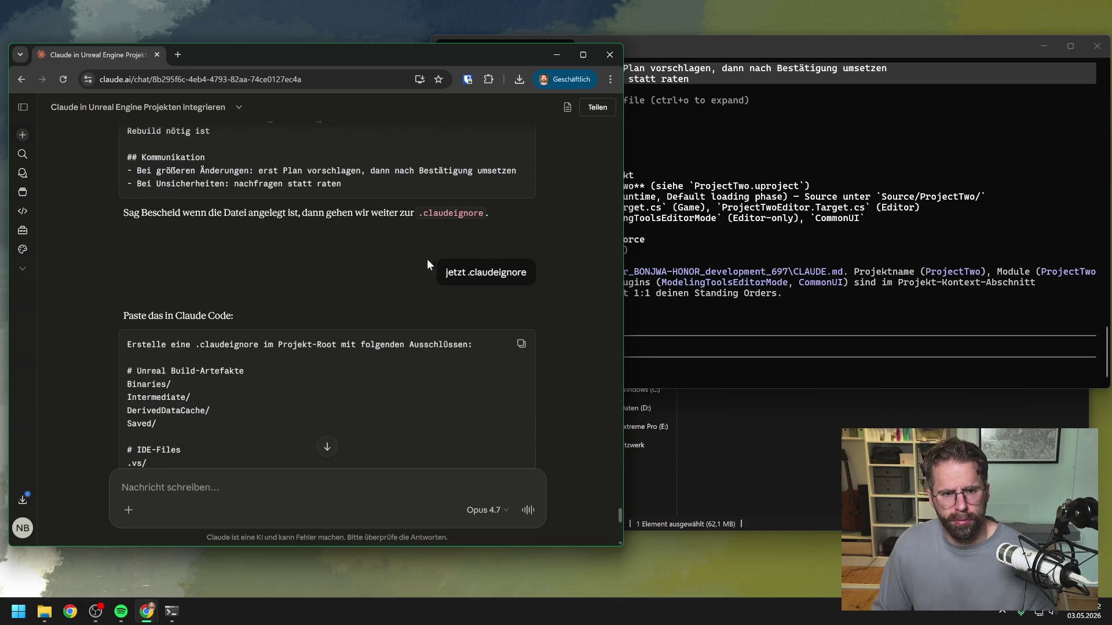
pyautogui.click(524, 346)
pyautogui.click(654, 347)
pyautogui.hotkey('ctrl', 'v')
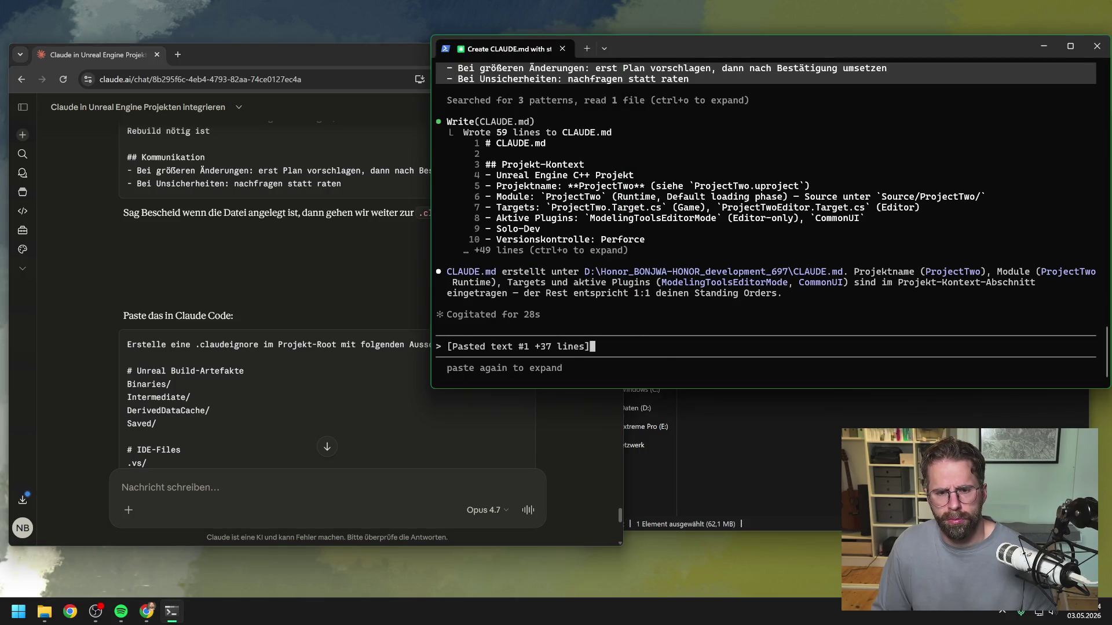
# Have Claude Code write the 36-line .claudeignore into the project root, approving the file creation
pyautogui.press('Return')
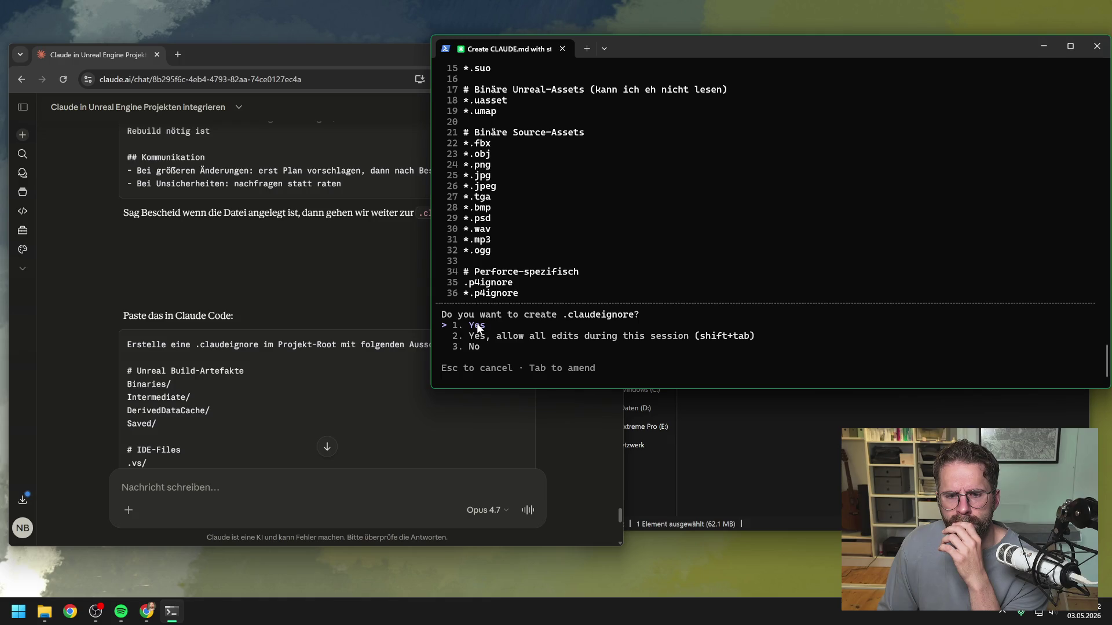
pyautogui.press('Return')
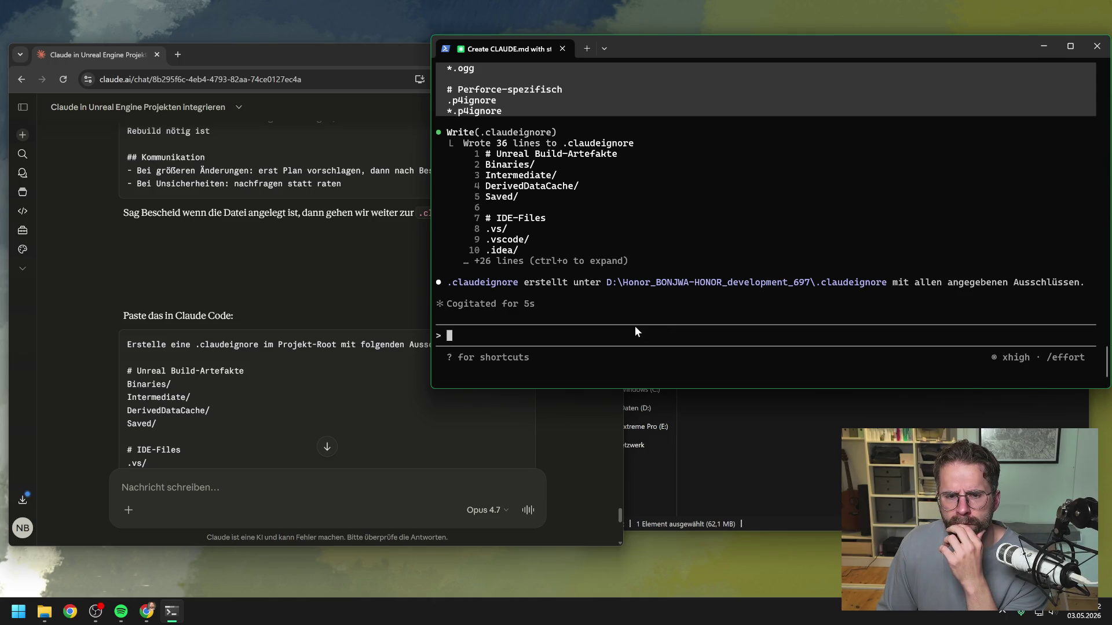
pyautogui.click(428, 350)
pyautogui.scroll(-10, 429, 350)
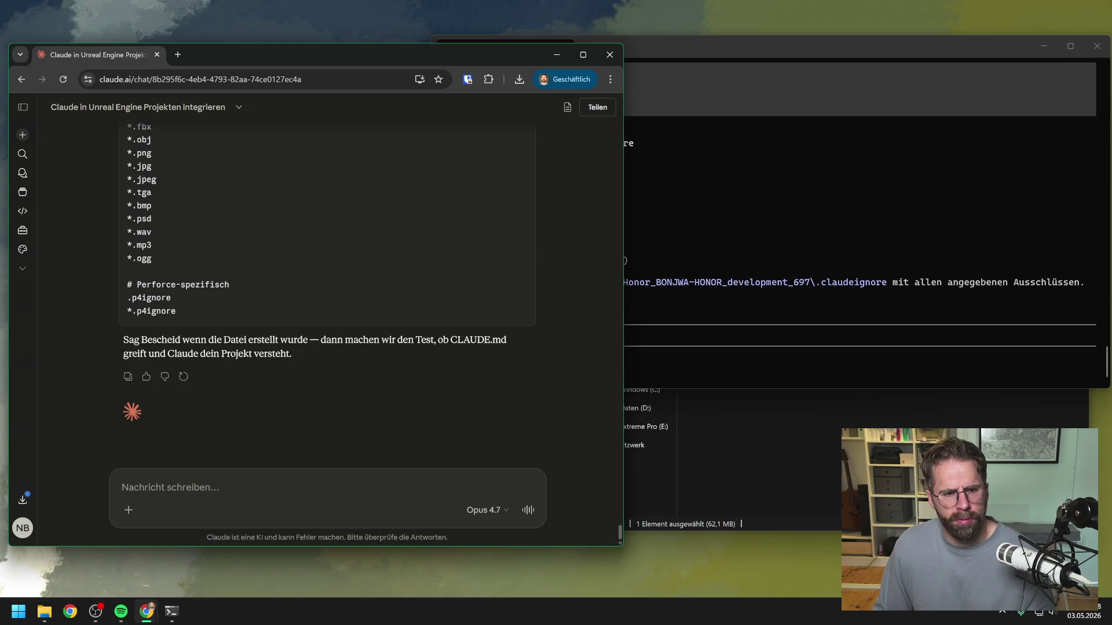
# Reply 'fertig' to Claude and copy its test prompt that checks CLAUDE.md is read
pyautogui.write('fertig')
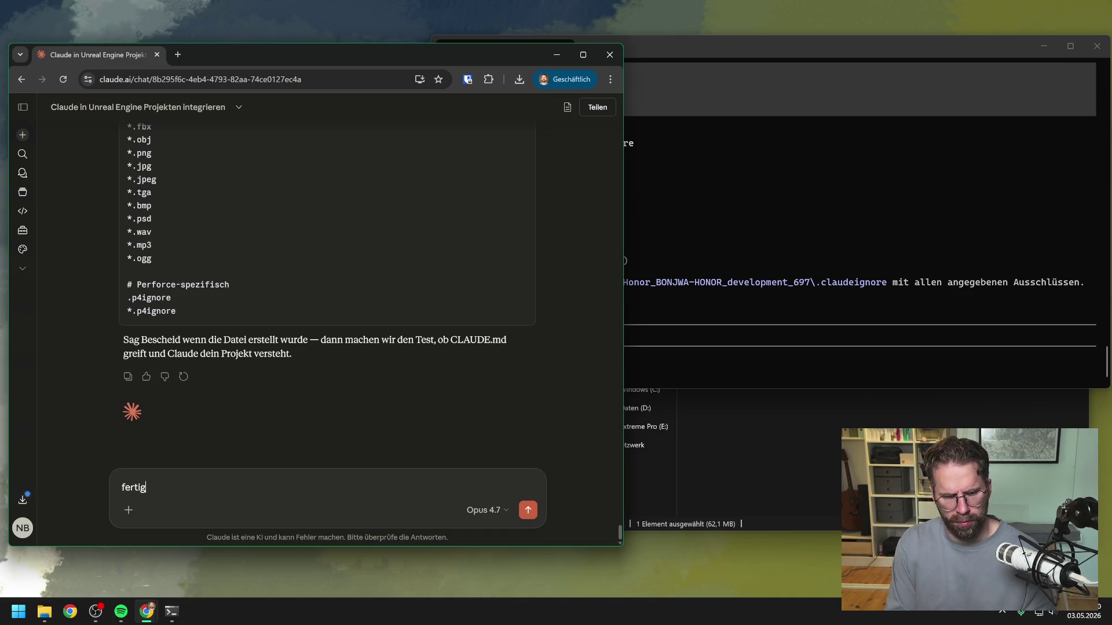
pyautogui.press('Return')
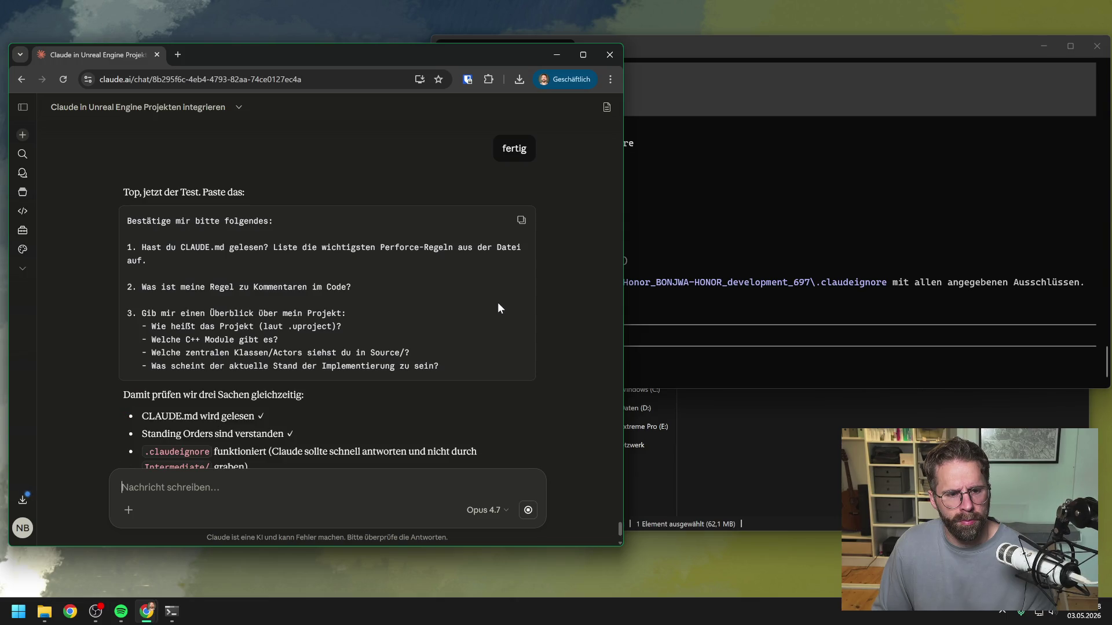
pyautogui.click(521, 220)
pyautogui.click(673, 339)
# Paste and submit the three-part test prompt in Claude Code, then check both windows' progress
pyautogui.hotkey('ctrl', 'v')
pyautogui.press('Return')
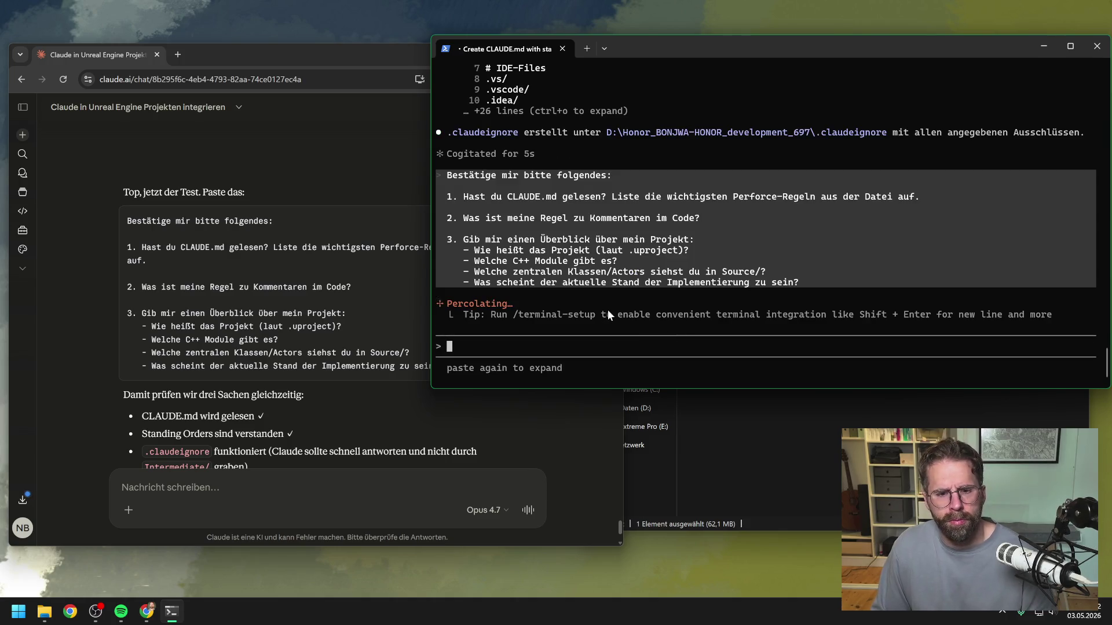
pyautogui.click(341, 300)
pyautogui.scroll(-2, 342, 300)
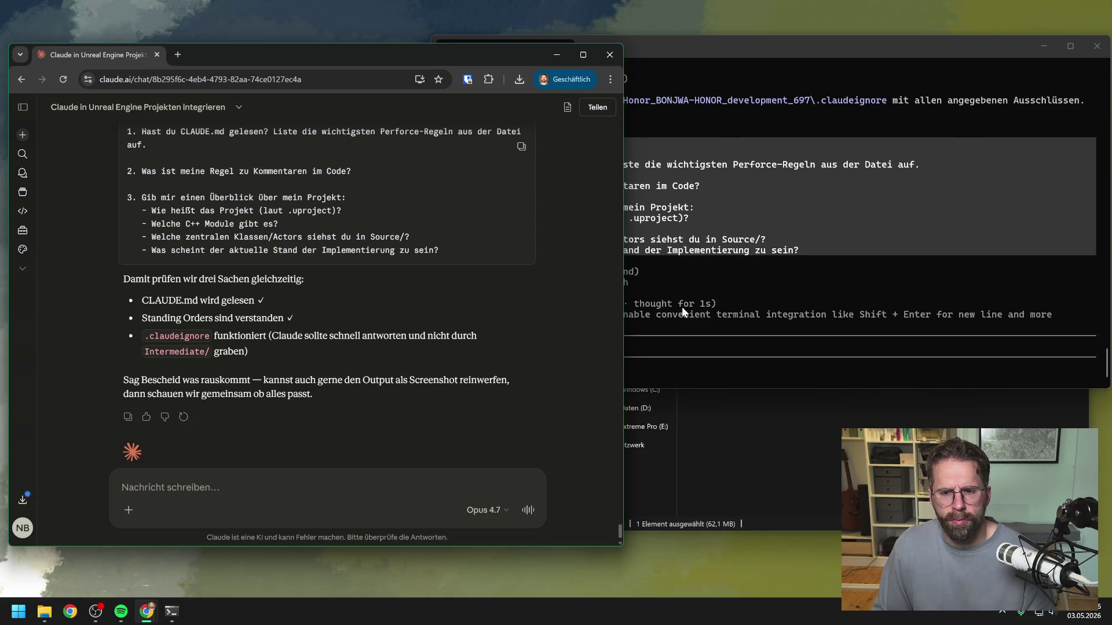
pyautogui.click(680, 304)
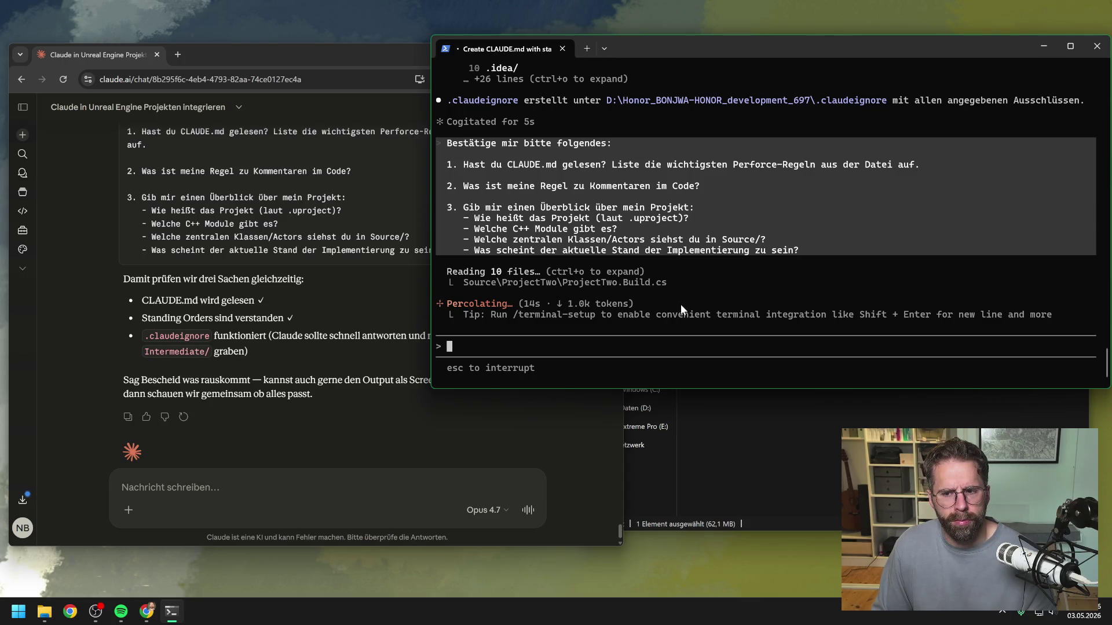
# Ask Claude which model Claude Code uses by default and whether it switches per use case
pyautogui.hotkey('alt', 'Tab')
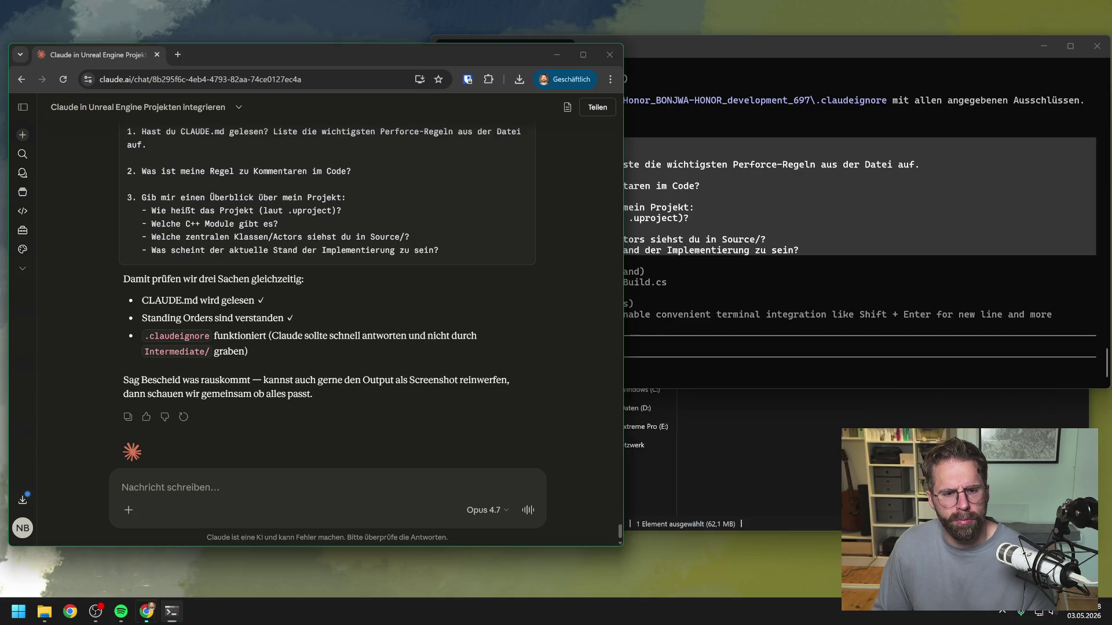
pyautogui.write('welche Modell benutzt ')
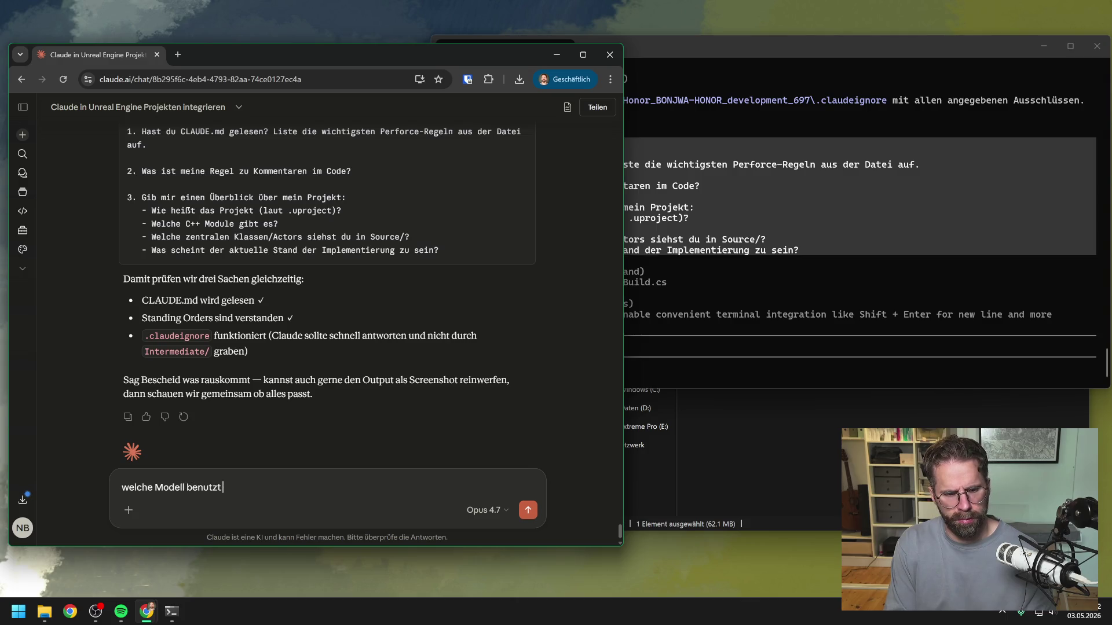
pyautogui.write('Claude Code')
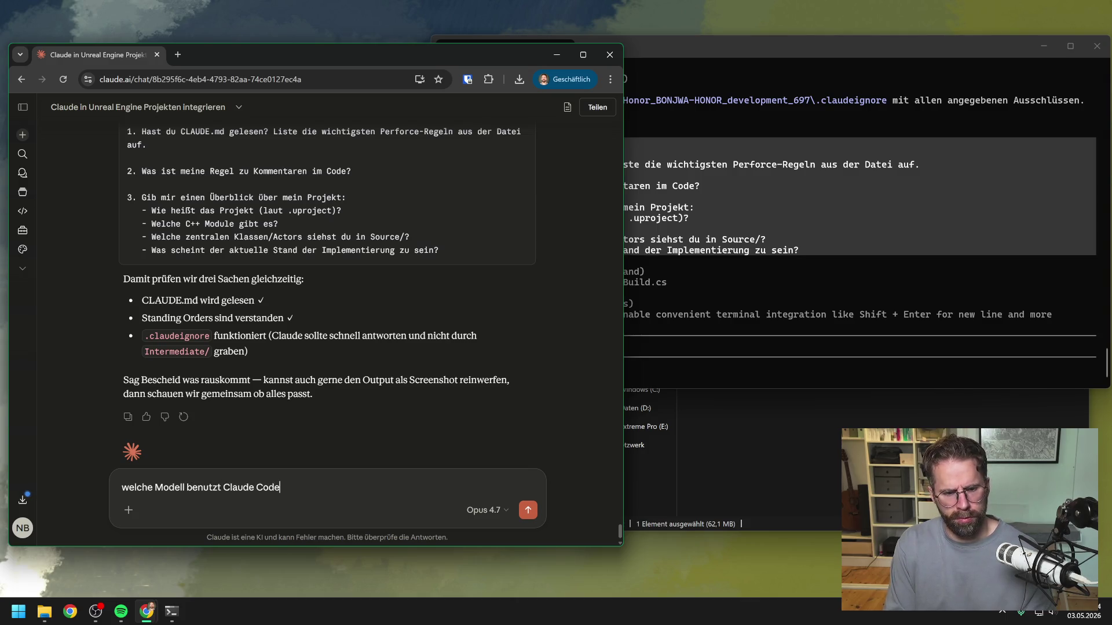
pyautogui.write(' standar')
pyautogui.write('dmäßig o')
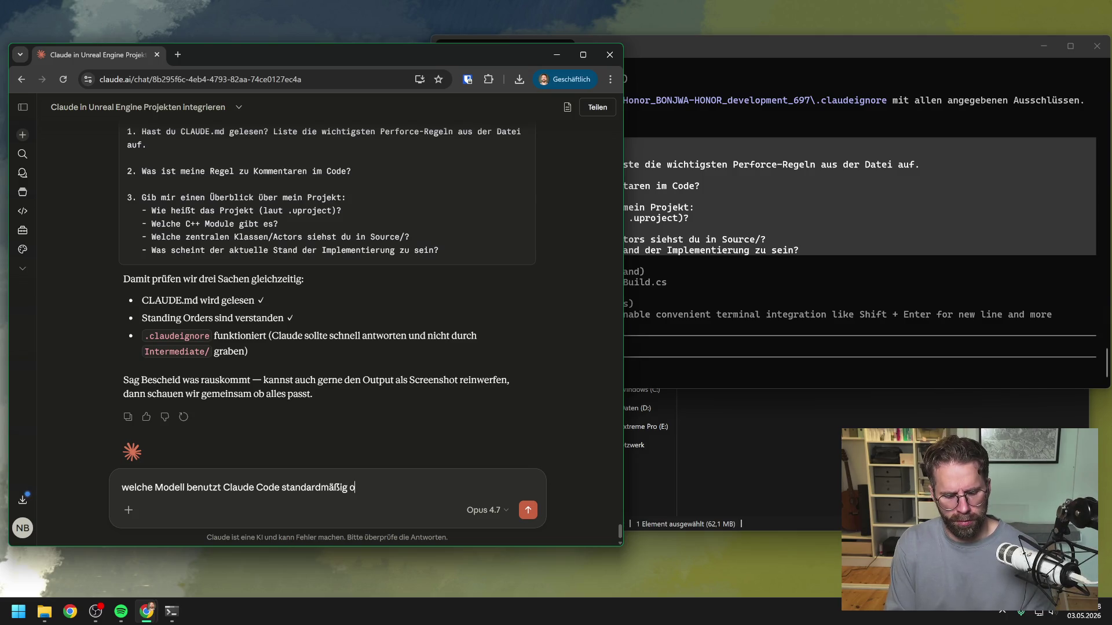
pyautogui.write('der switched es ')
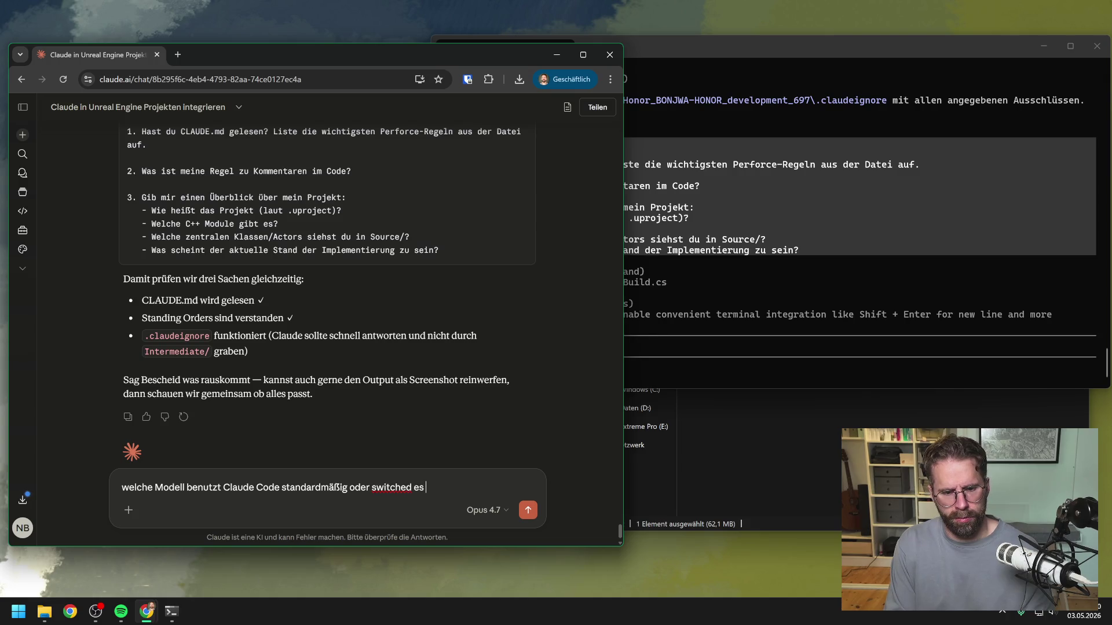
pyautogui.write('je nach')
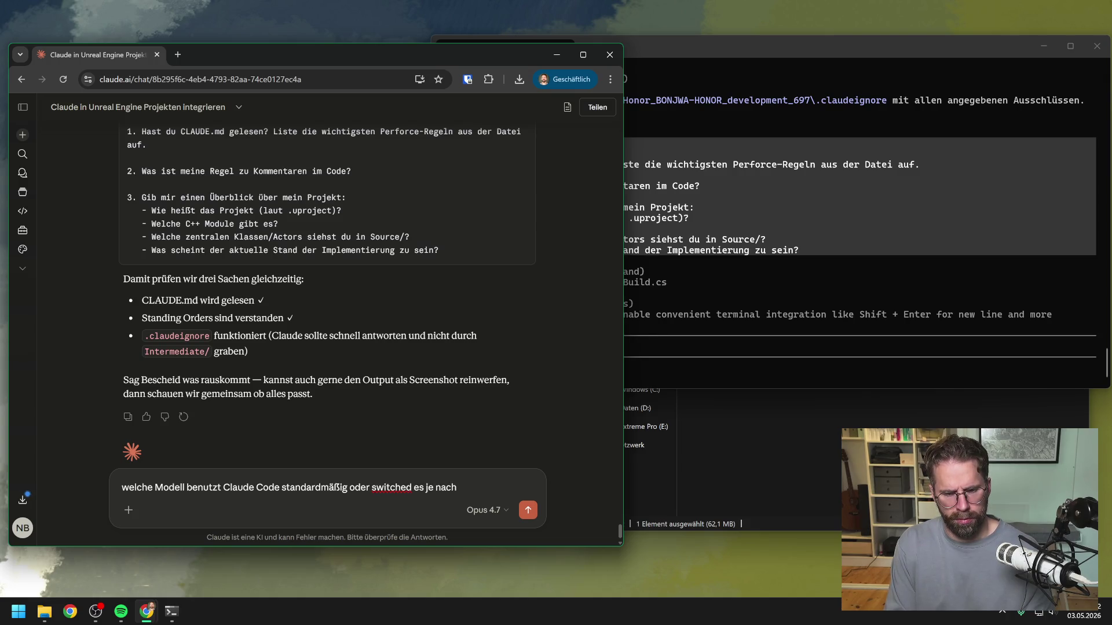
pyautogui.write(' Use Ca')
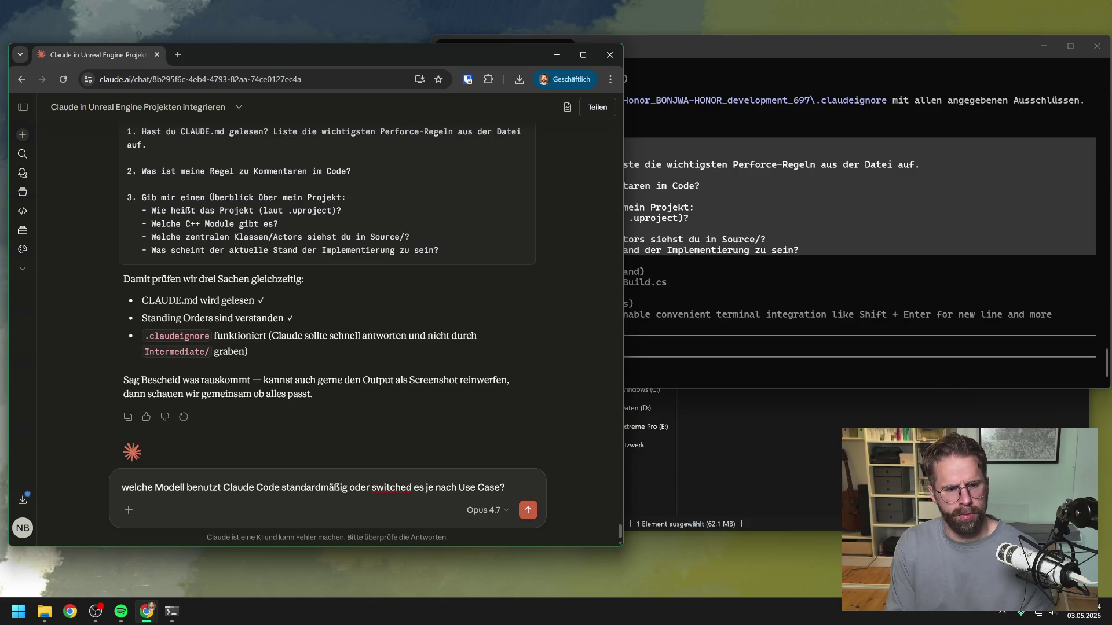
pyautogui.hotkey('ctrl', 'a')
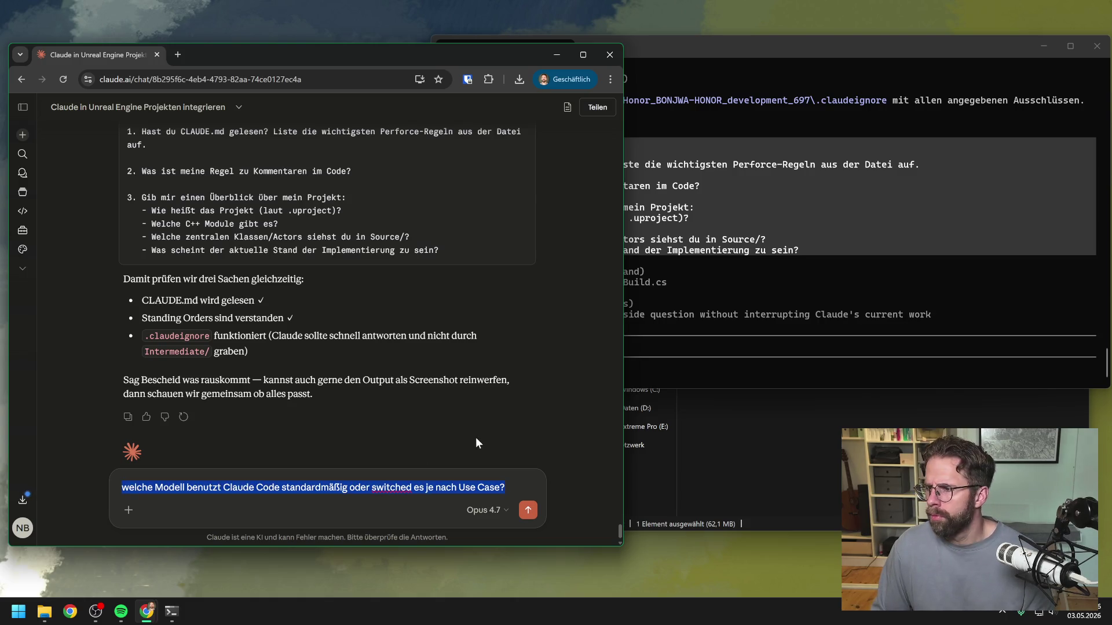
pyautogui.click(454, 394)
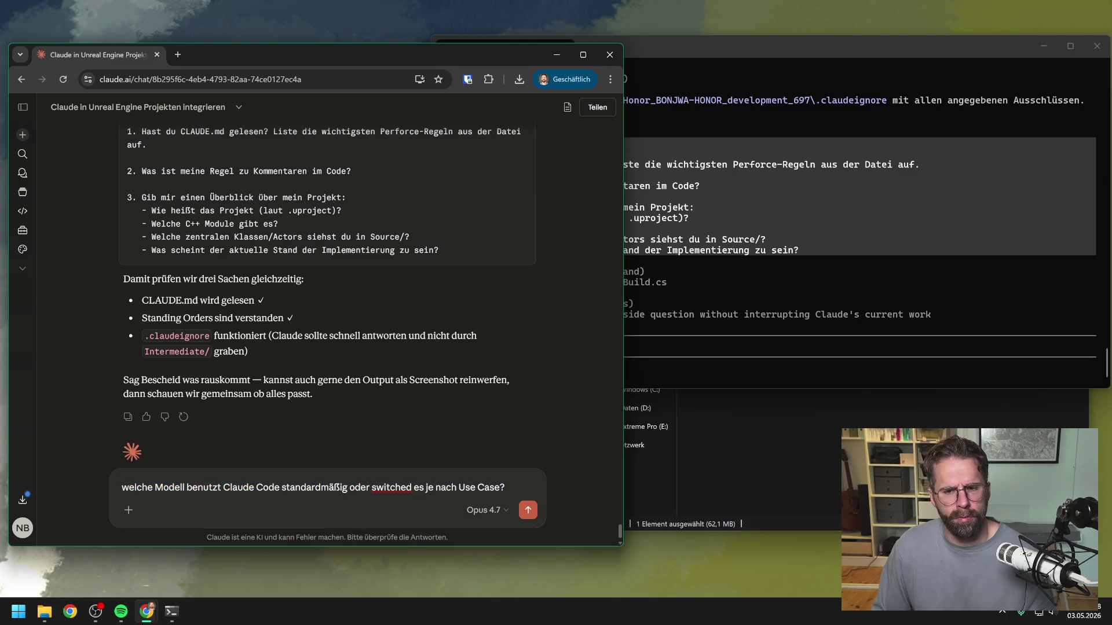
pyautogui.click(761, 69)
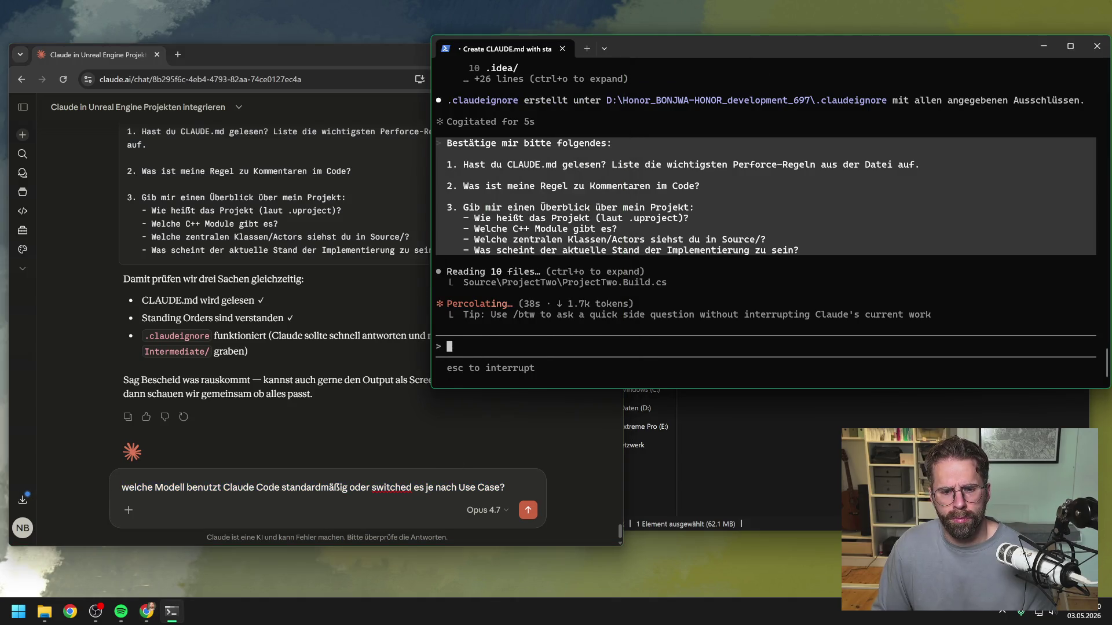
pyautogui.click(446, 488)
pyautogui.press('Return')
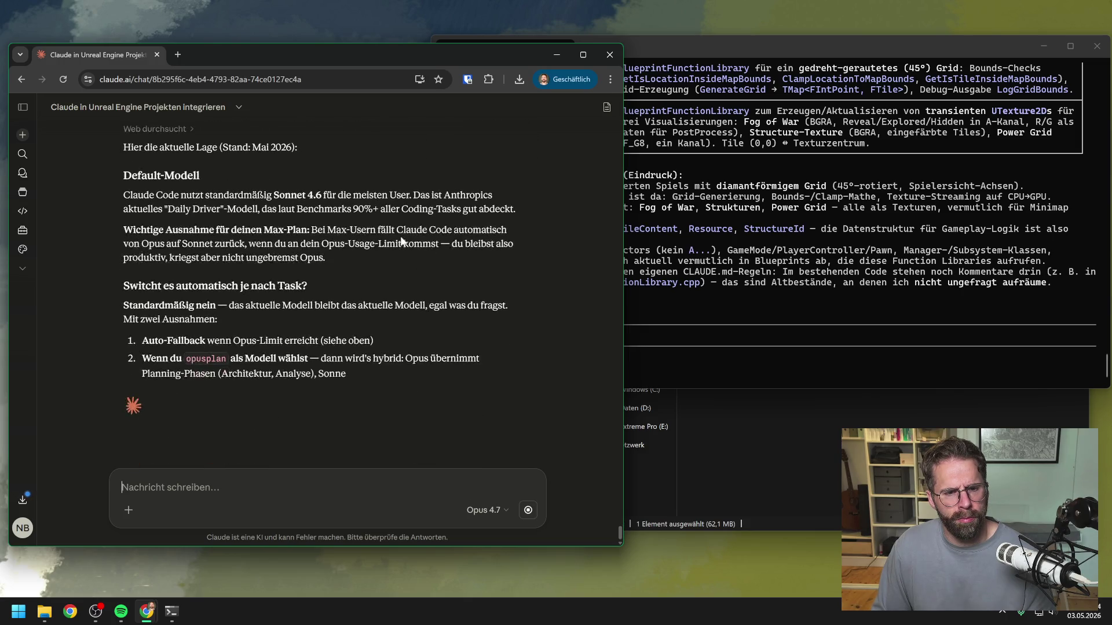
pyautogui.scroll(-2, 417, 272)
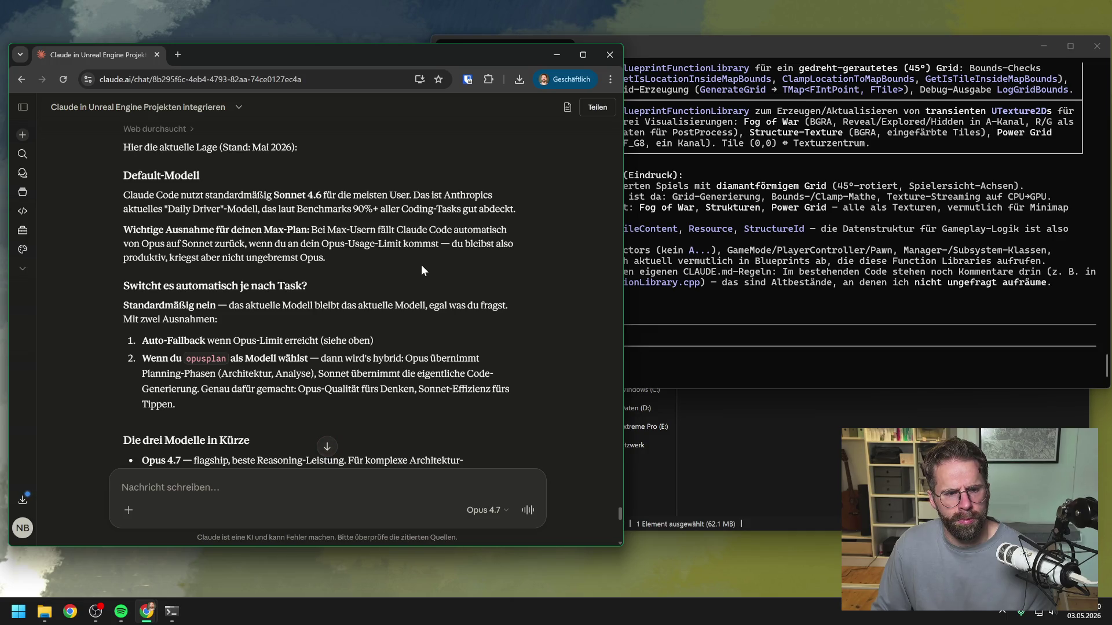
pyautogui.scroll(-1, 421, 268)
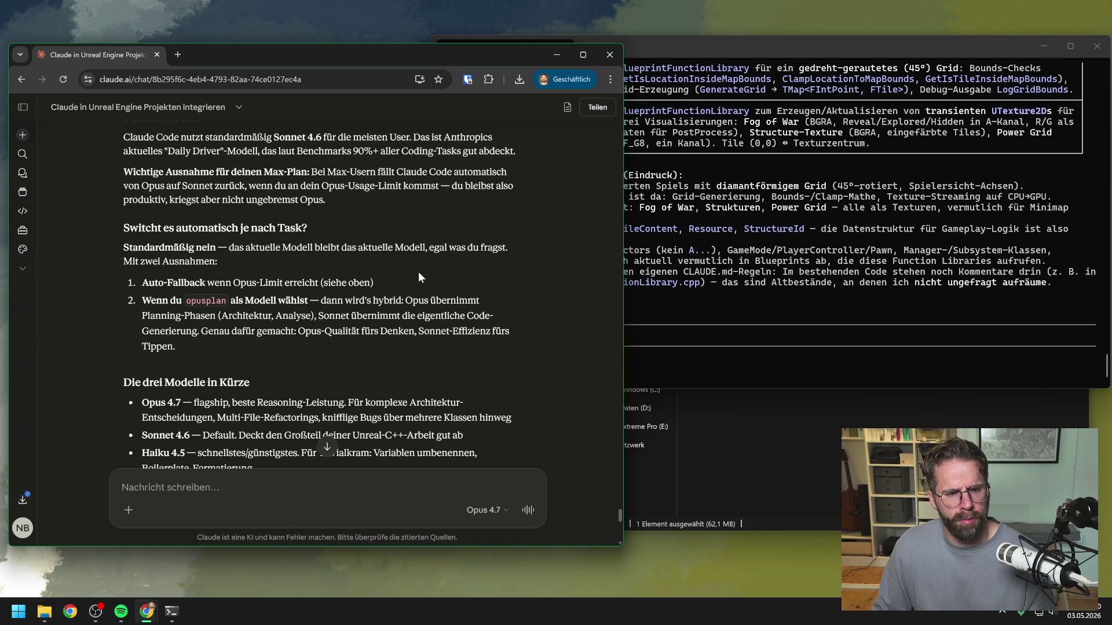
pyautogui.scroll(-1, 418, 272)
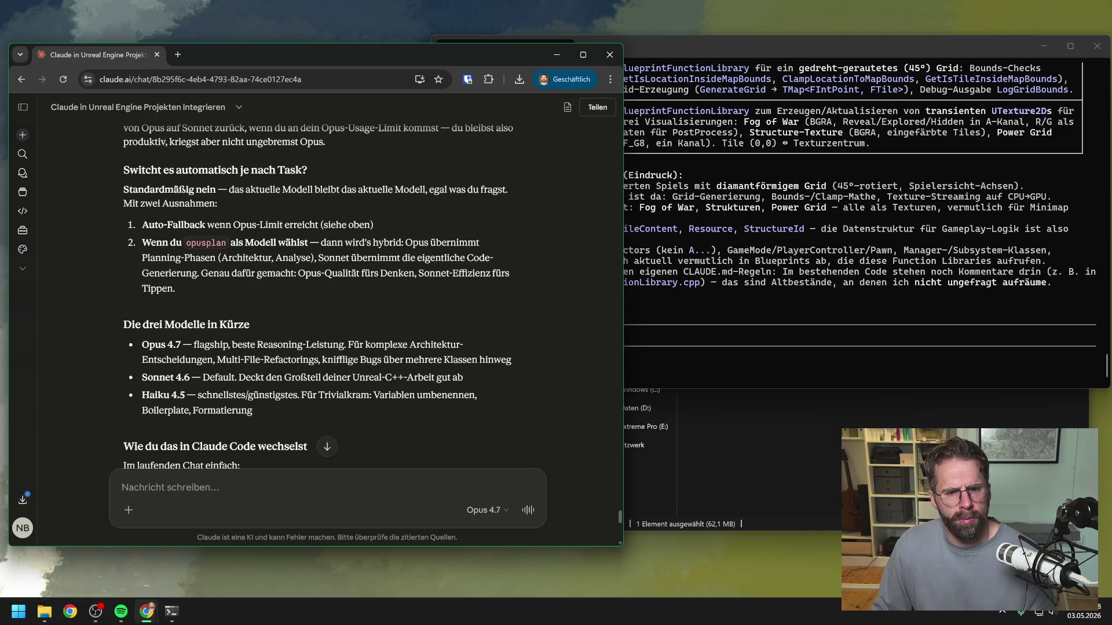
pyautogui.scroll(-1, 356, 285)
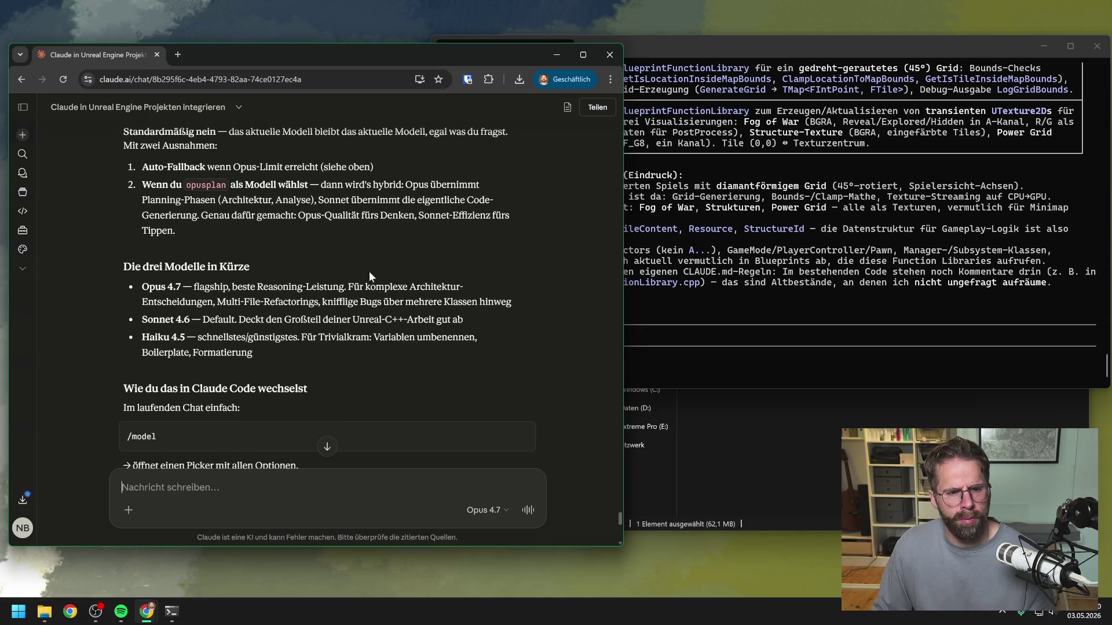
pyautogui.scroll(-2, 373, 265)
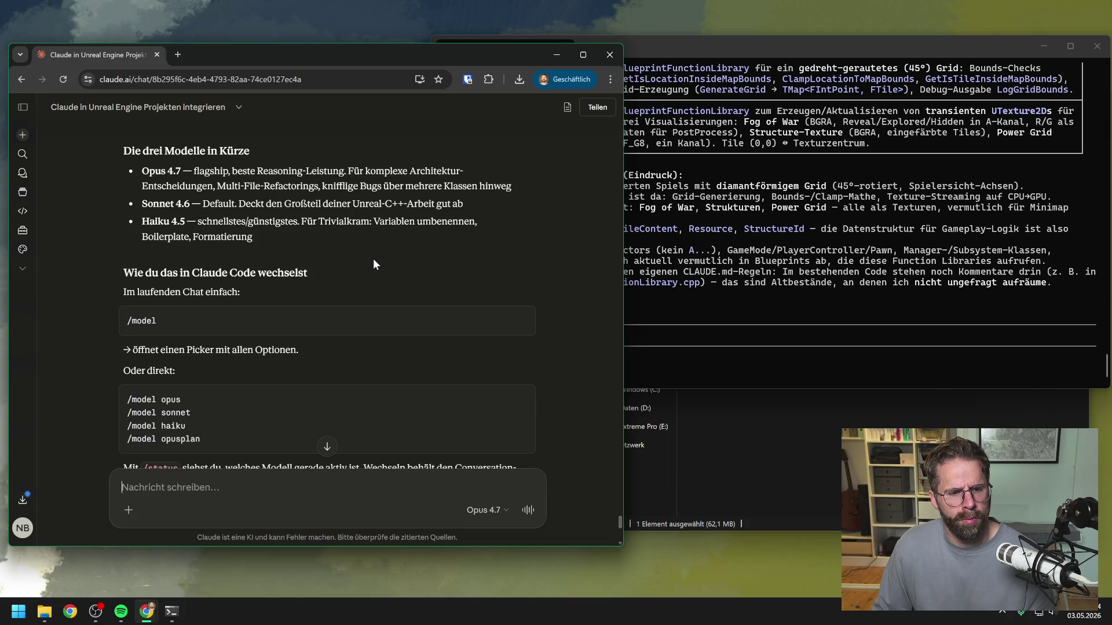
pyautogui.scroll(-1, 373, 265)
pyautogui.scroll(-1, 374, 264)
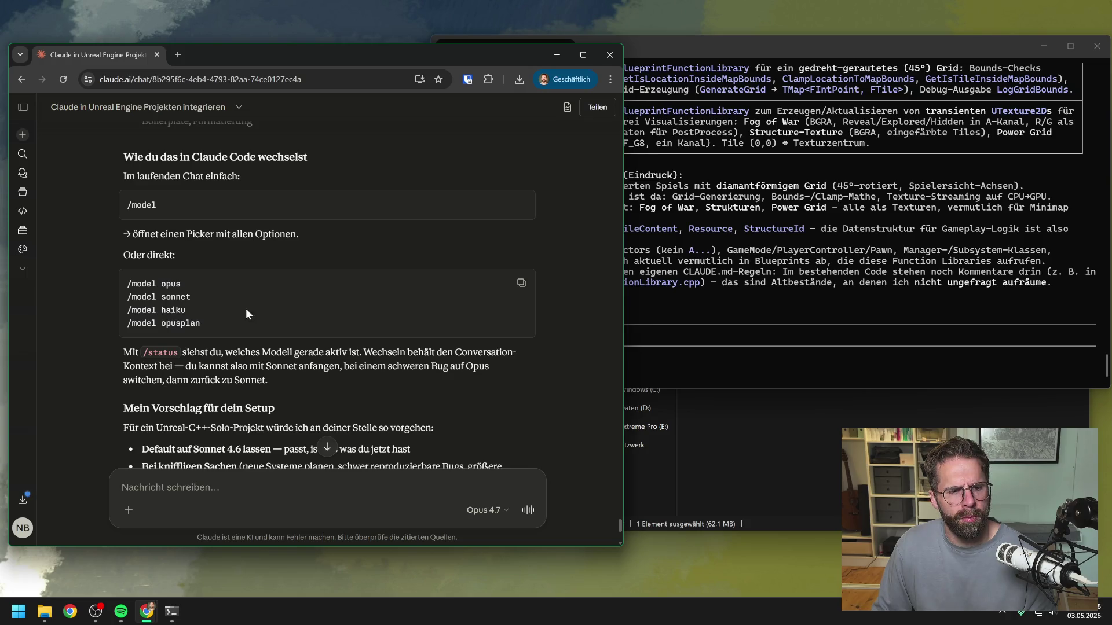
pyautogui.click(672, 335)
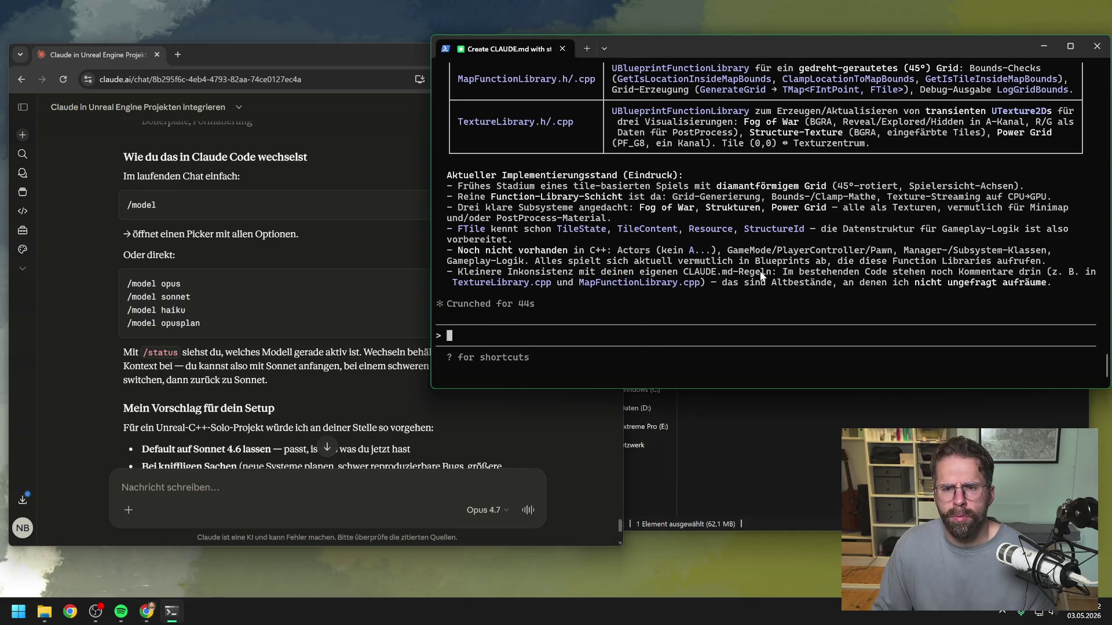
# Scroll through Claude Code's test answer covering Perforce rules, comment rules and the project overview
pyautogui.scroll(6, 794, 267)
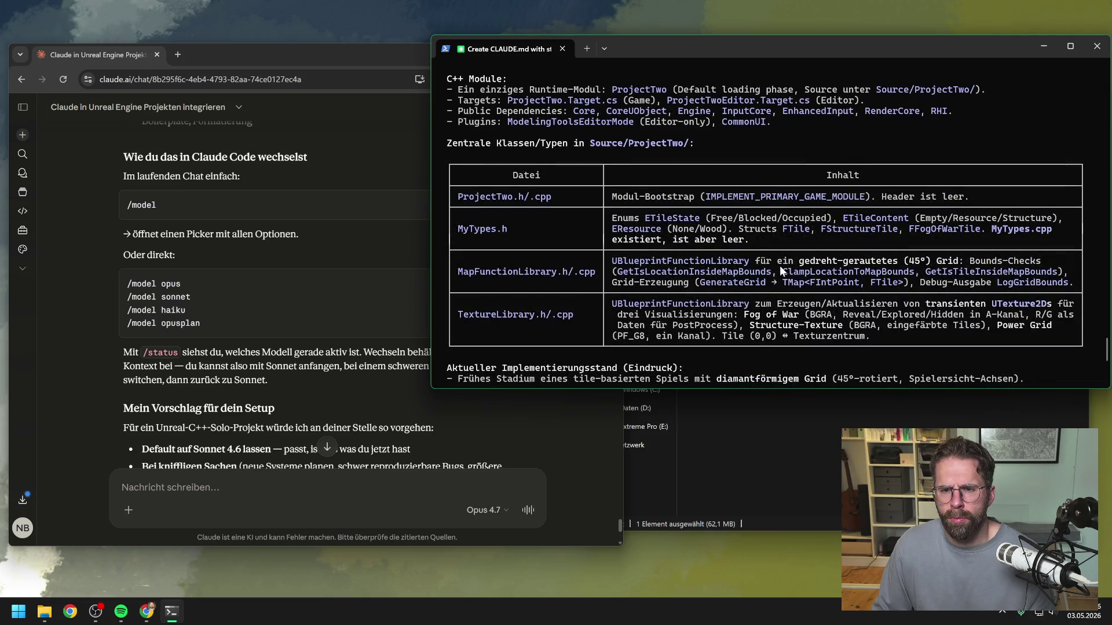
pyautogui.scroll(4, 782, 271)
pyautogui.scroll(9, 779, 265)
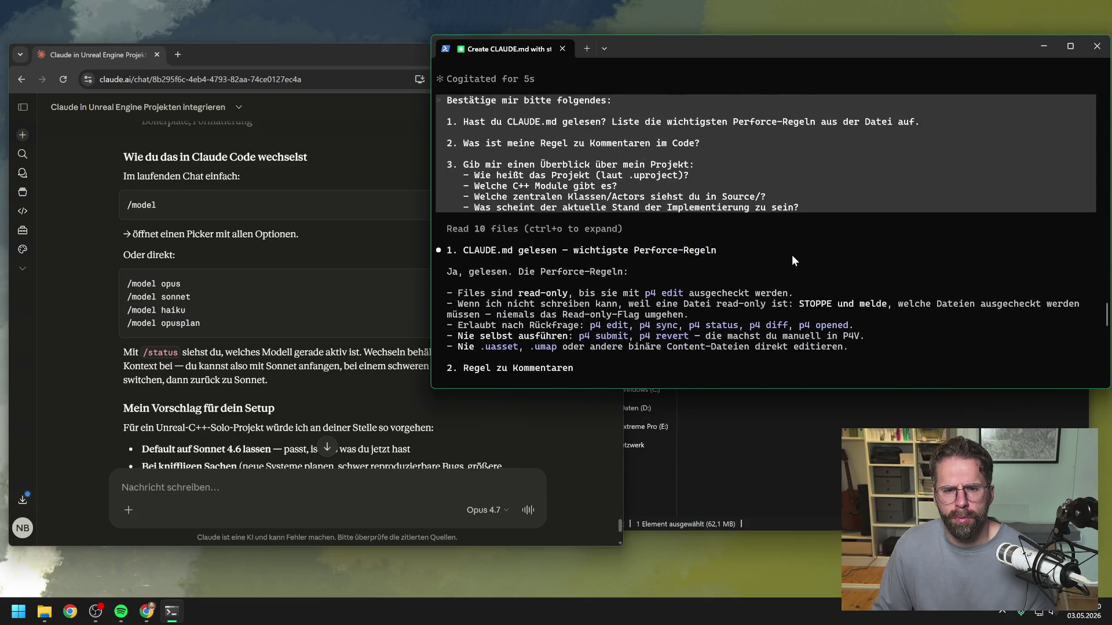
pyautogui.scroll(-7, 792, 256)
pyautogui.scroll(-4, 799, 245)
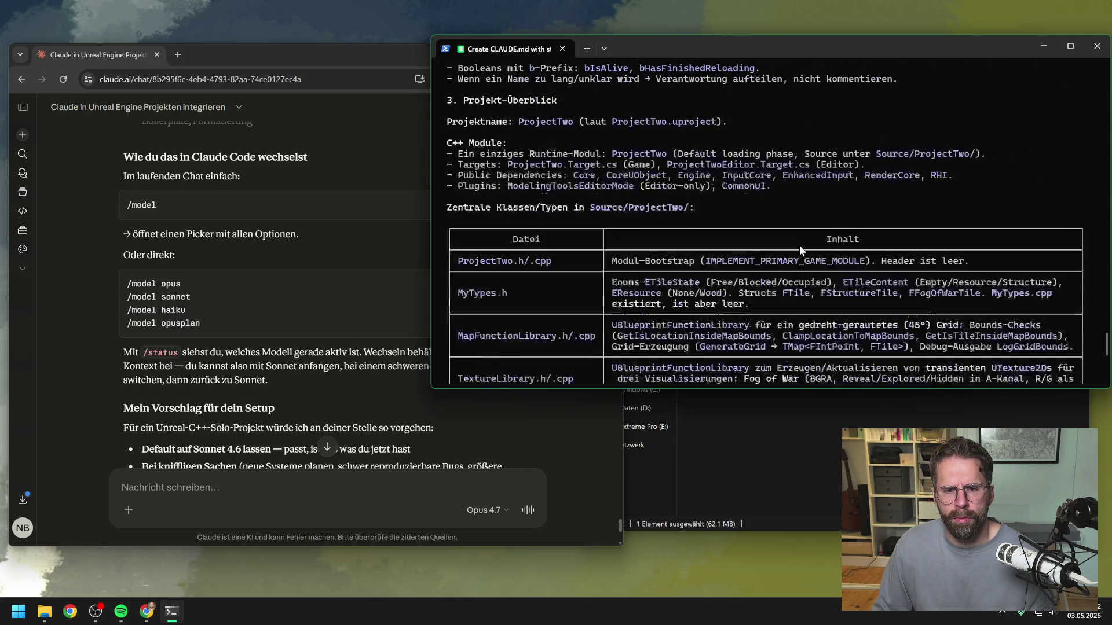
pyautogui.scroll(-5, 798, 244)
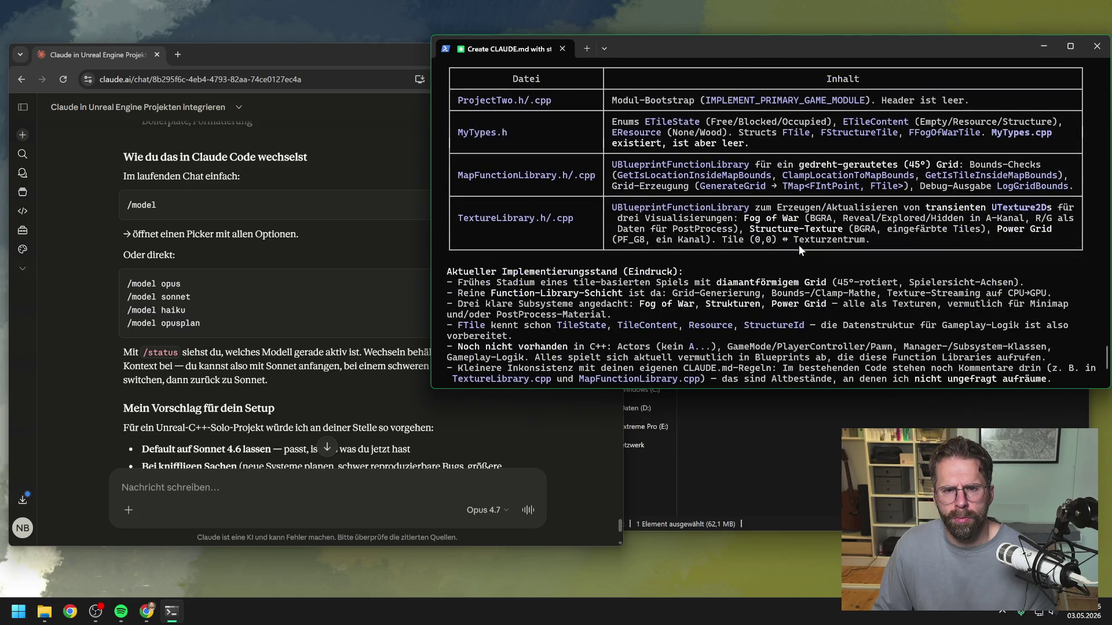
pyautogui.scroll(-3, 798, 245)
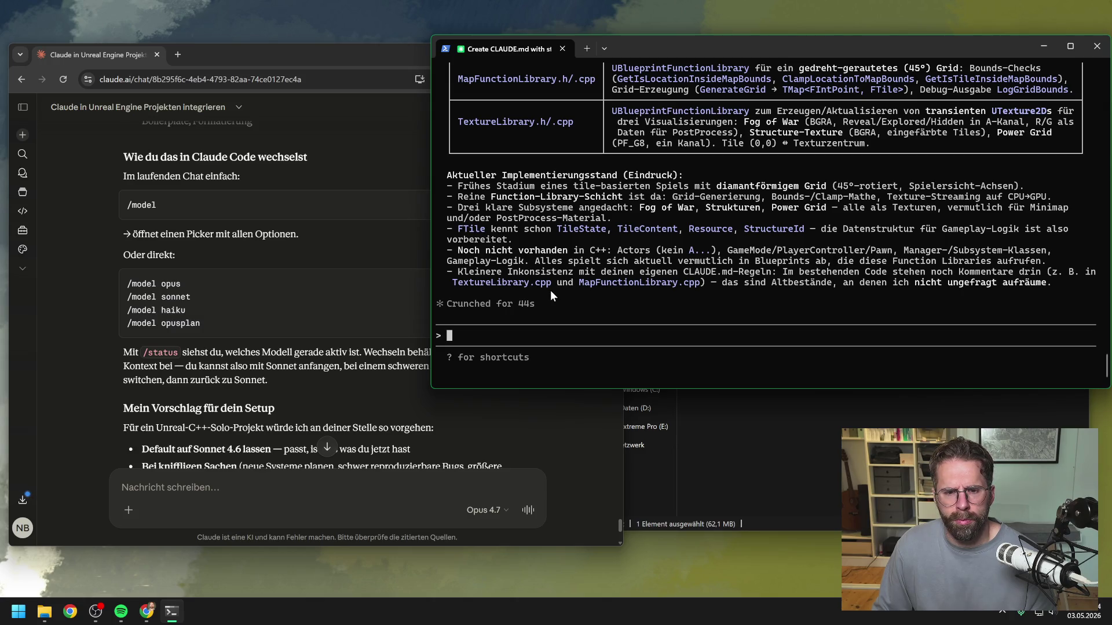
# Run /status in Claude Code to confirm the default Opus 4.7 model with 1M context
pyautogui.click(373, 371)
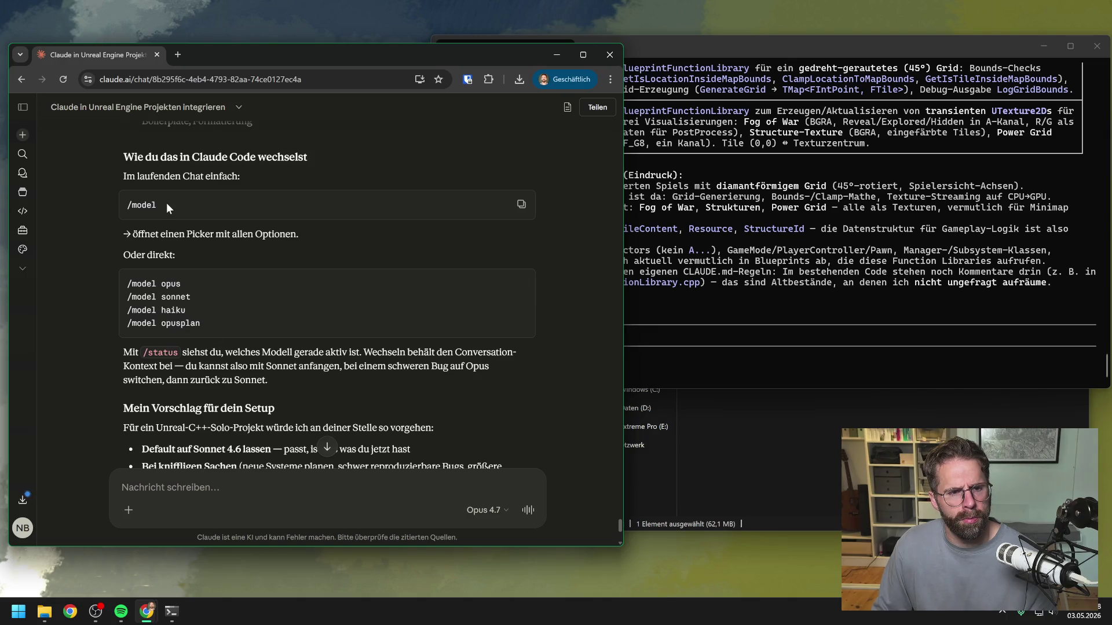
pyautogui.click(695, 363)
pyautogui.write('/stat')
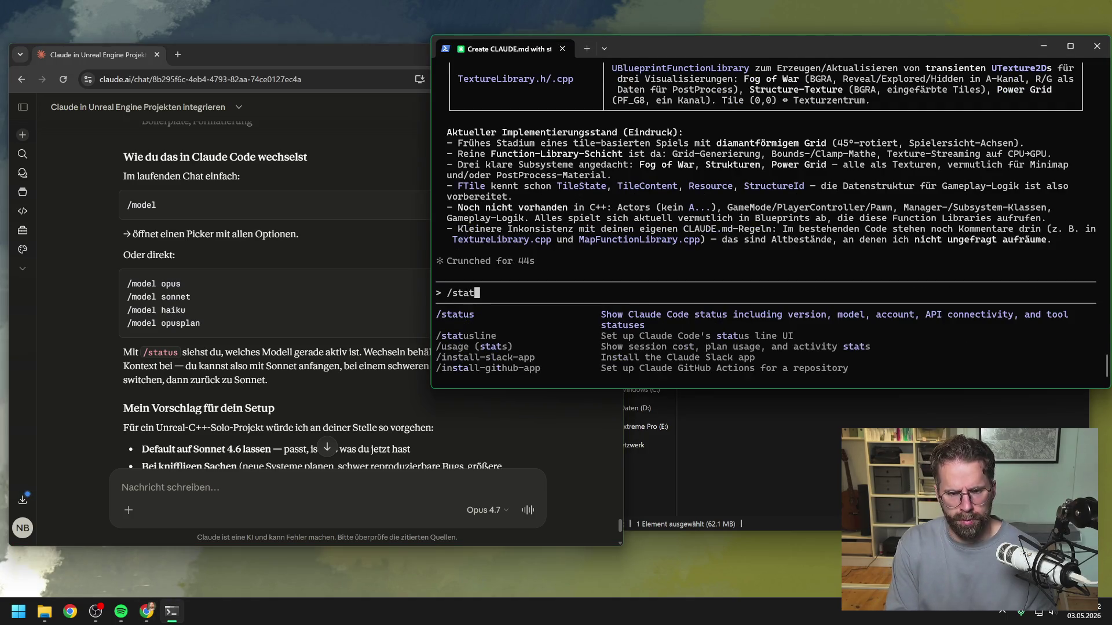
pyautogui.write('us')
pyautogui.press('Return')
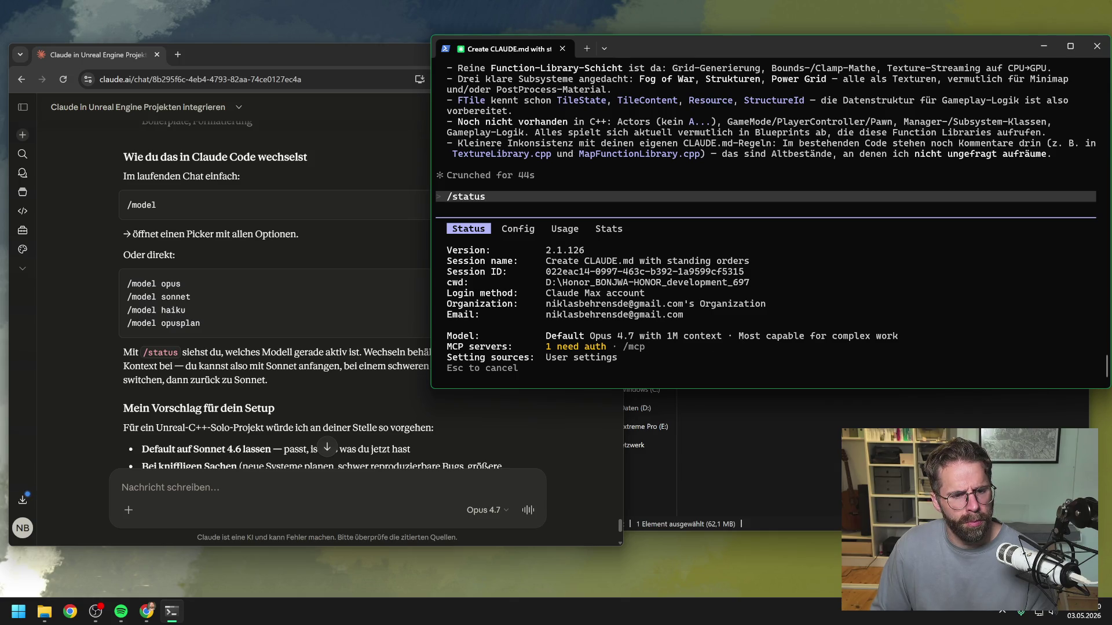
pyautogui.click(418, 338)
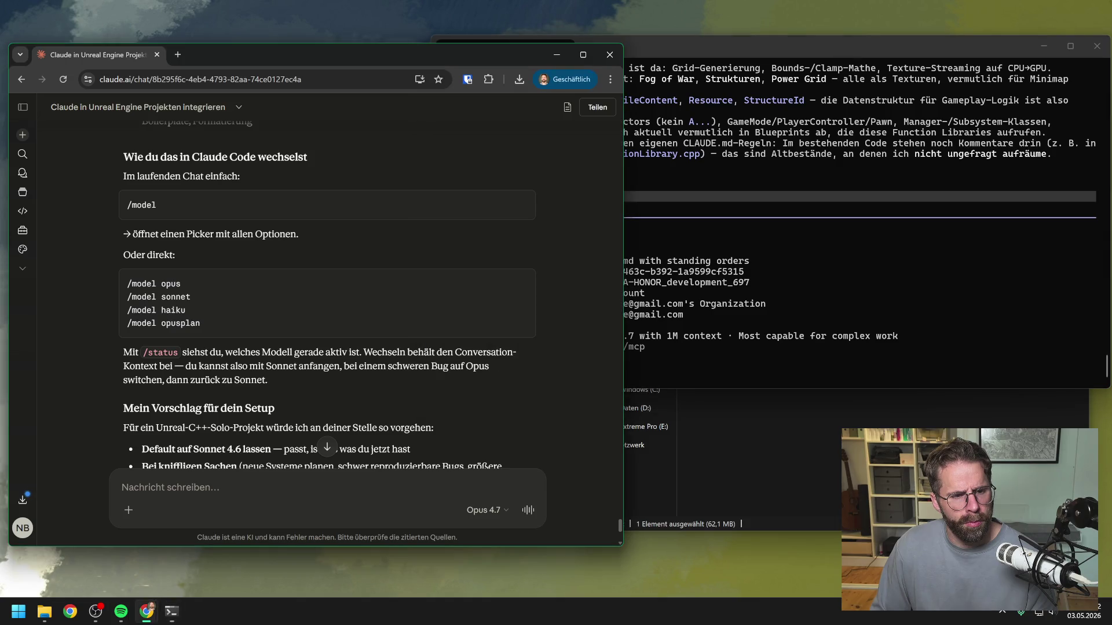
# Send 'ok läuft alles' to Claude to report that everything works
pyautogui.scroll(3, 419, 338)
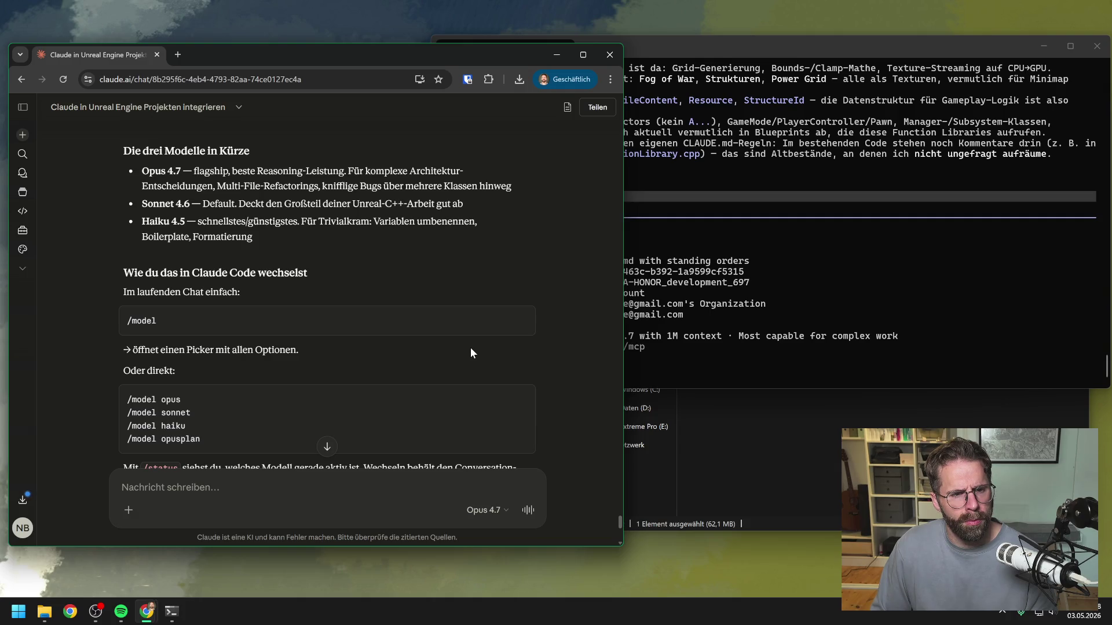
pyautogui.scroll(-1, 470, 347)
pyautogui.scroll(-5, 399, 341)
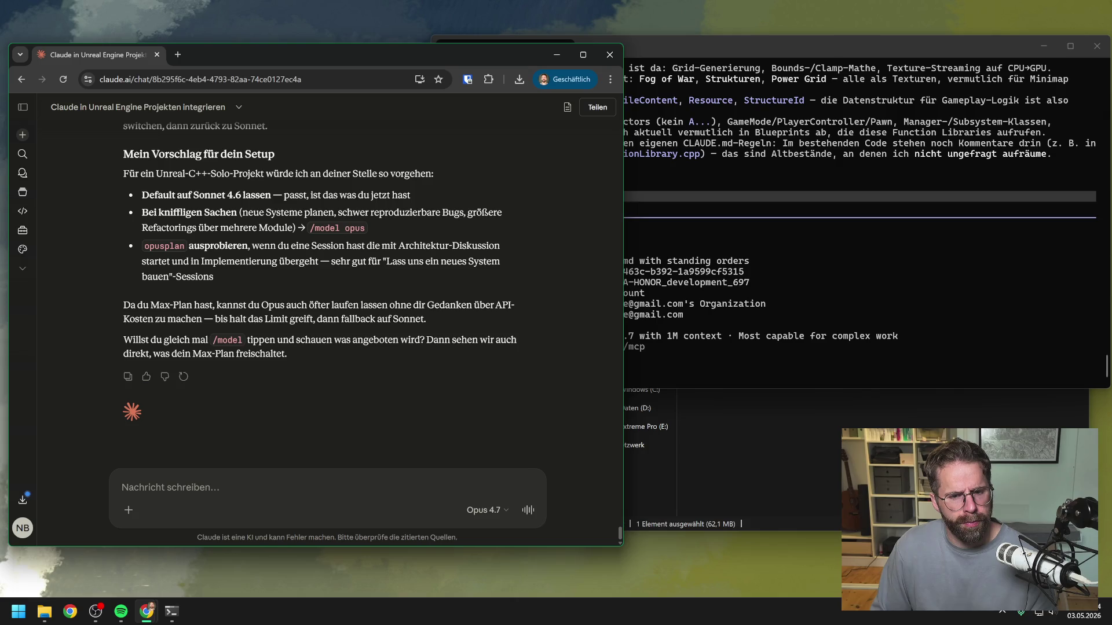
pyautogui.click(122, 487)
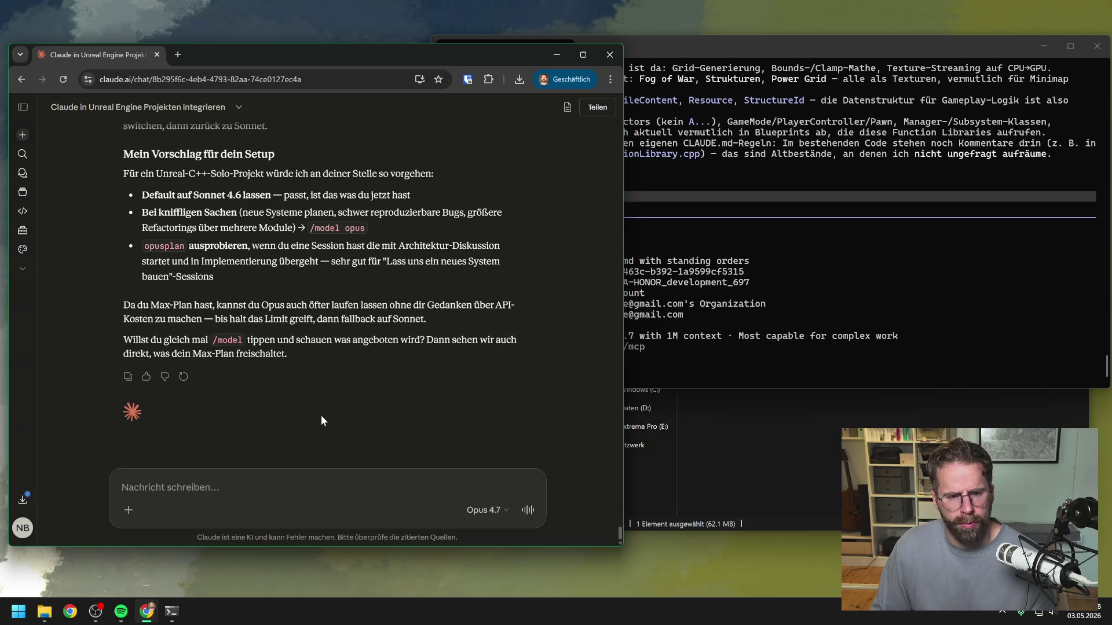
pyautogui.write('ok läuf')
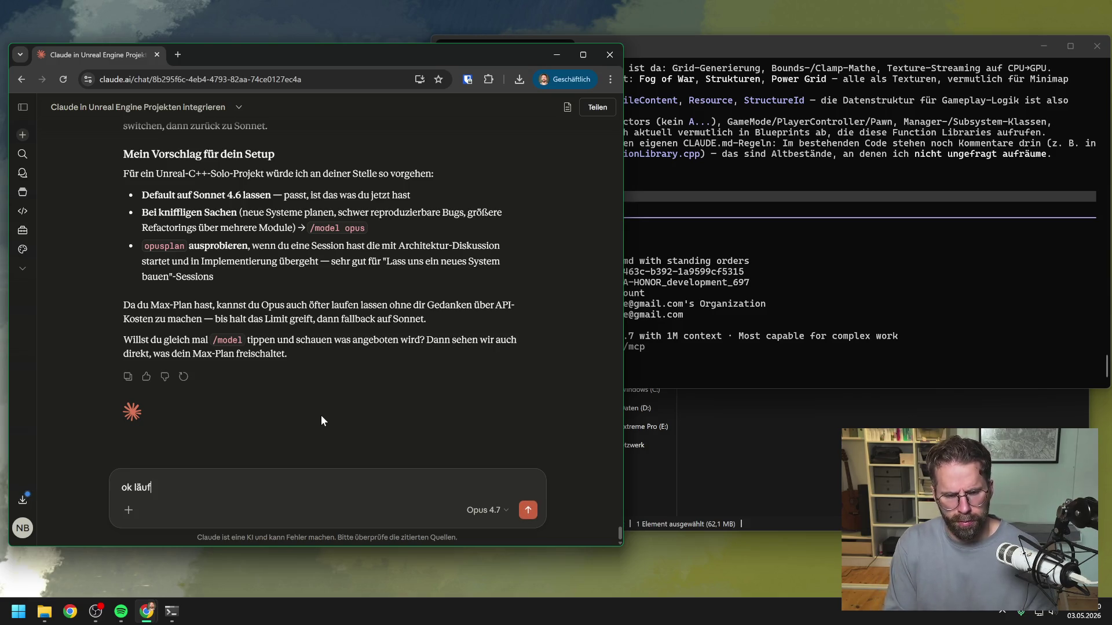
pyautogui.write('t alles')
pyautogui.press('Return')
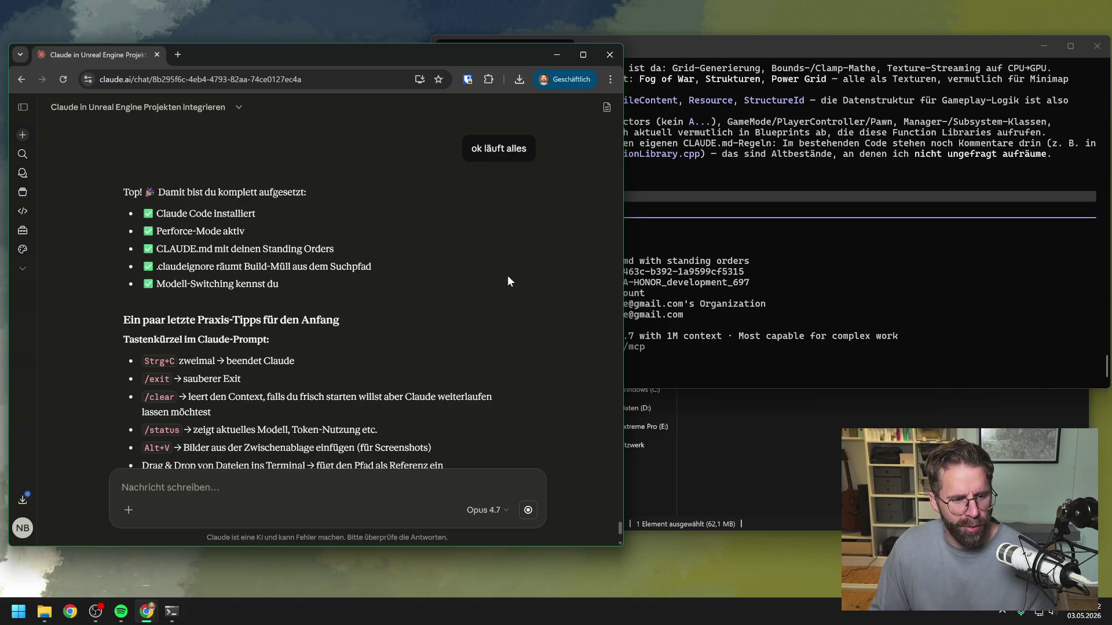
# Read Claude's tips on shortcuts, slash commands and the five-step workflow recommendation
pyautogui.scroll(-3, 489, 274)
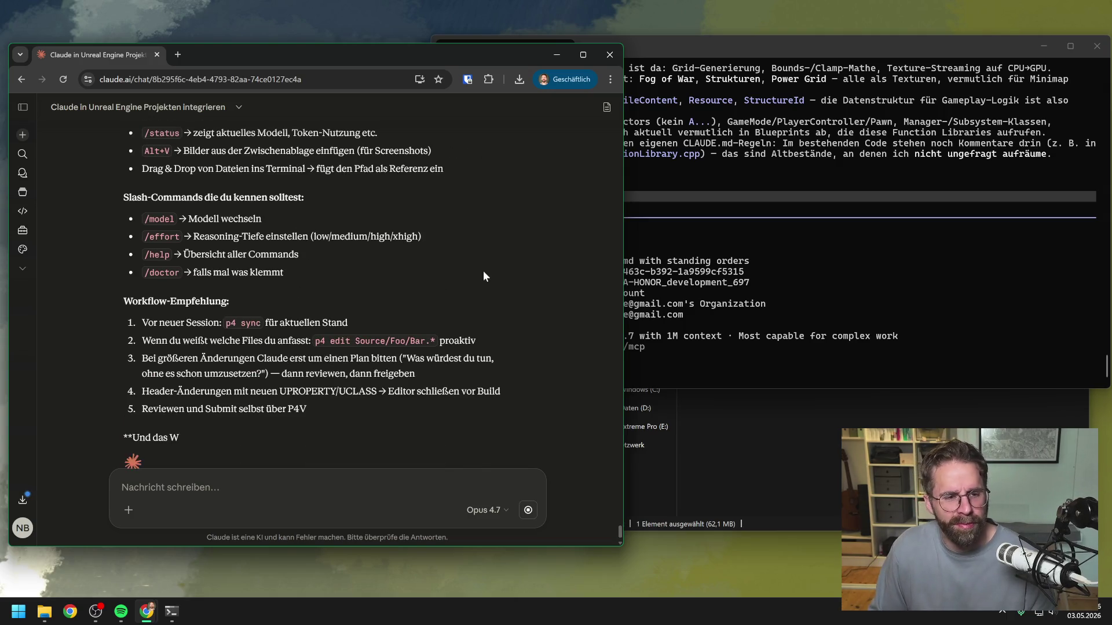
pyautogui.scroll(2, 484, 274)
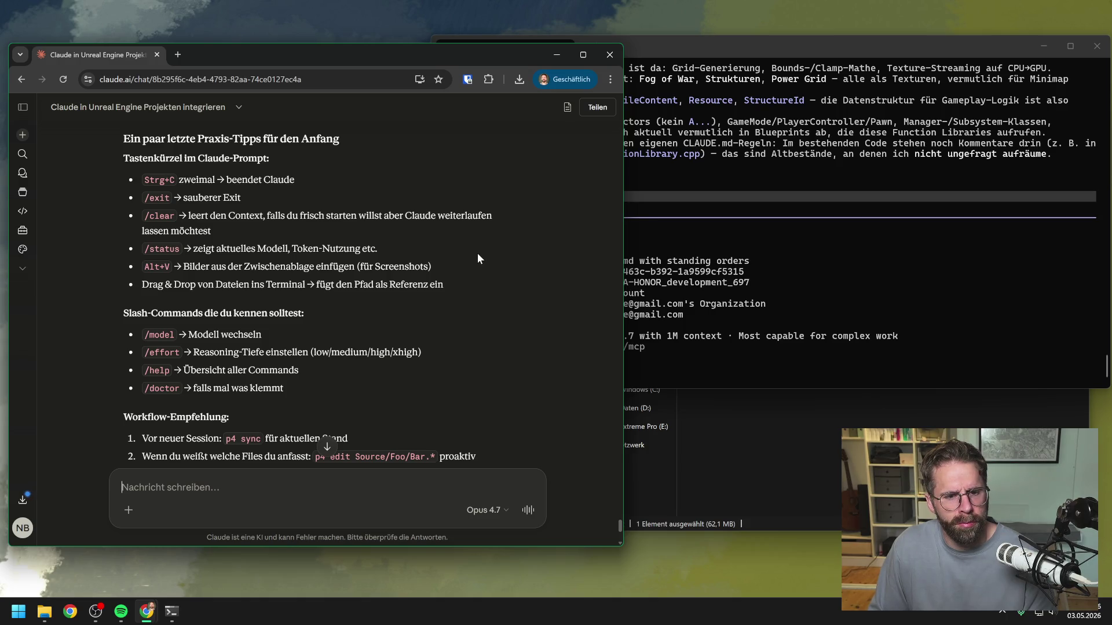
pyautogui.scroll(-1, 478, 254)
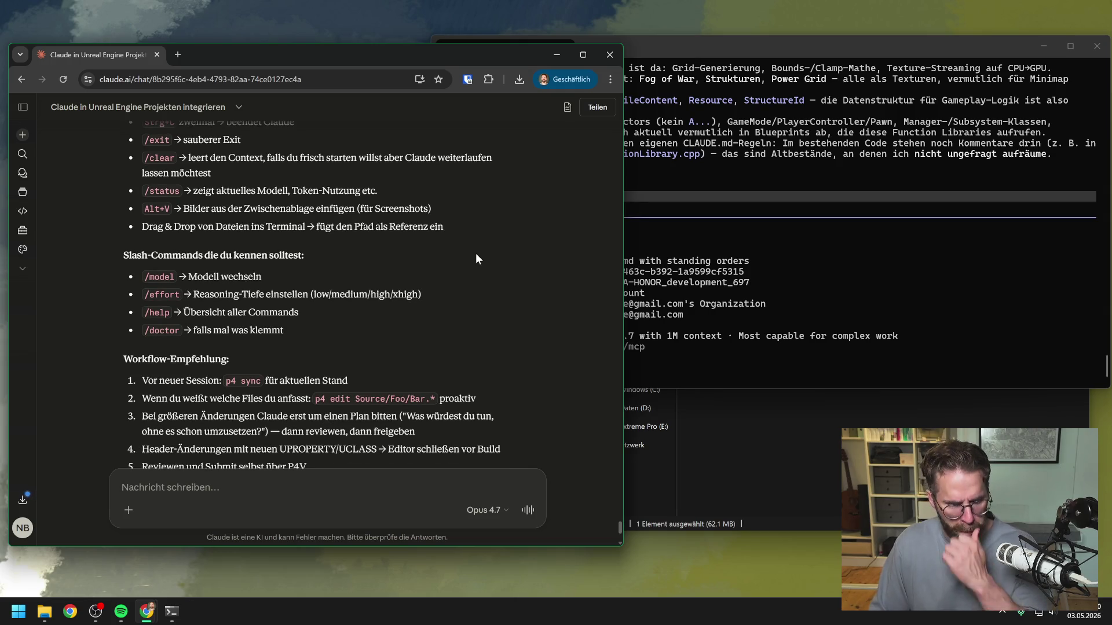
pyautogui.click(681, 375)
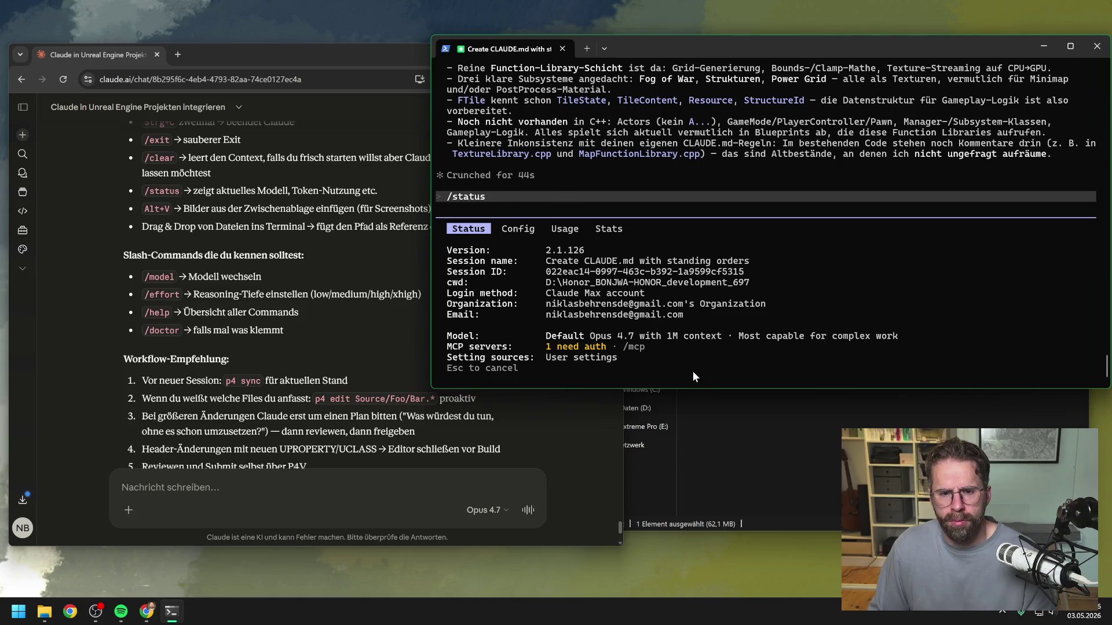
# Close the status panel and check with /effort that the effort level stays xhigh
pyautogui.press('Escape')
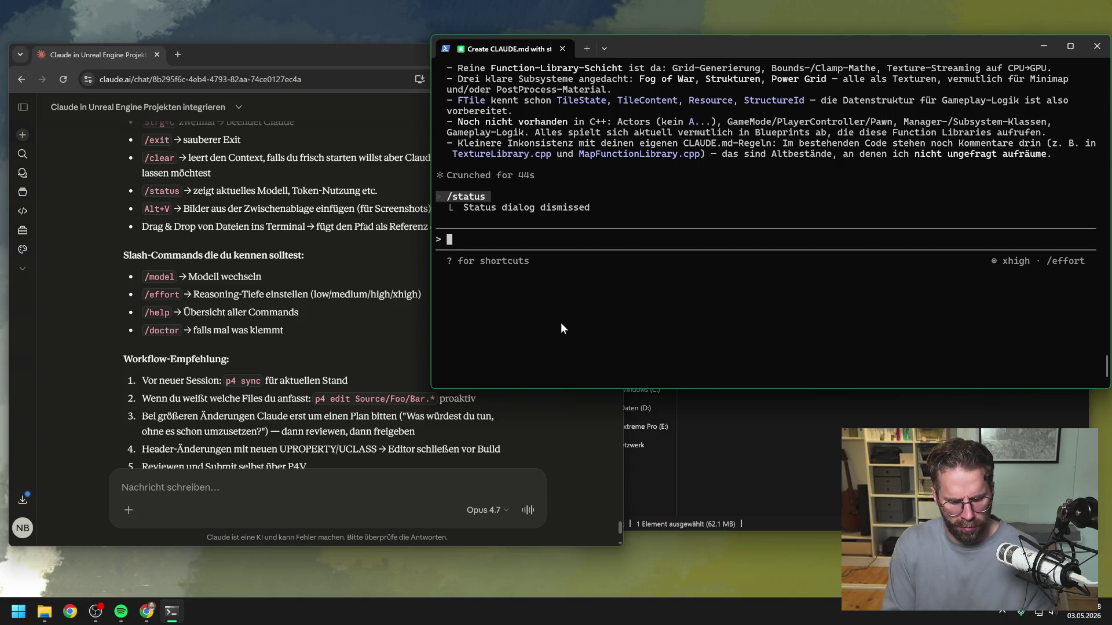
pyautogui.write('/effort')
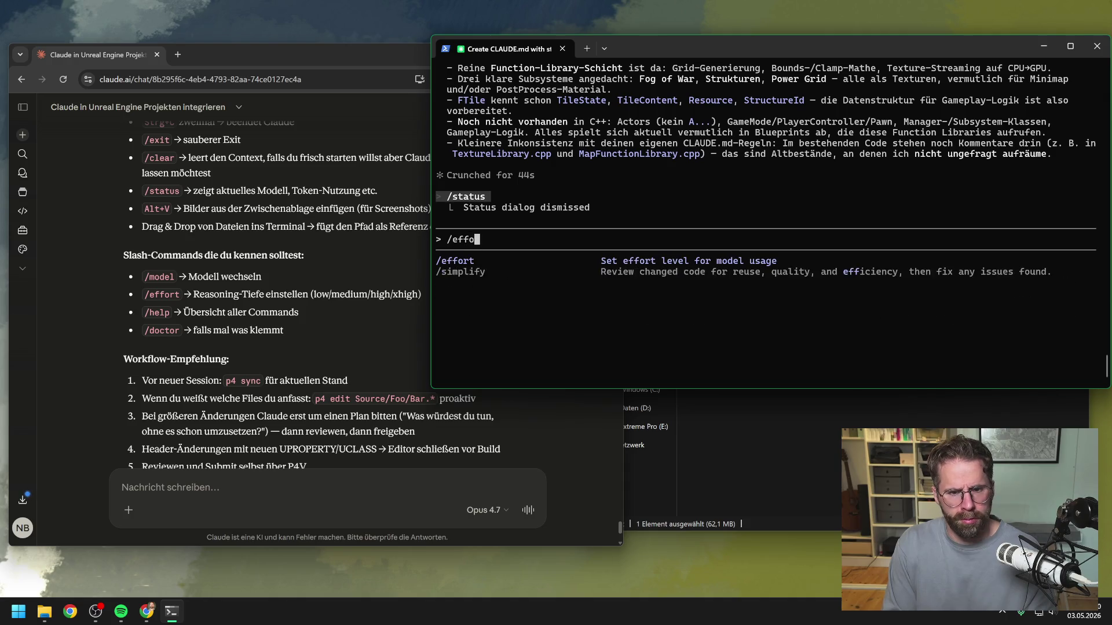
pyautogui.press('Return')
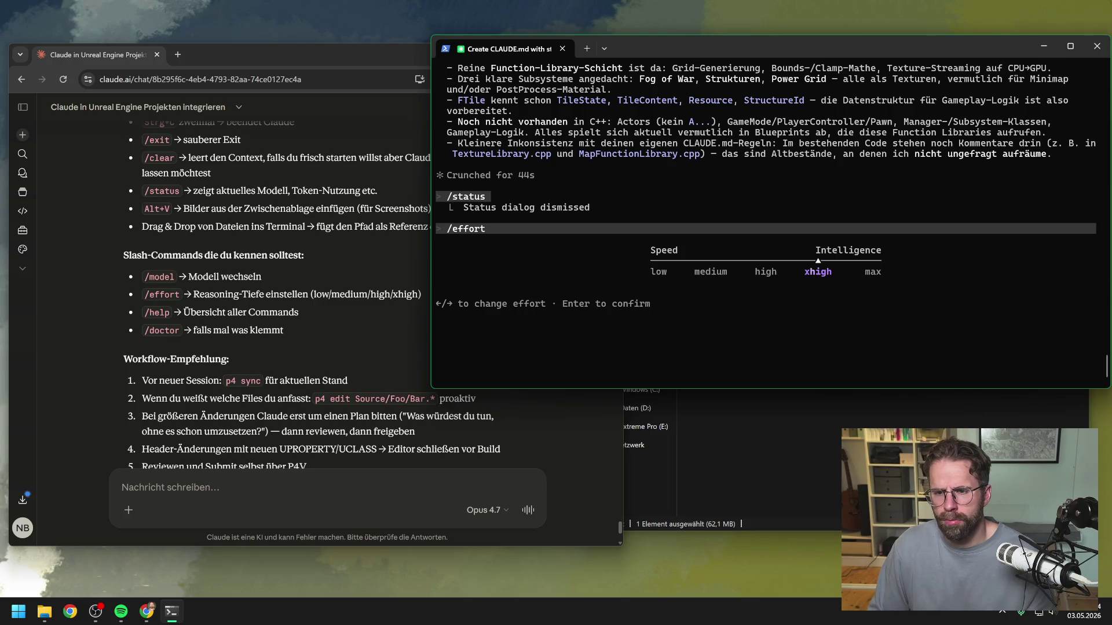
pyautogui.press('Escape')
pyautogui.click(342, 319)
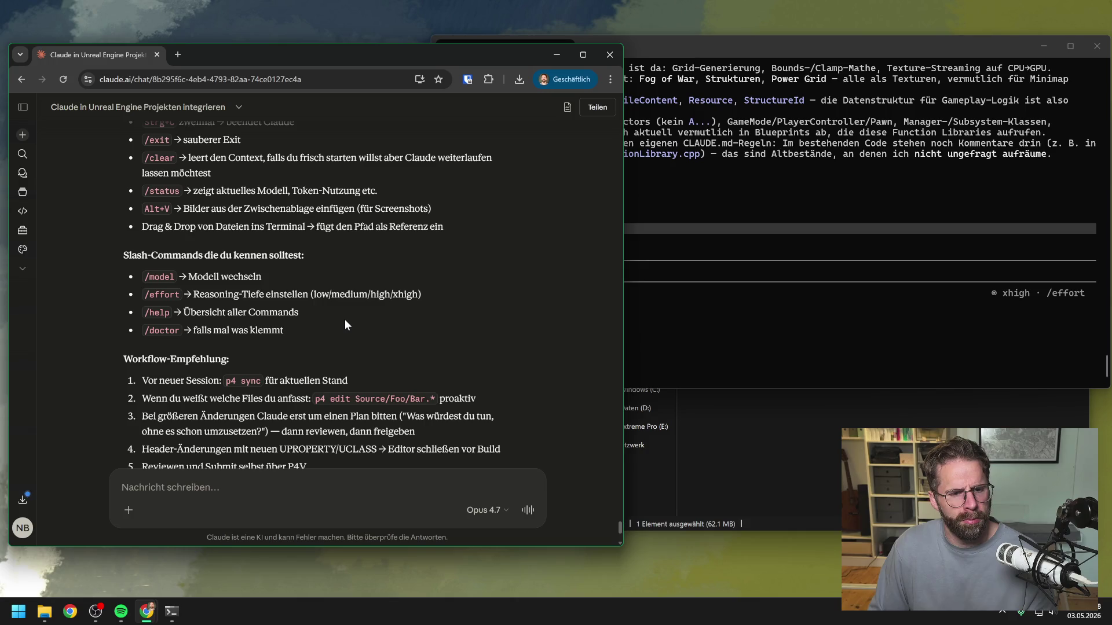
pyautogui.scroll(-1, 345, 320)
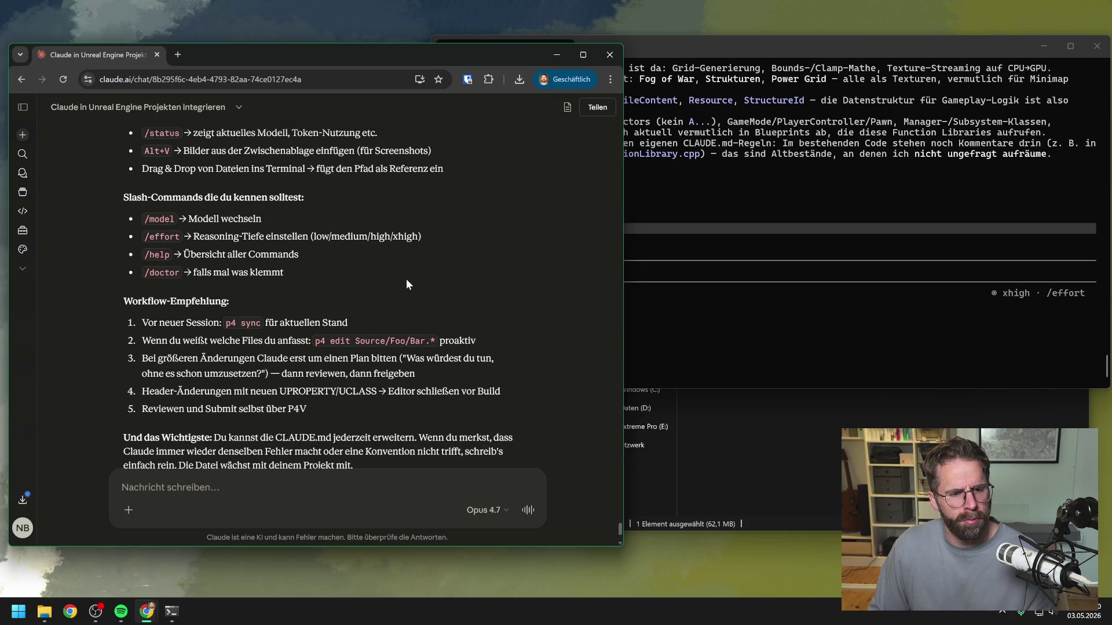
pyautogui.scroll(-2, 405, 279)
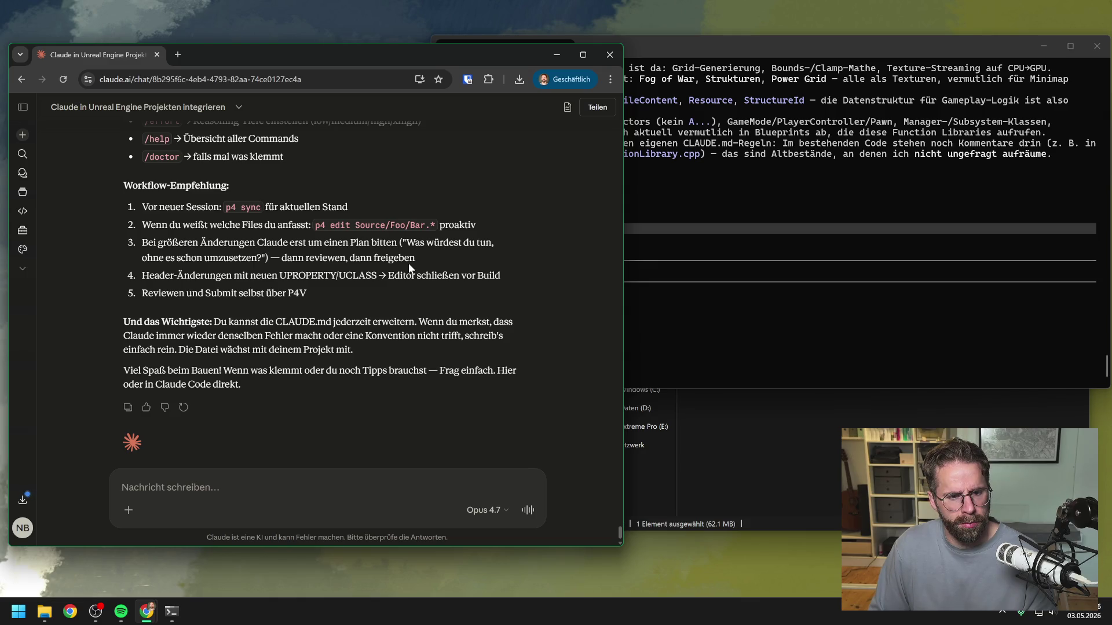
pyautogui.scroll(-1, 409, 264)
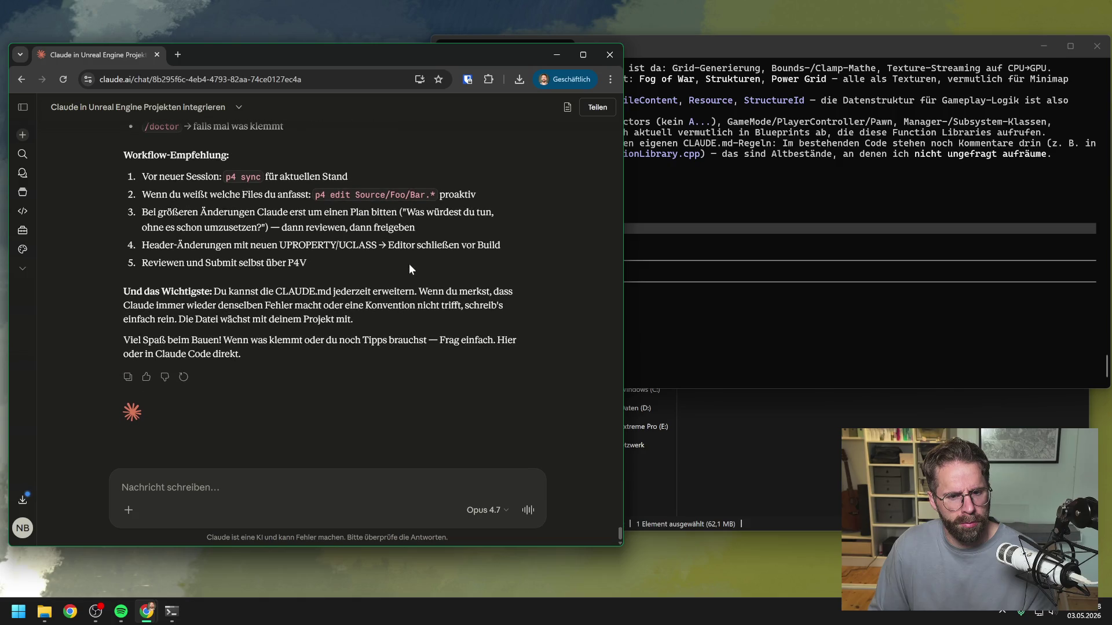
pyautogui.scroll(5, 593, 506)
pyautogui.moveTo(616, 517); pyautogui.dragTo(610, 121)
pyautogui.scroll(-10, 517, 238)
pyautogui.scroll(-3, 517, 239)
pyautogui.scroll(-3, 514, 234)
pyautogui.scroll(8, 513, 234)
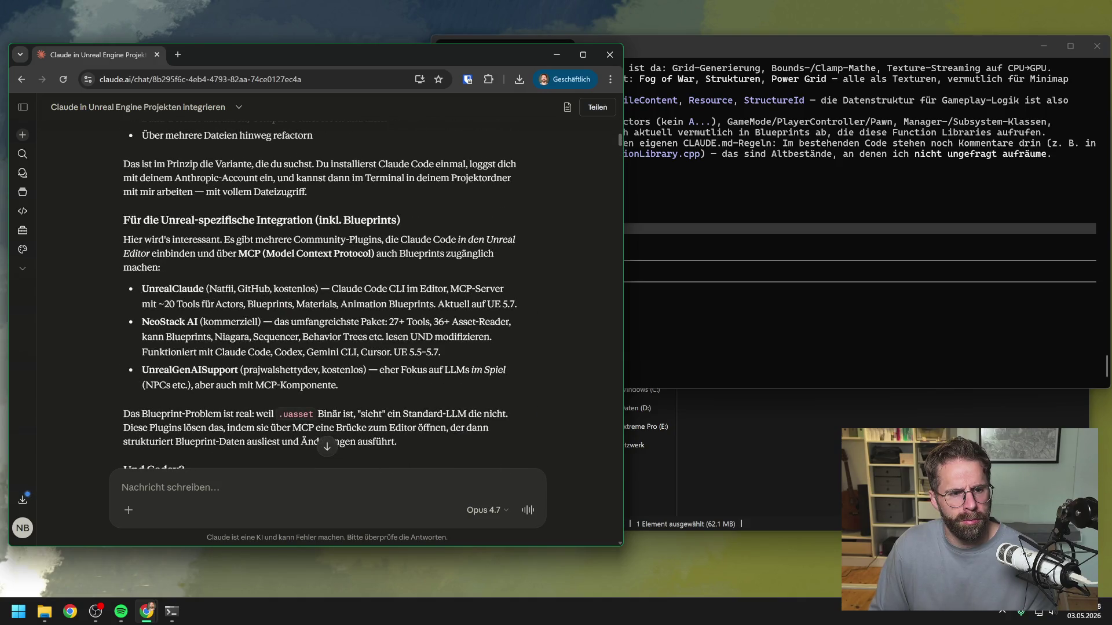
# Send 'Dann möchten wir als nächstes noch UnrealClaude aufsetzen' to request UnrealClaude setup help
pyautogui.write('Dann möchten wir als nächstes noch UnrealClaude aufsetzen')
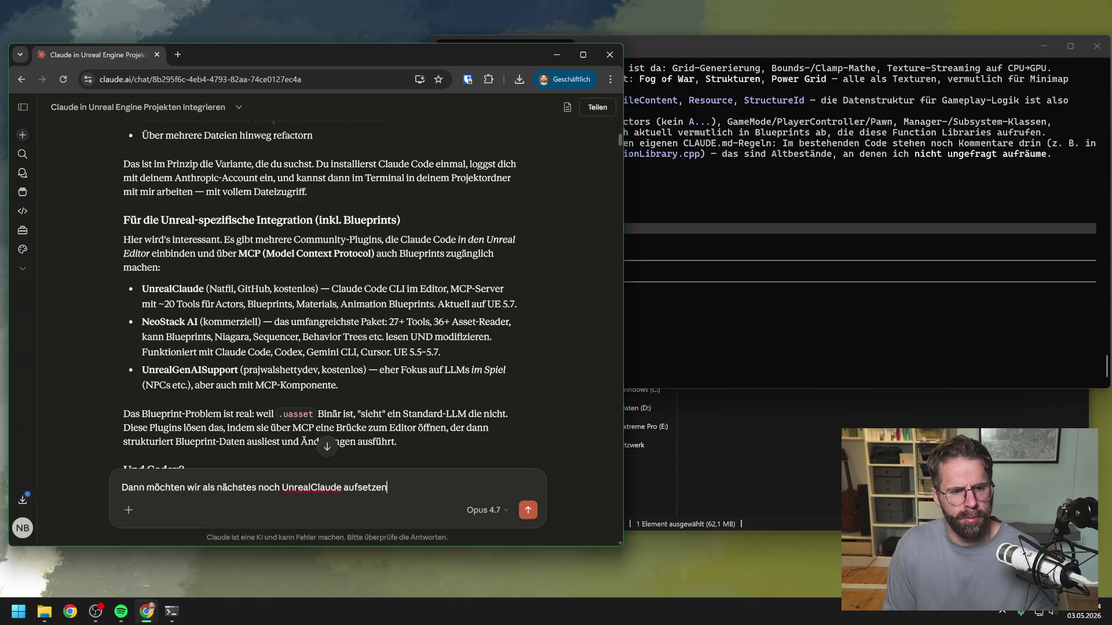
pyautogui.press('Return')
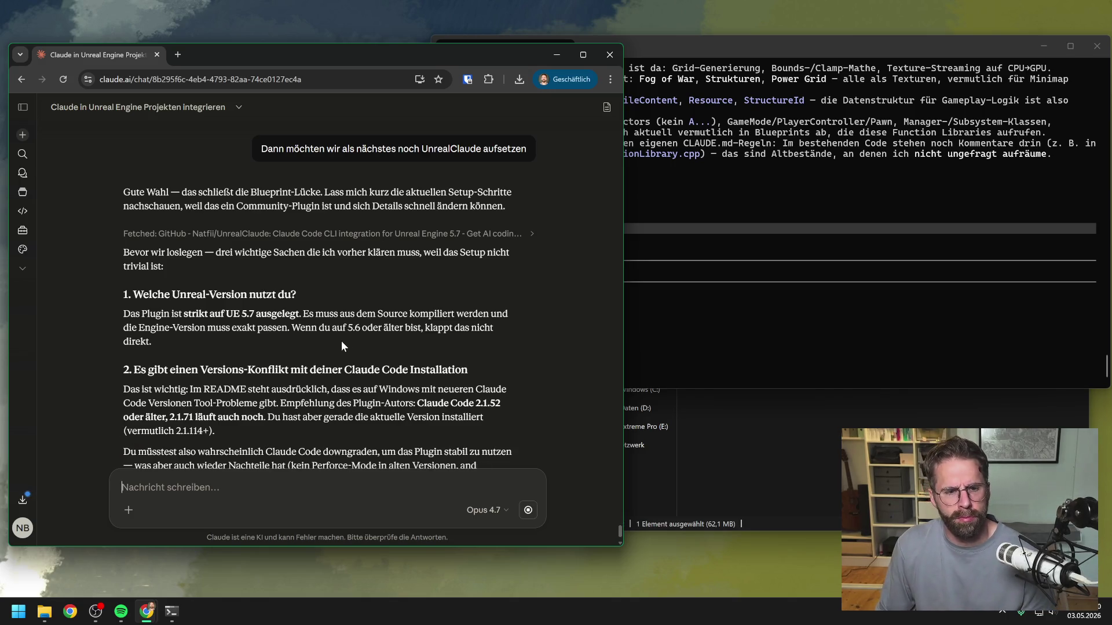
pyautogui.click(45, 611)
# Glance at the Explorer window, then start answering Claude's version question with 'Ich nutze UE5.7'
pyautogui.click(160, 524)
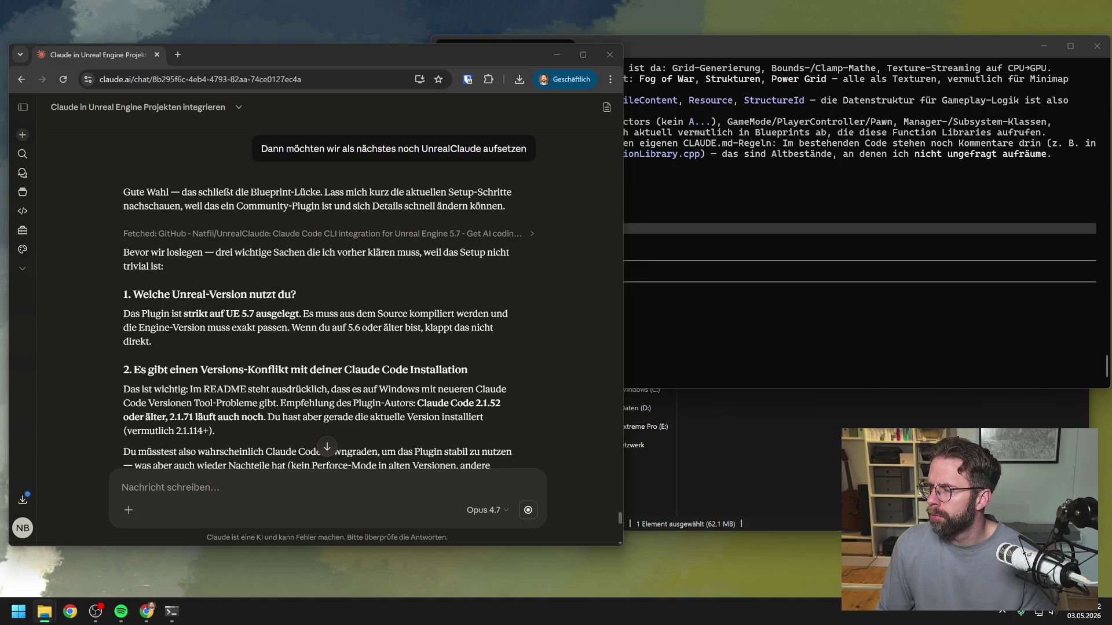
pyautogui.hotkey('alt', 'Tab')
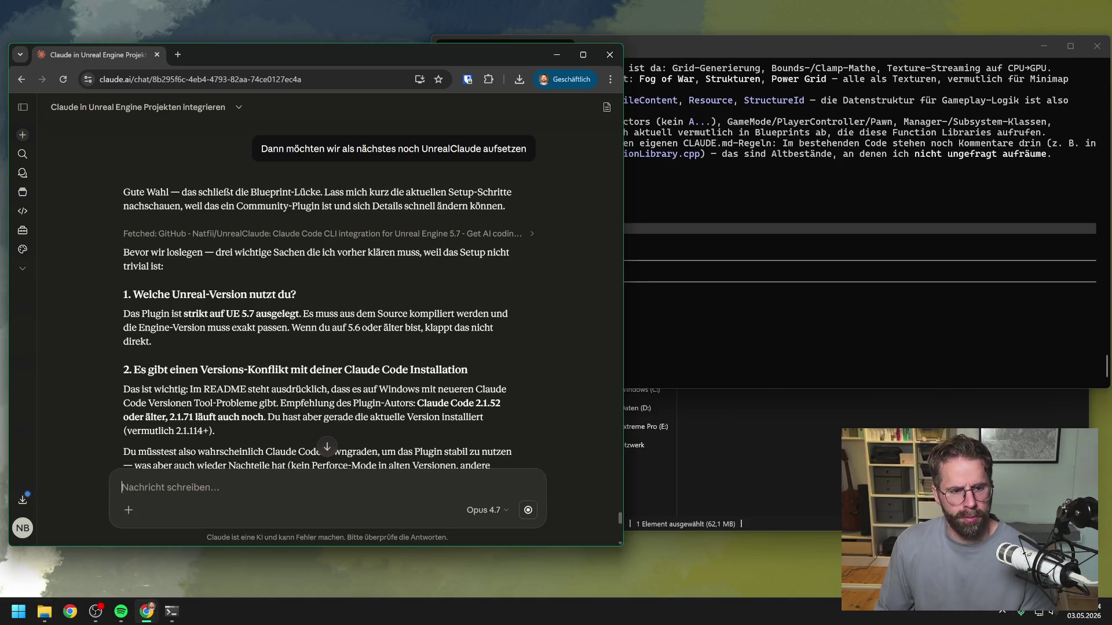
pyautogui.write('Ich nutze U')
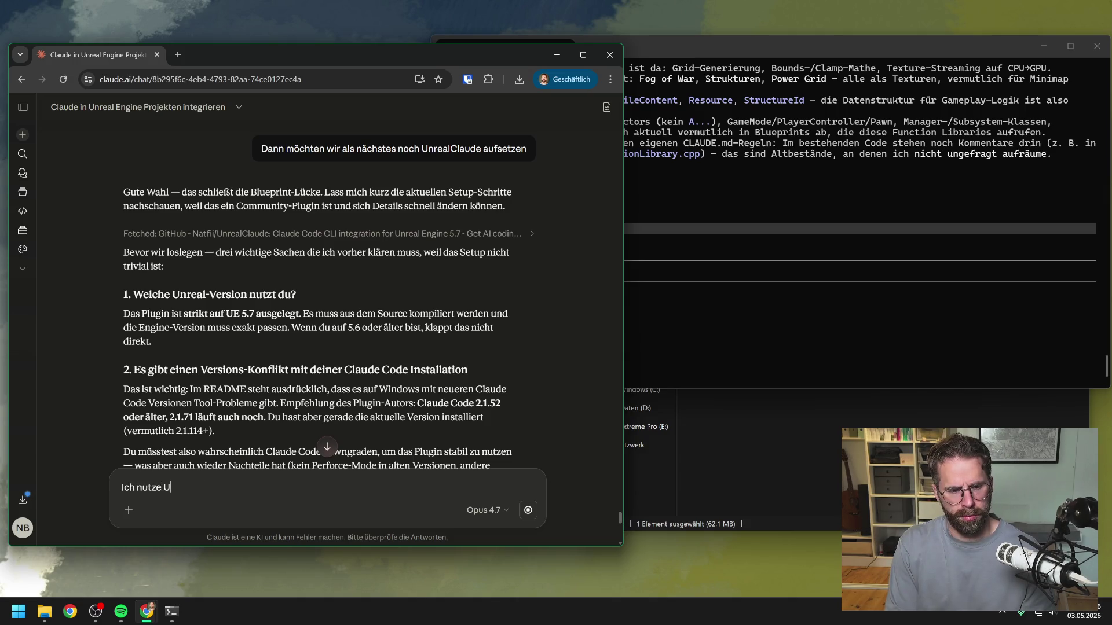
pyautogui.write('E5.7')
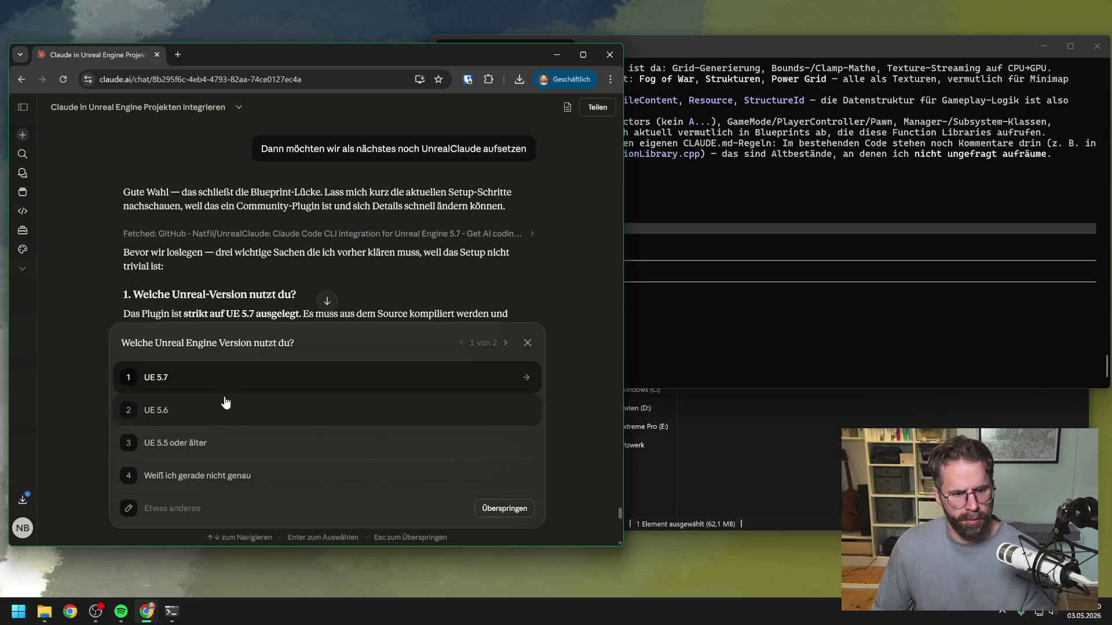
# Answer 'UE 5.7' and read through Claude's pros and cons of UnrealClaude
pyautogui.click(223, 387)
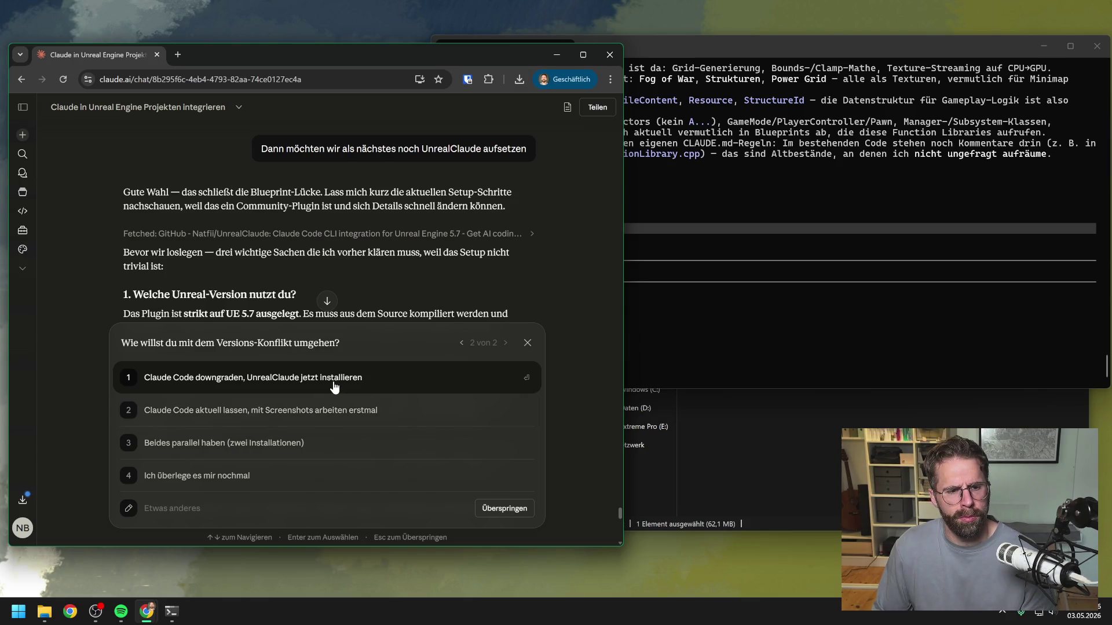
pyautogui.scroll(-1, 463, 244)
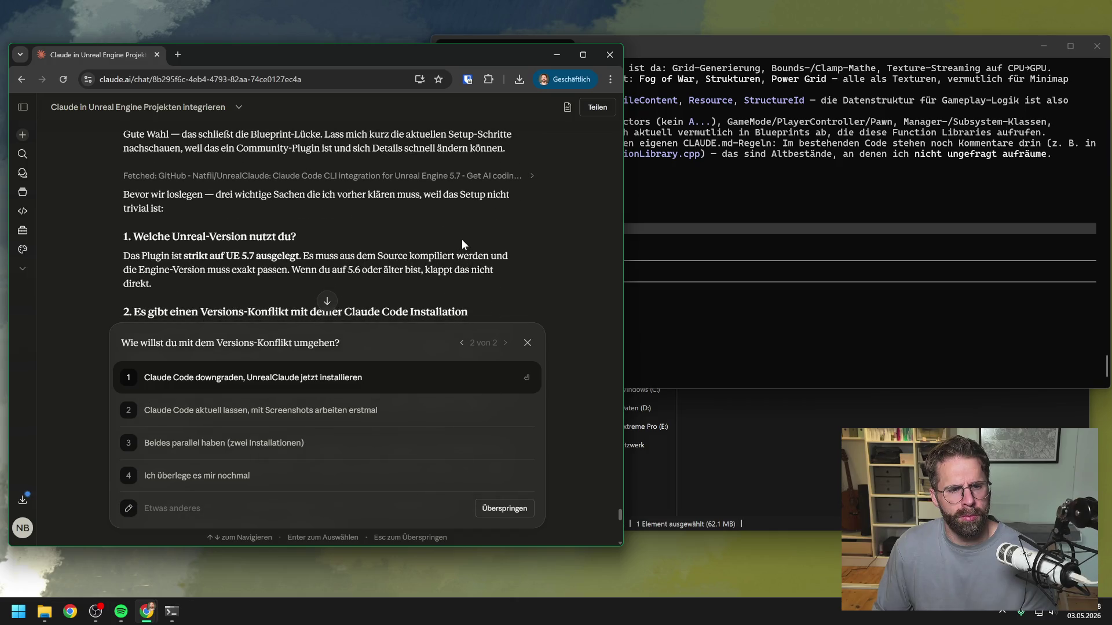
pyautogui.scroll(-1, 467, 230)
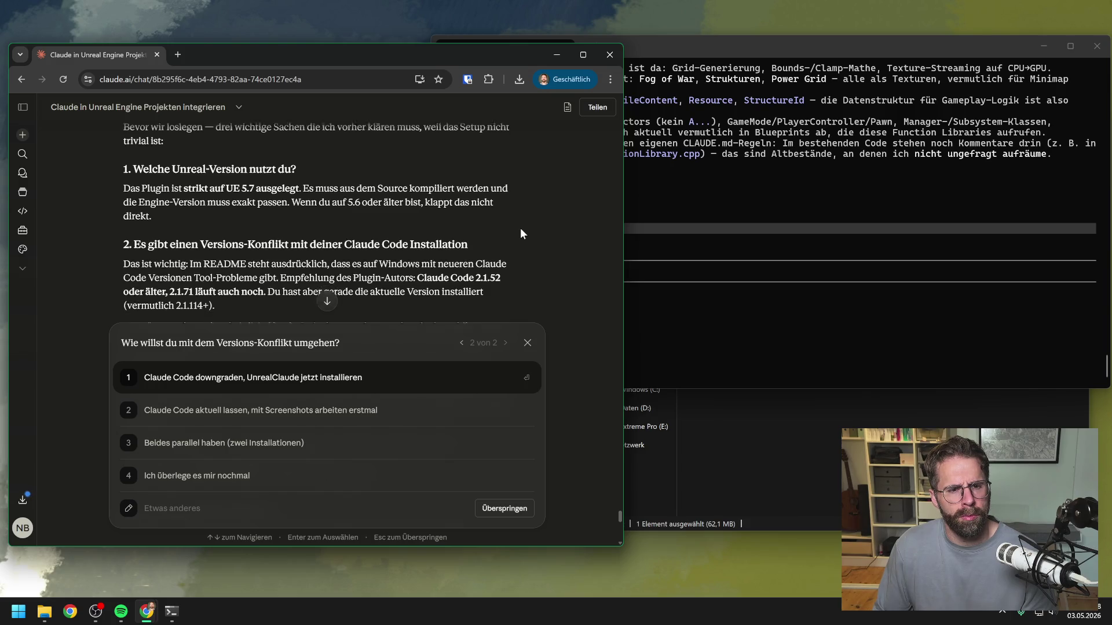
pyautogui.scroll(-1, 524, 232)
pyautogui.scroll(-1, 530, 231)
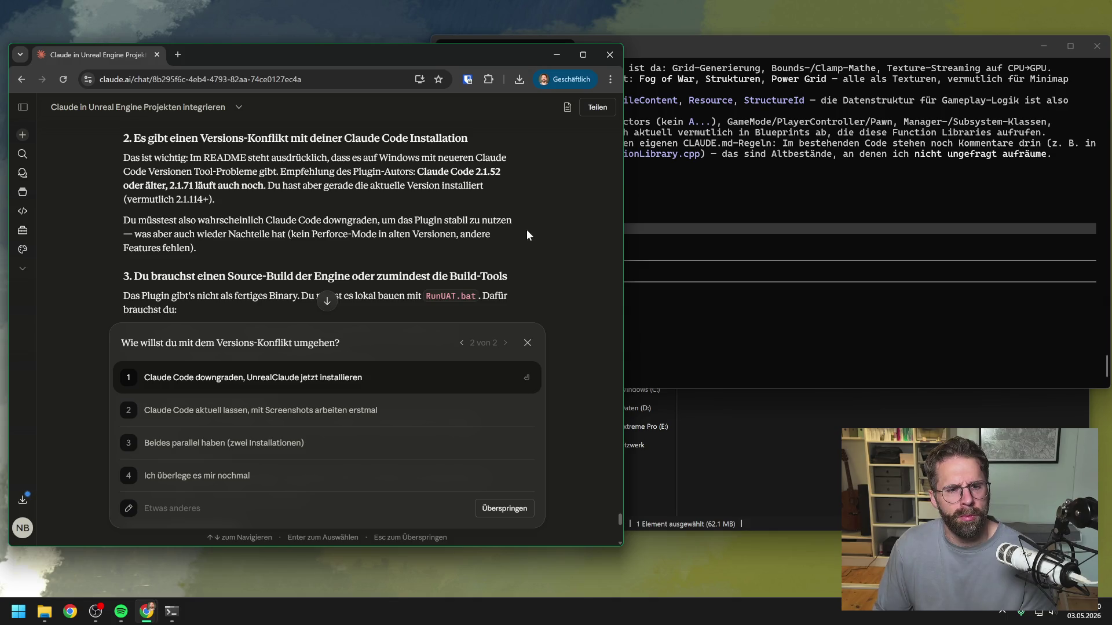
pyautogui.scroll(-1, 527, 230)
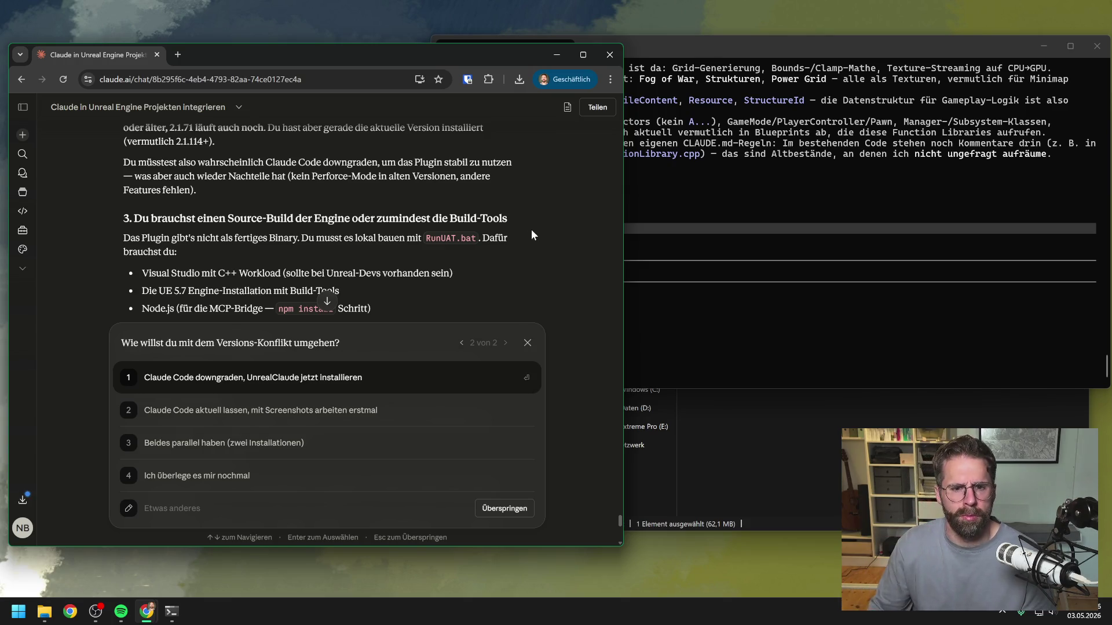
pyautogui.scroll(-1, 532, 230)
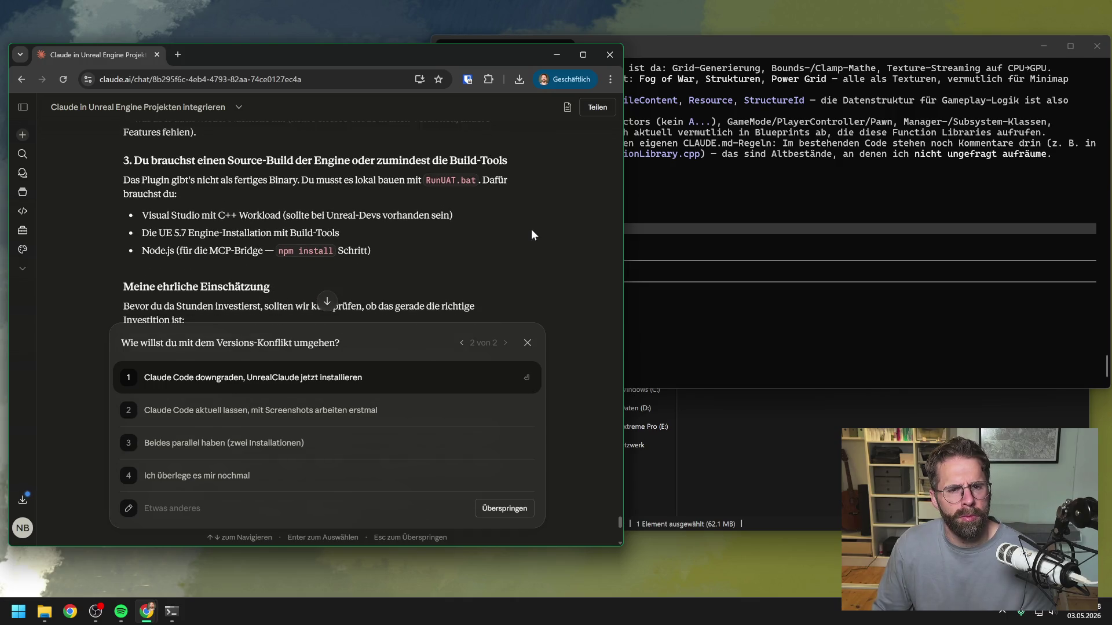
pyautogui.scroll(-1, 532, 234)
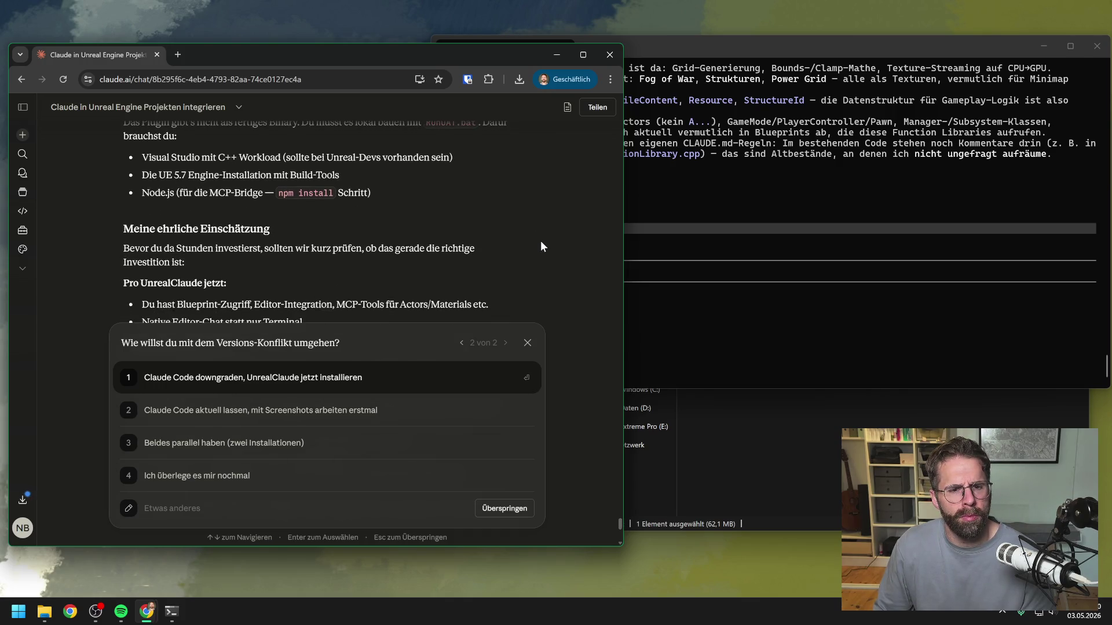
pyautogui.scroll(-1, 536, 244)
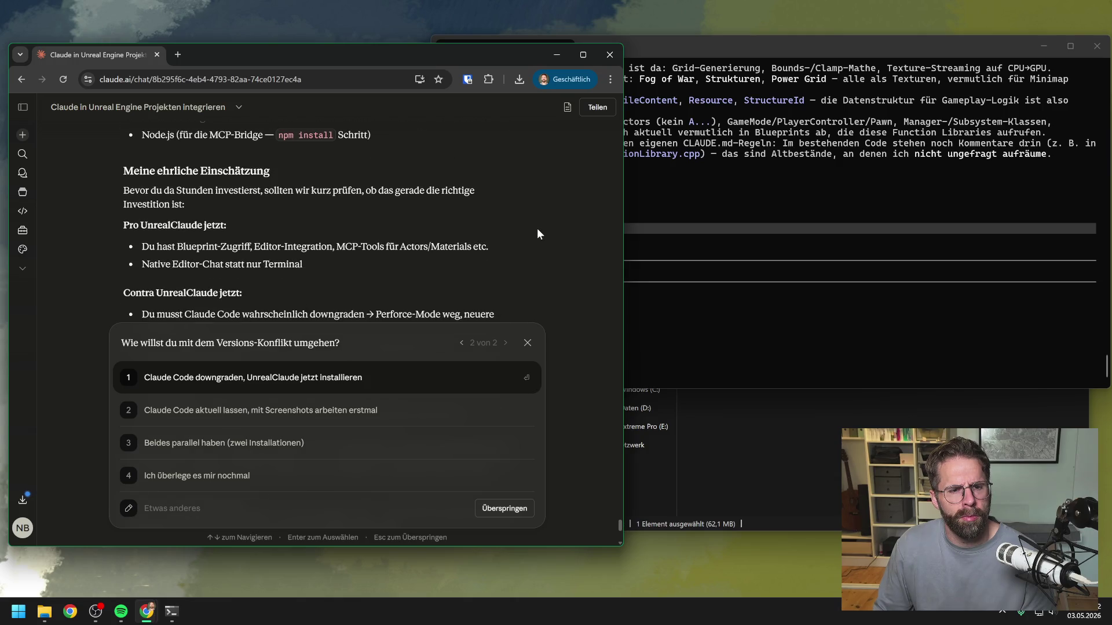
pyautogui.scroll(-1, 537, 234)
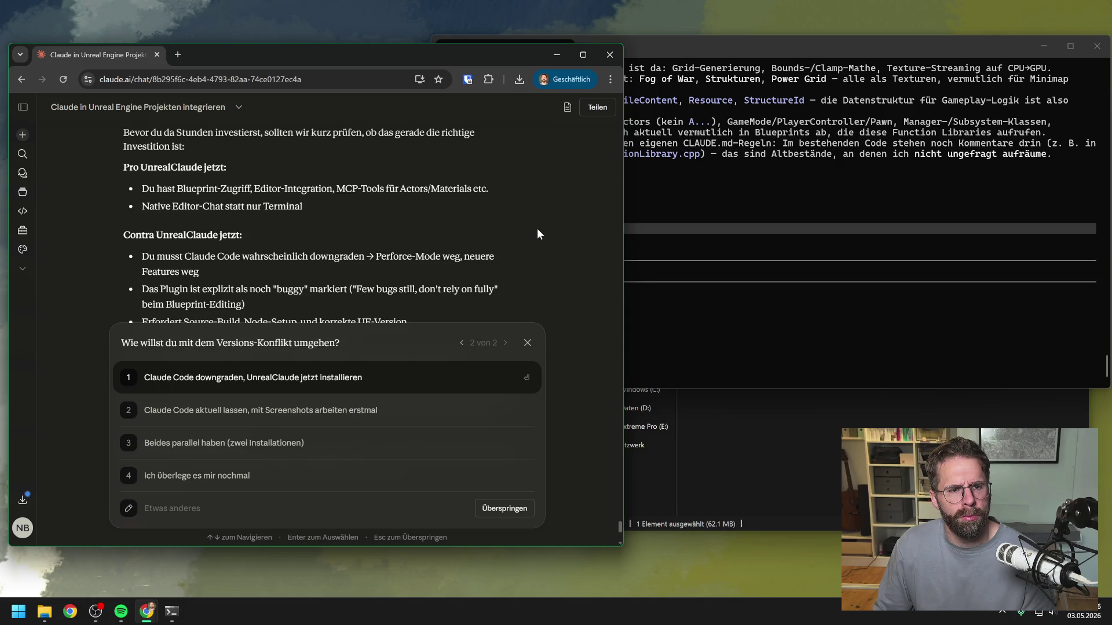
pyautogui.scroll(-1, 537, 234)
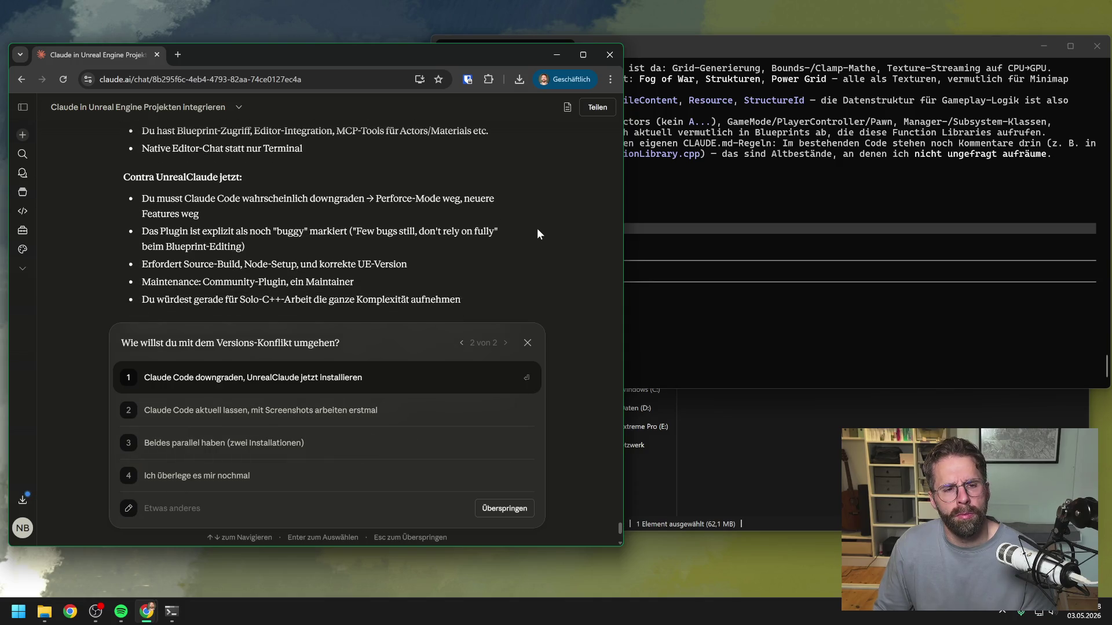
# Dismiss the version-conflict question, move Chrome aside and the terminal left, then open Start
pyautogui.click(527, 345)
pyautogui.moveTo(213, 54); pyautogui.dragTo(406, 0)
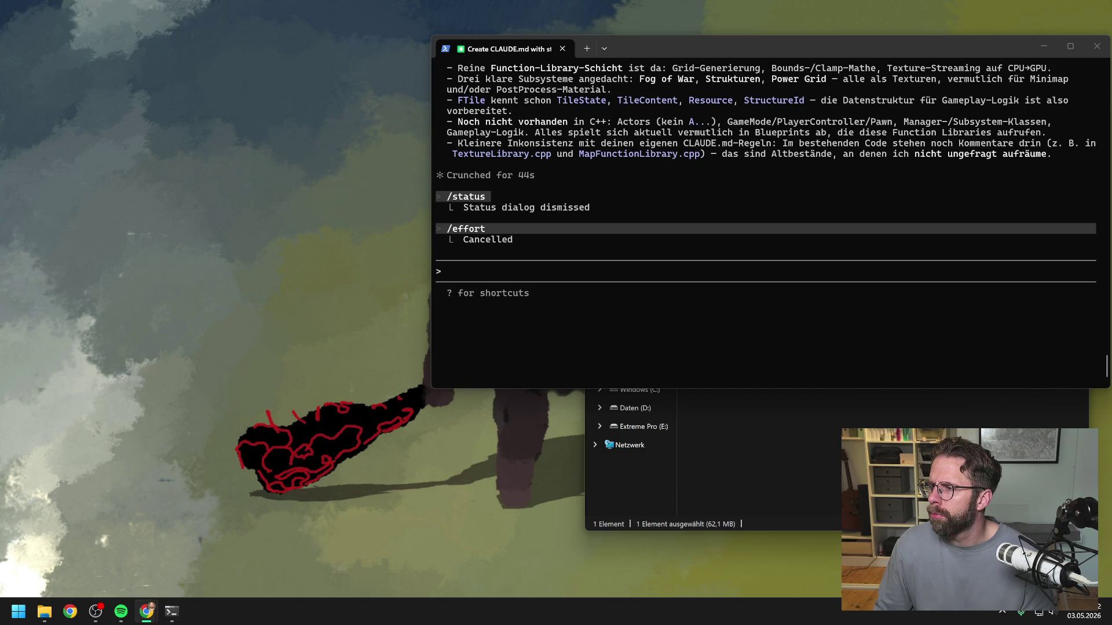
pyautogui.moveTo(642, 54); pyautogui.dragTo(485, 60)
pyautogui.click(159, 415)
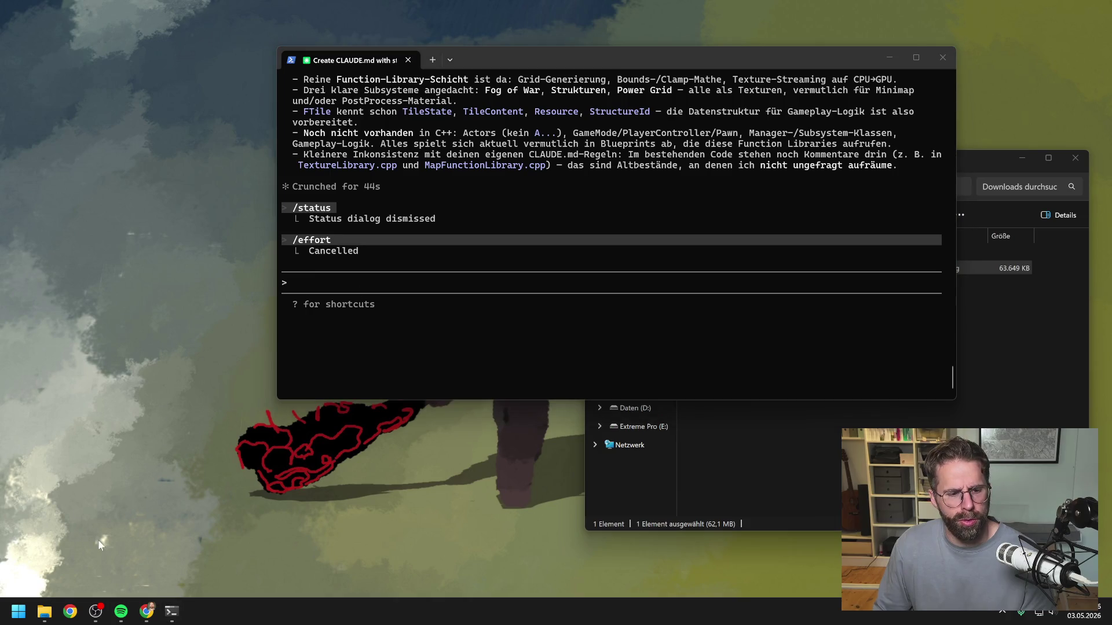
pyautogui.click(19, 615)
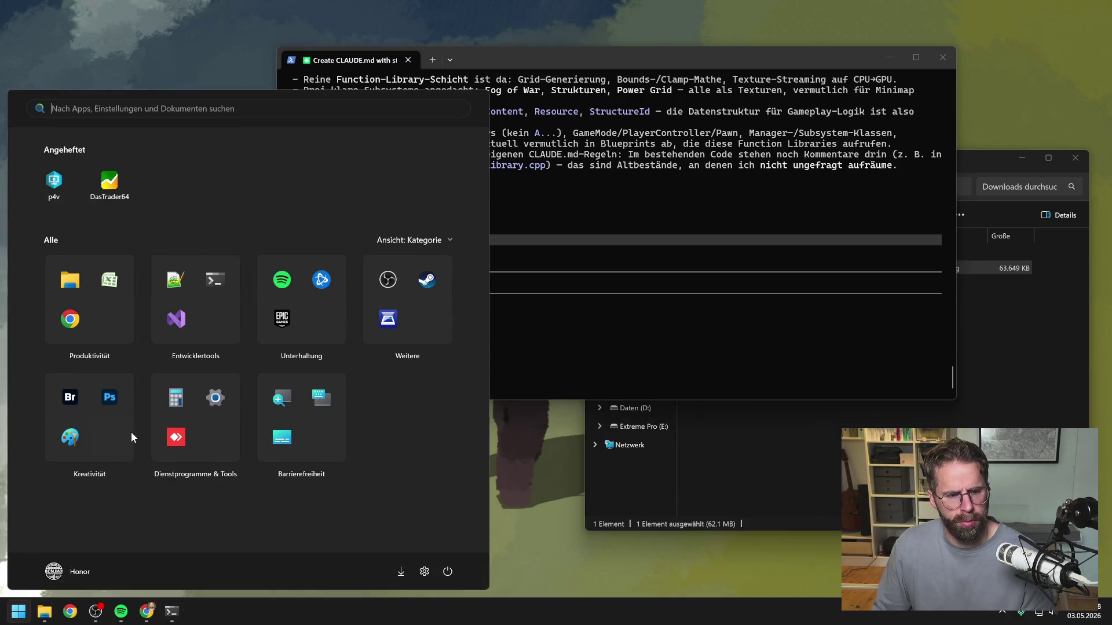
# Launch Perforce P4V and open ProjectTwo.uproject from the development stream in Unreal Editor
pyautogui.click(47, 182)
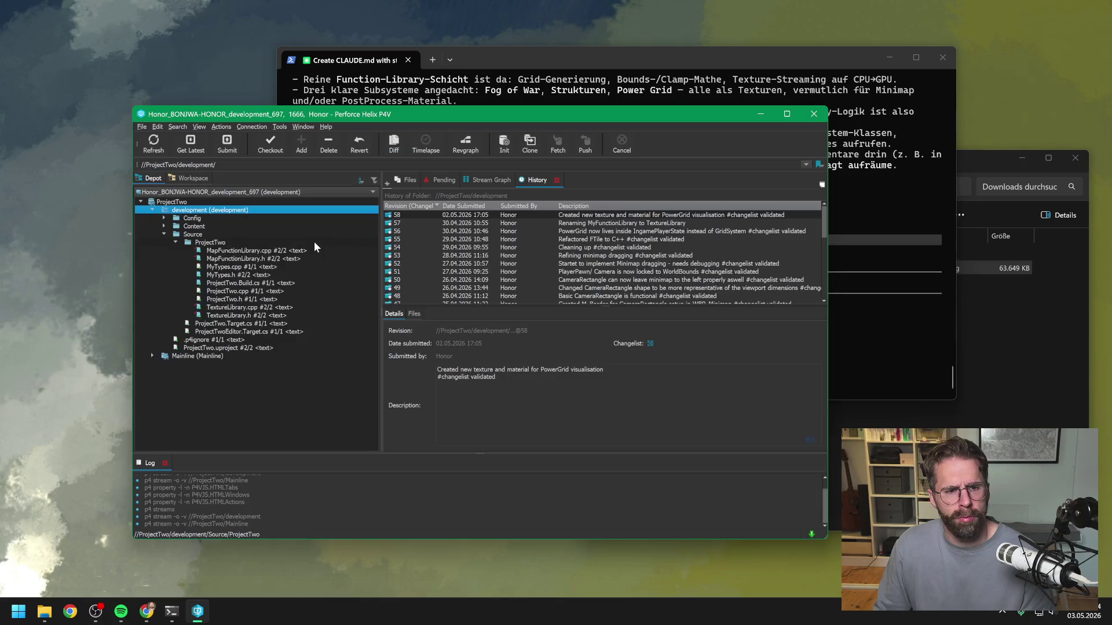
pyautogui.click(206, 350)
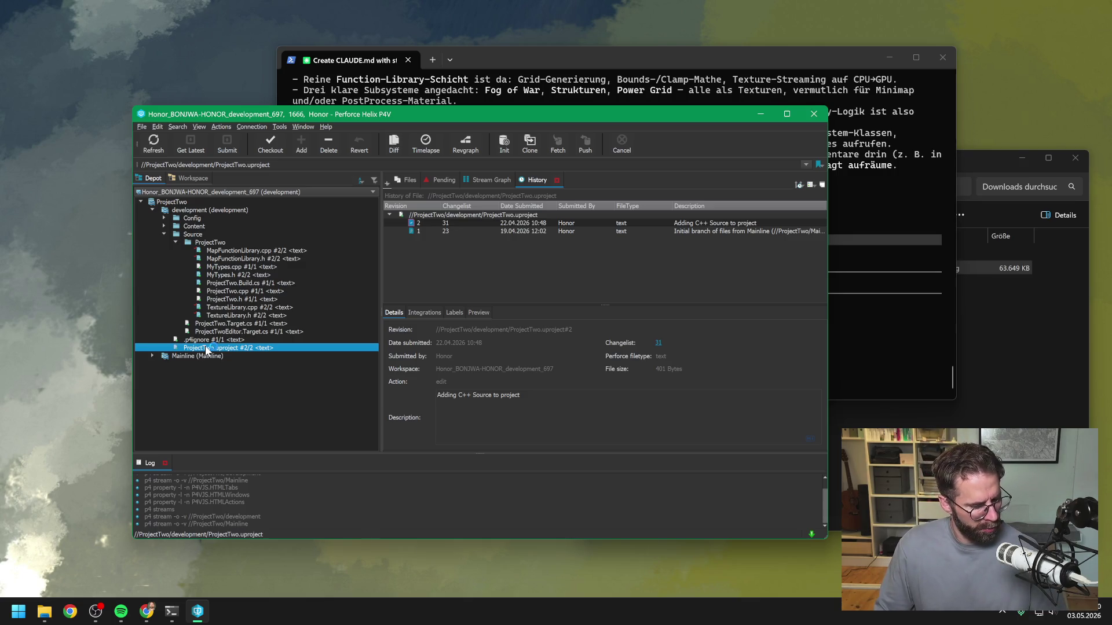
pyautogui.doubleClick(207, 349)
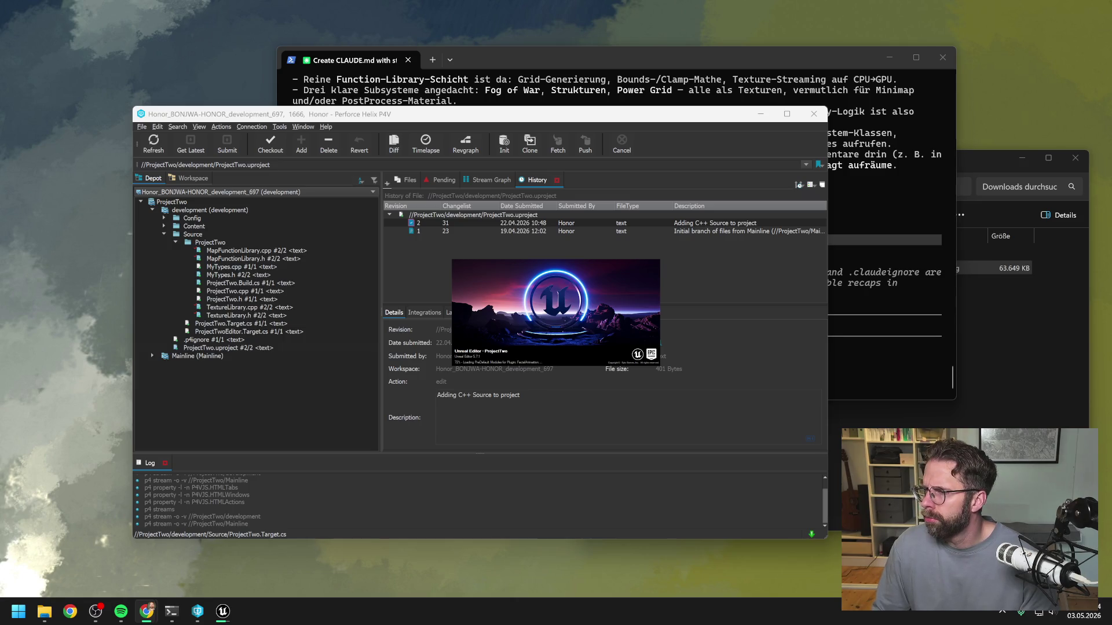
# Bring the terminal window forward while ProjectTwo finishes loading with L_Map1
pyautogui.click(696, 60)
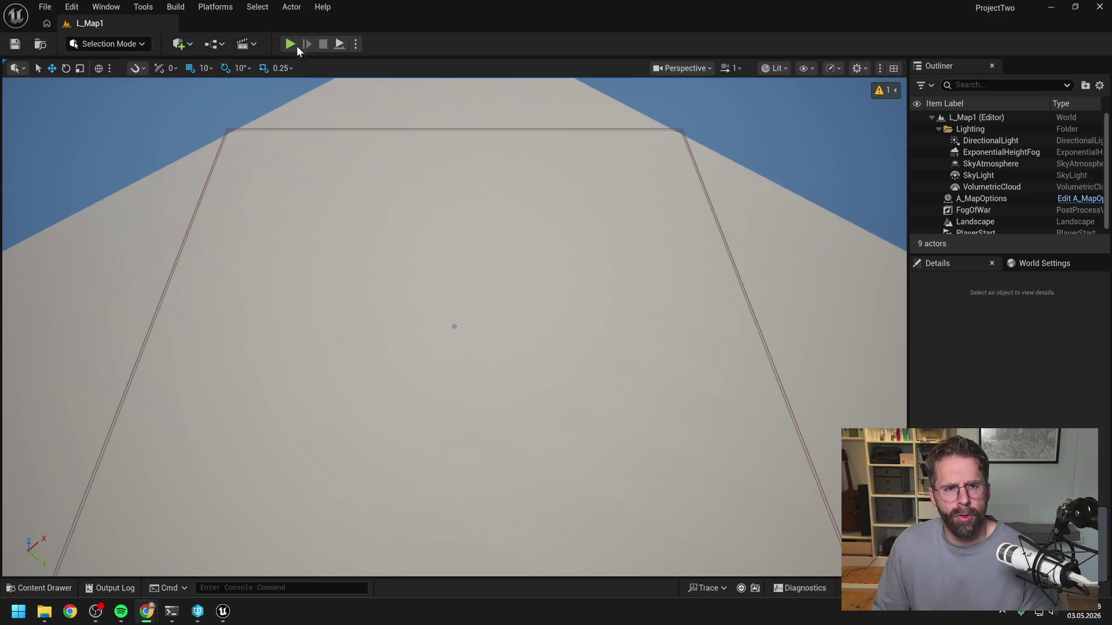
# Play-test the level, panning with WASD to check the north, south, east and west map edges
pyautogui.click(290, 44)
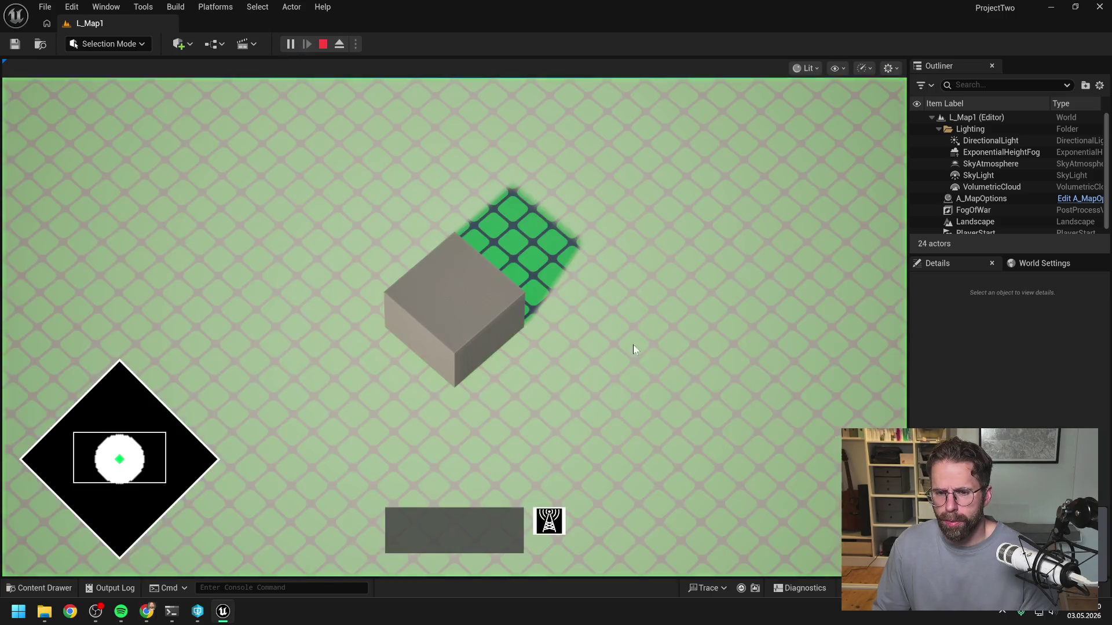
pyautogui.scroll(-5, 658, 393)
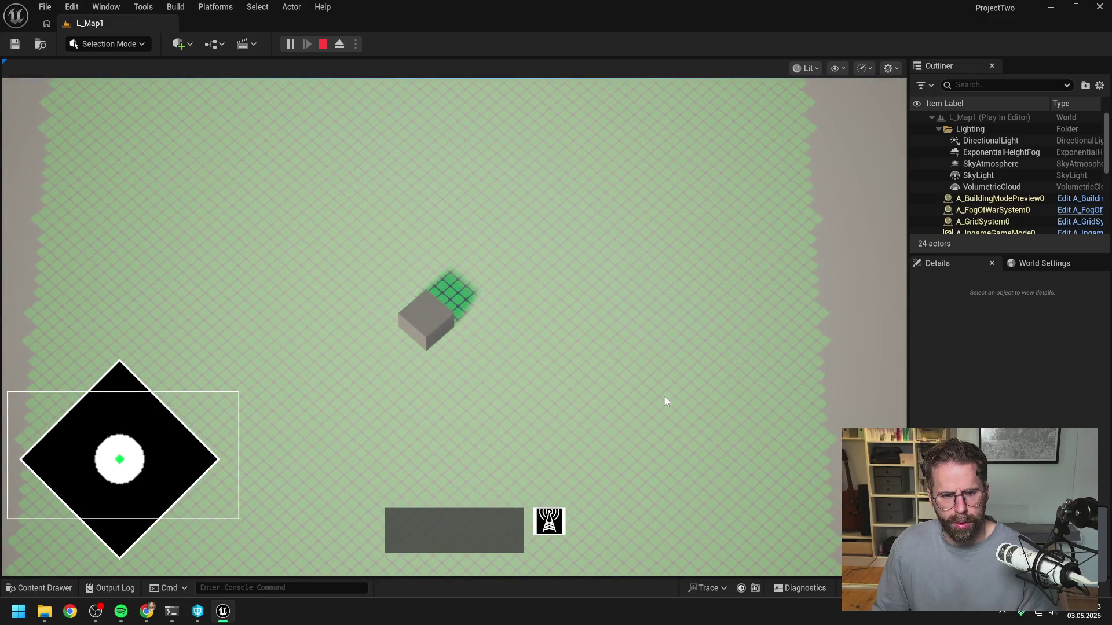
pyautogui.press('s')
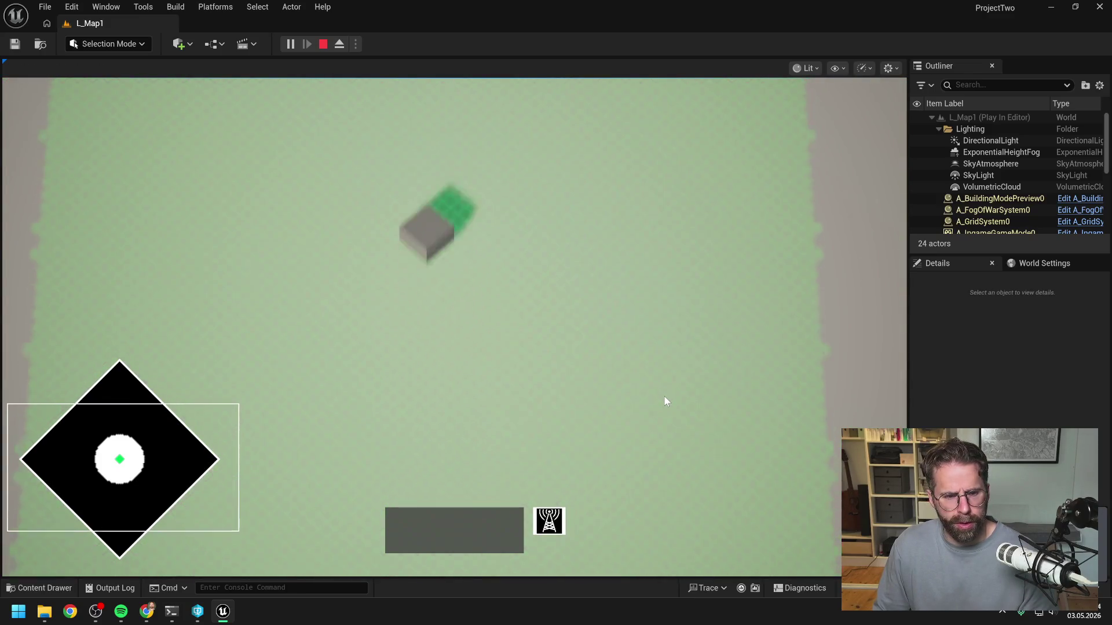
pyautogui.press('w')
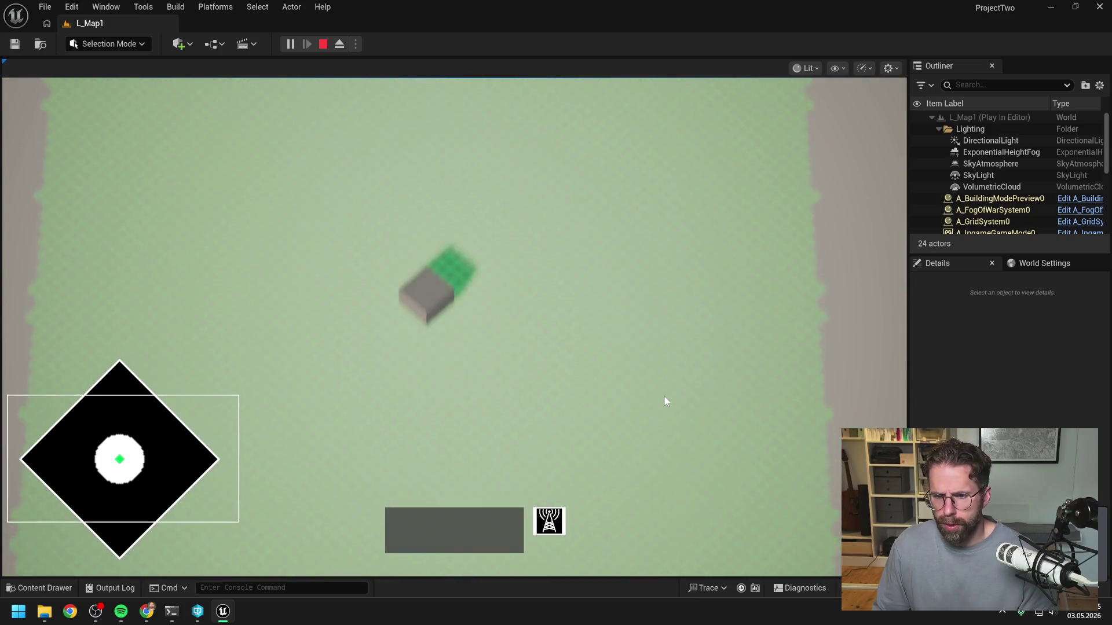
pyautogui.press('w')
pyautogui.press('a')
pyautogui.press('d')
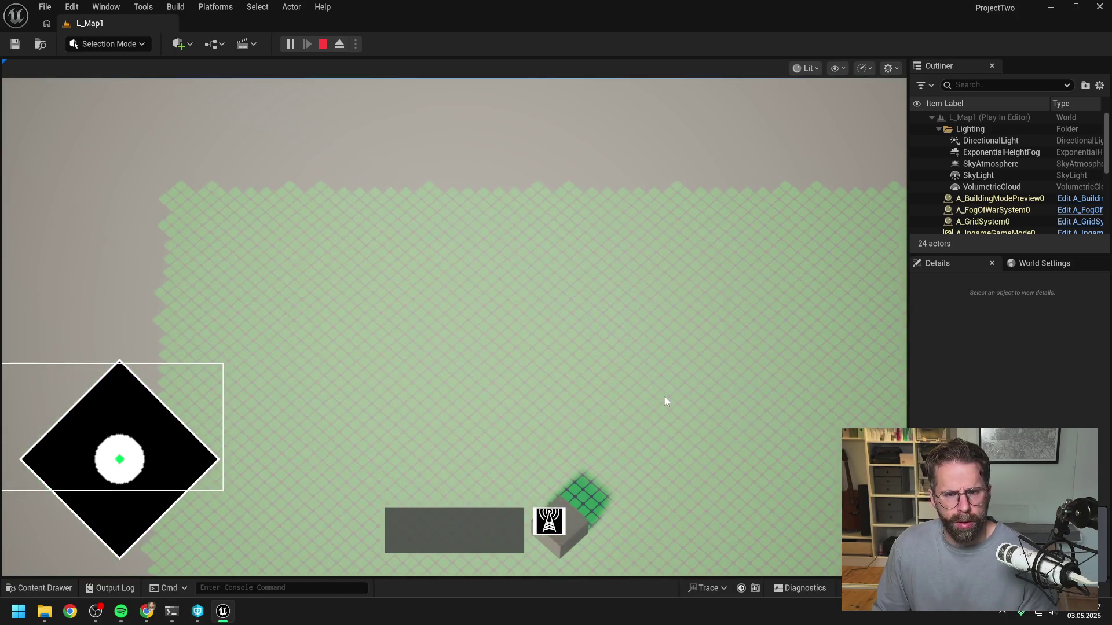
pyautogui.press('d')
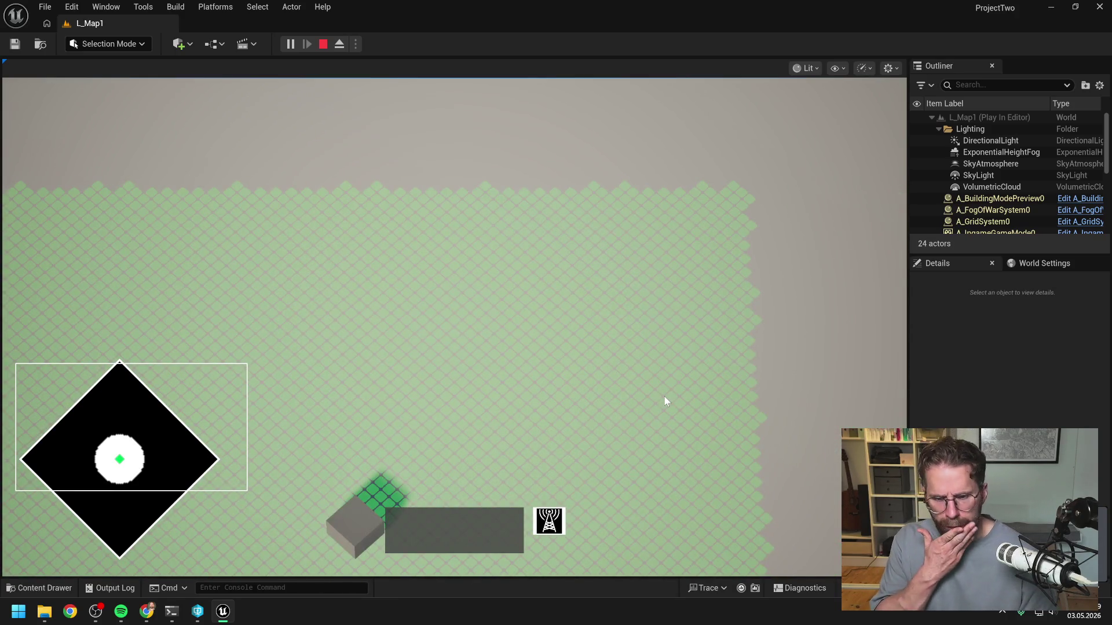
pyautogui.press('s')
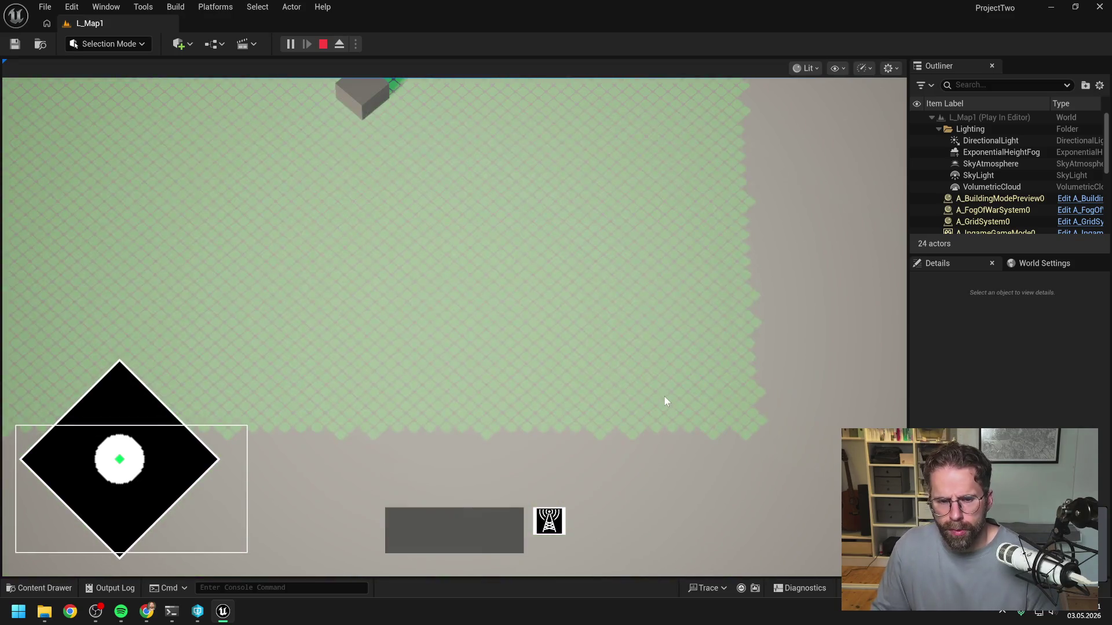
pyautogui.press('w')
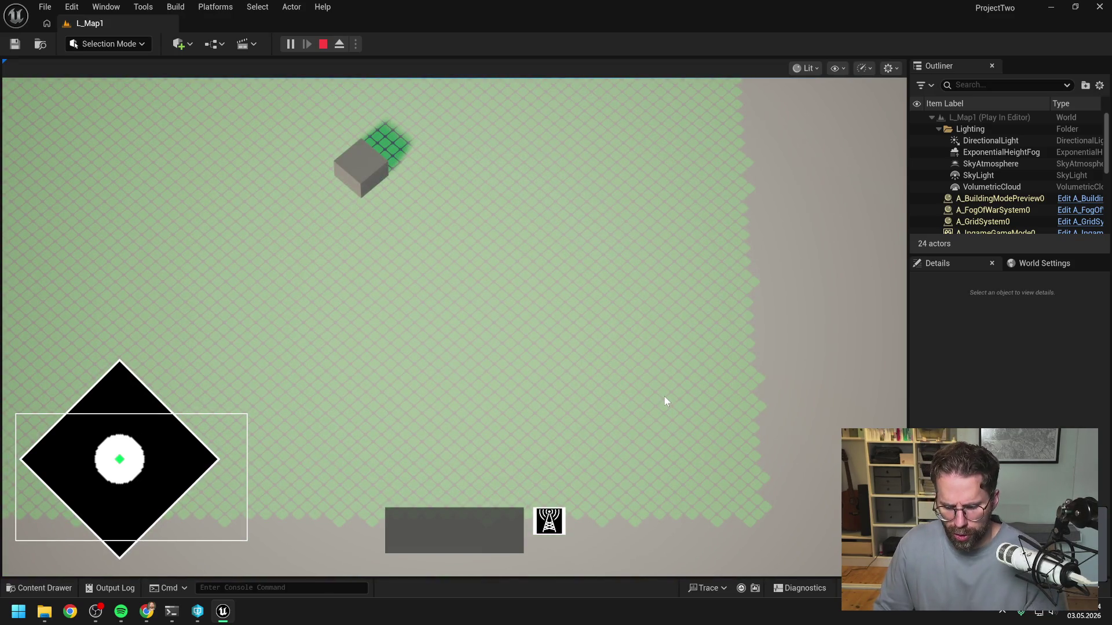
# Stop the play session, open the Content Drawer, and switch to the Claude chat
pyautogui.press('Escape')
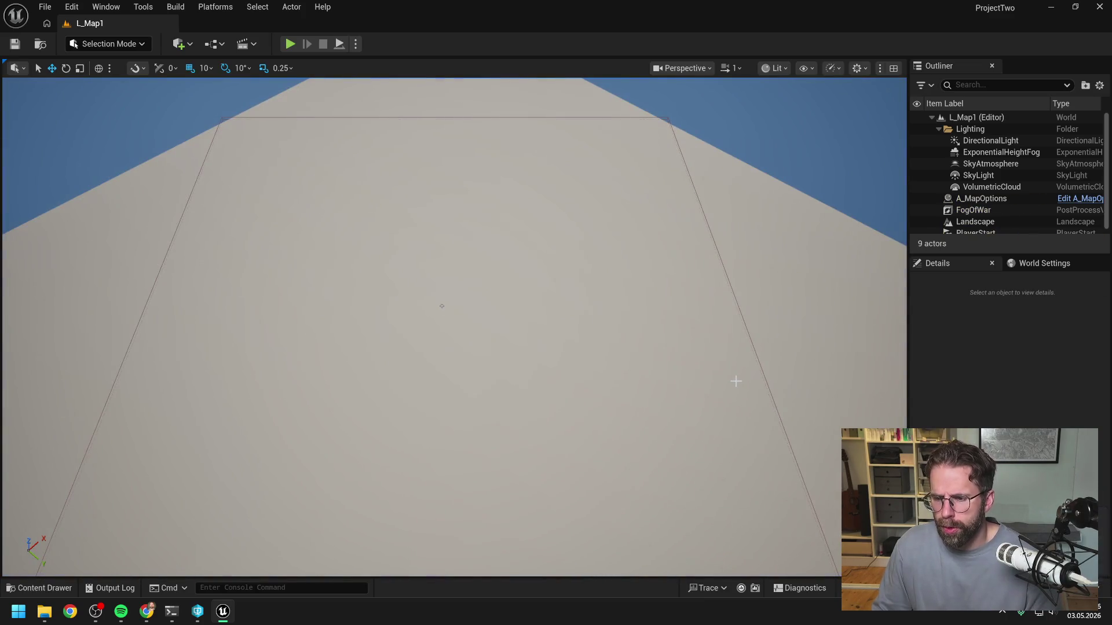
pyautogui.hotkey('ctrl', 'space')
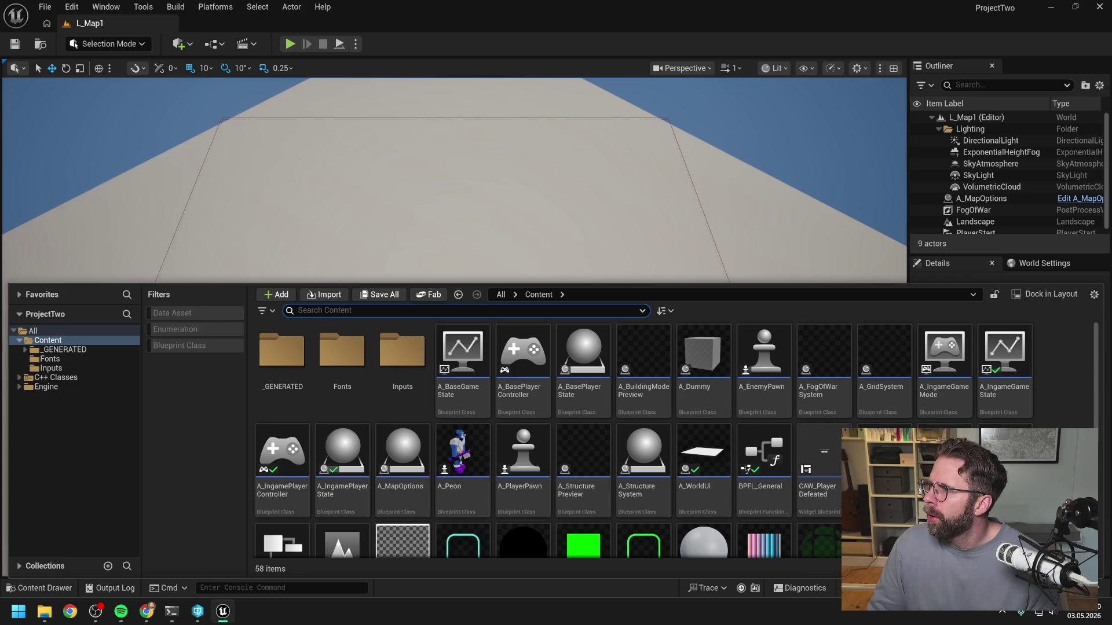
pyautogui.hotkey('alt', 'Tab')
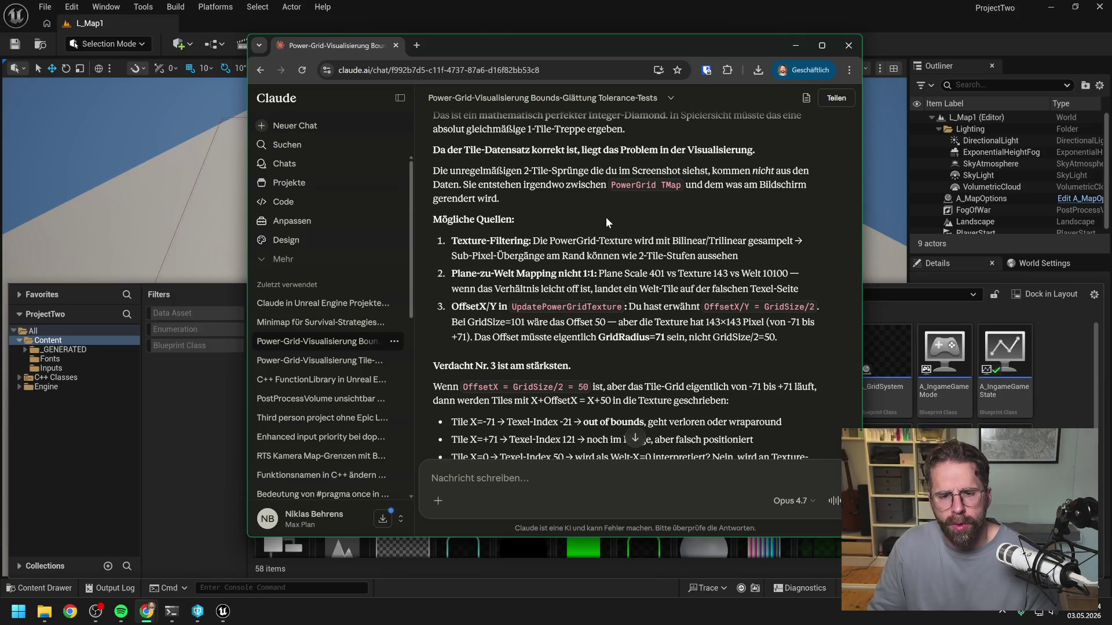
pyautogui.scroll(-1, 606, 217)
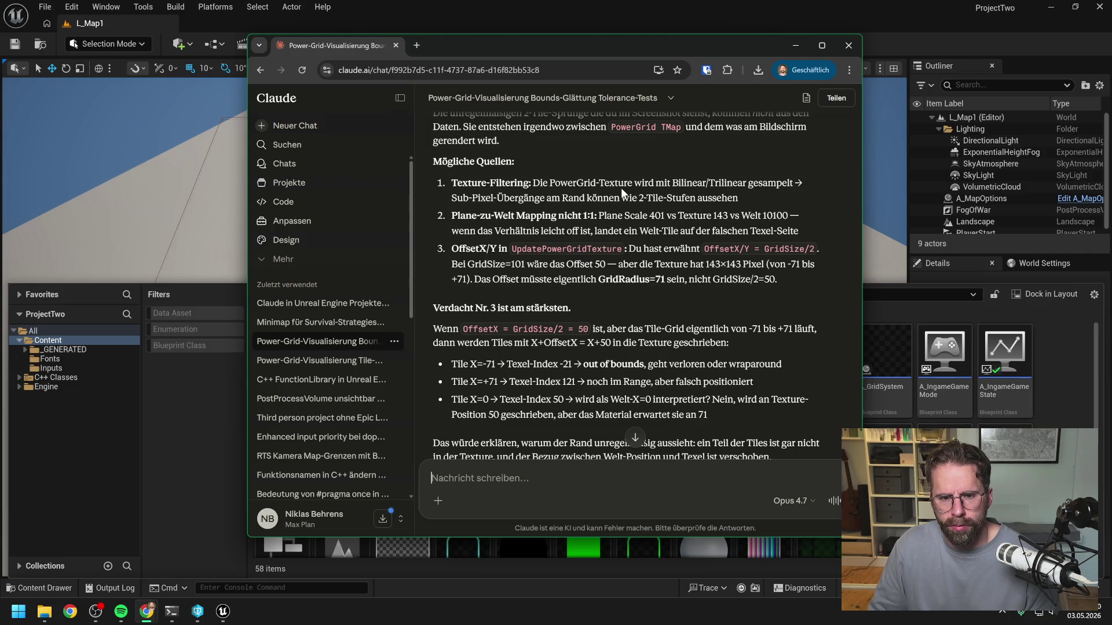
pyautogui.scroll(-1, 621, 187)
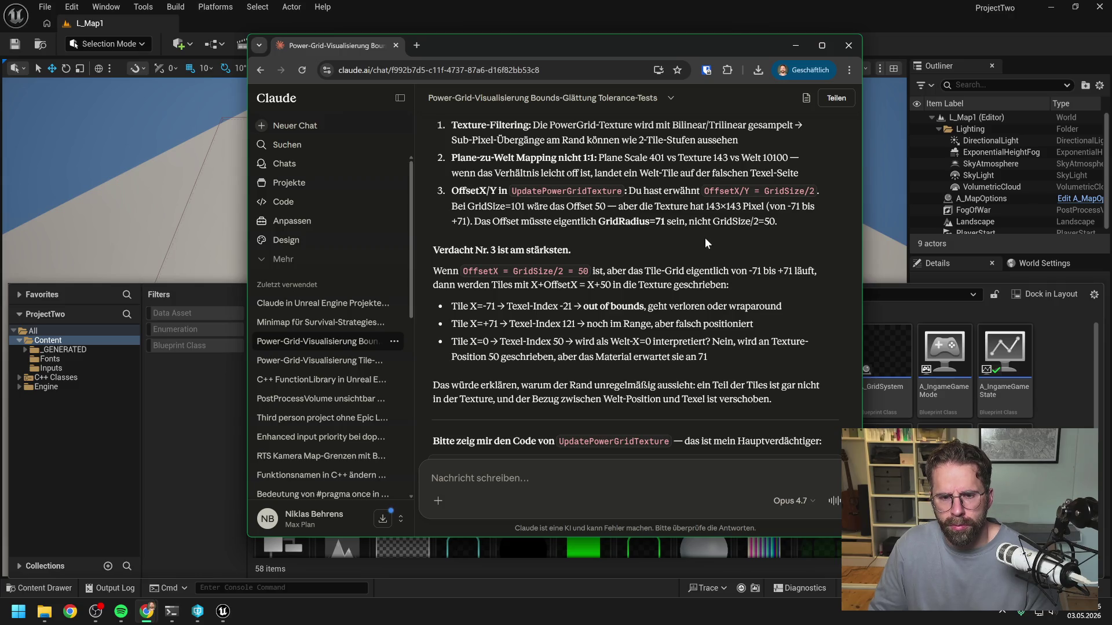
pyautogui.scroll(-1, 705, 237)
pyautogui.scroll(-1, 635, 285)
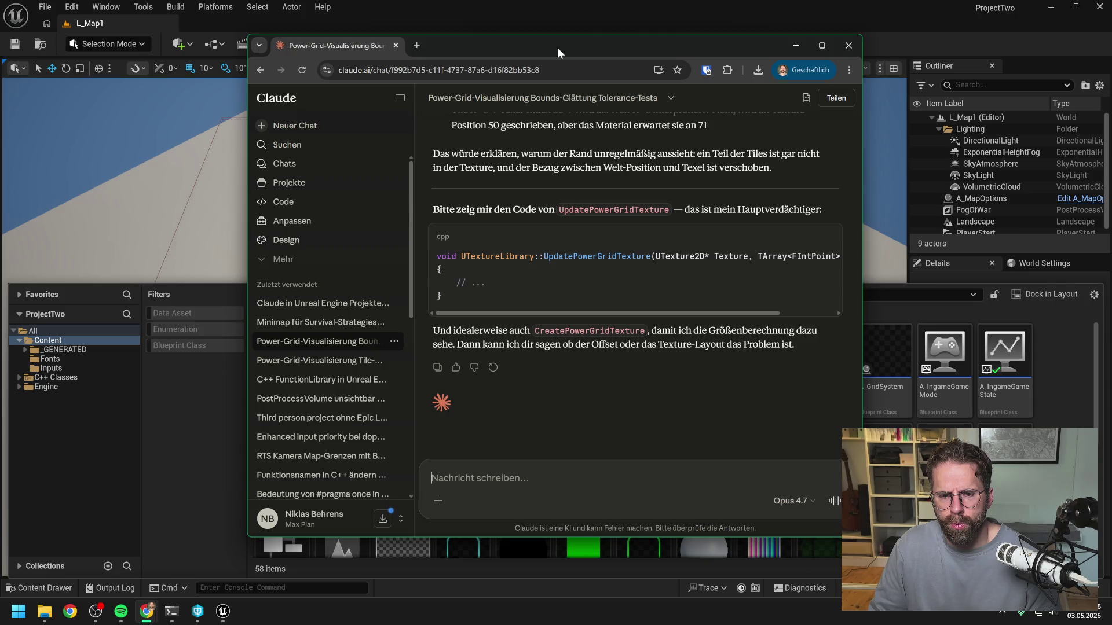
# Close Unreal Editor and the Downloads folder window, leaving Visual Studio on ProjectTwo
pyautogui.hotkey('alt', 'Tab')
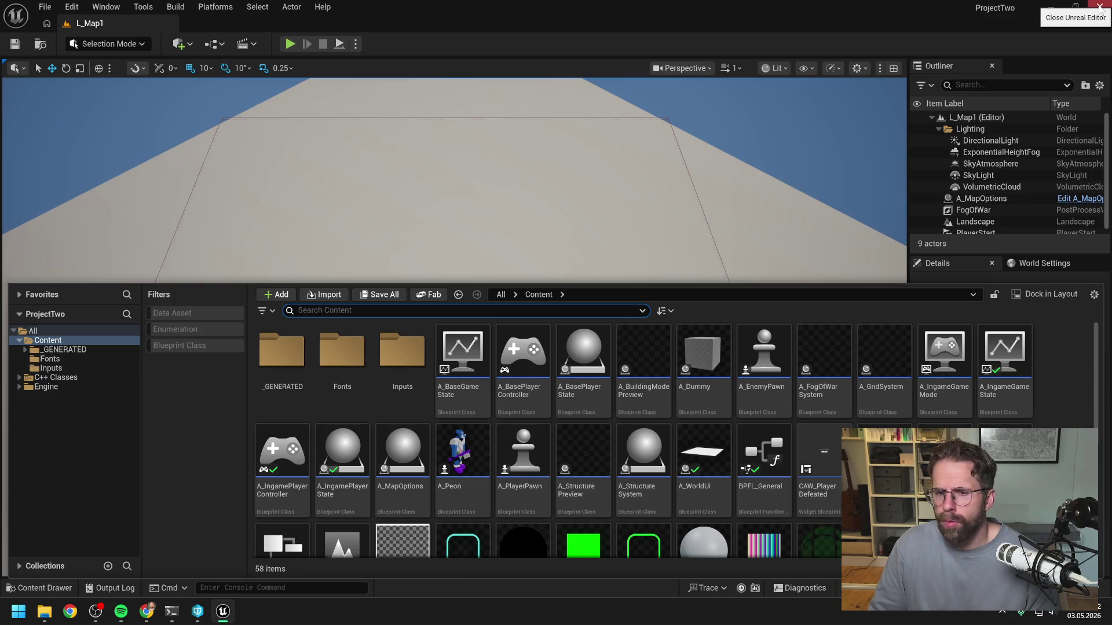
pyautogui.click(1099, 6)
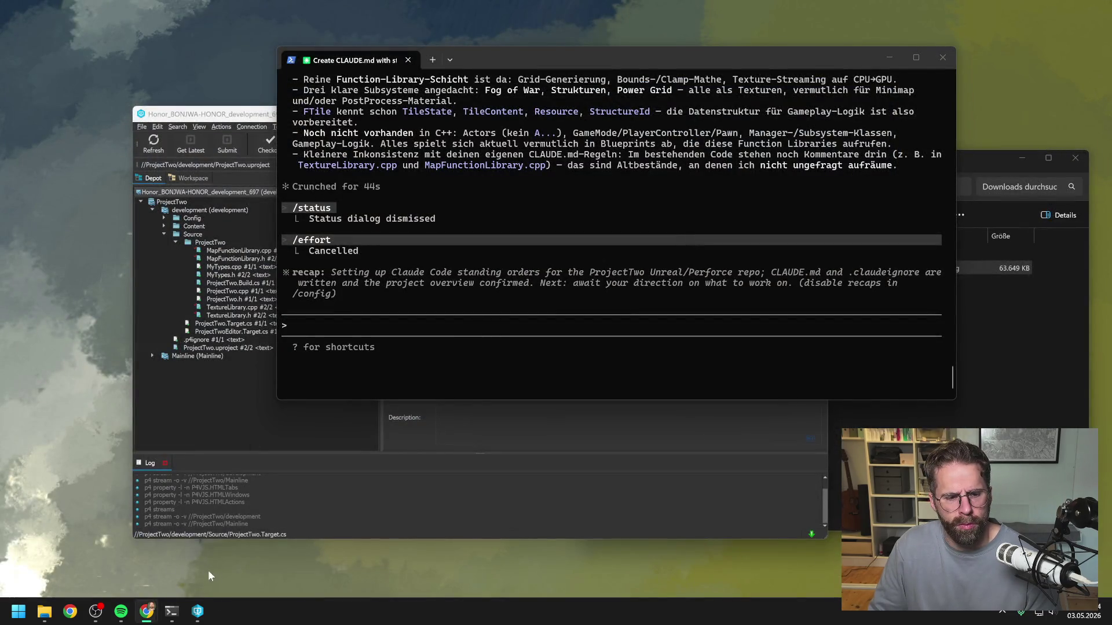
pyautogui.moveTo(45, 611)
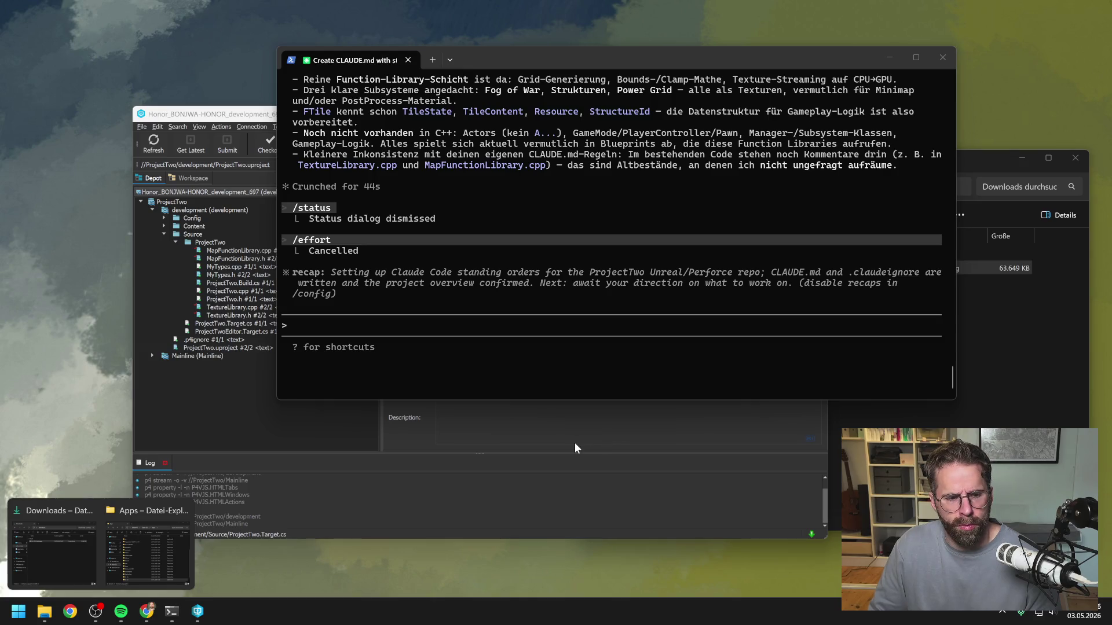
pyautogui.click(839, 420)
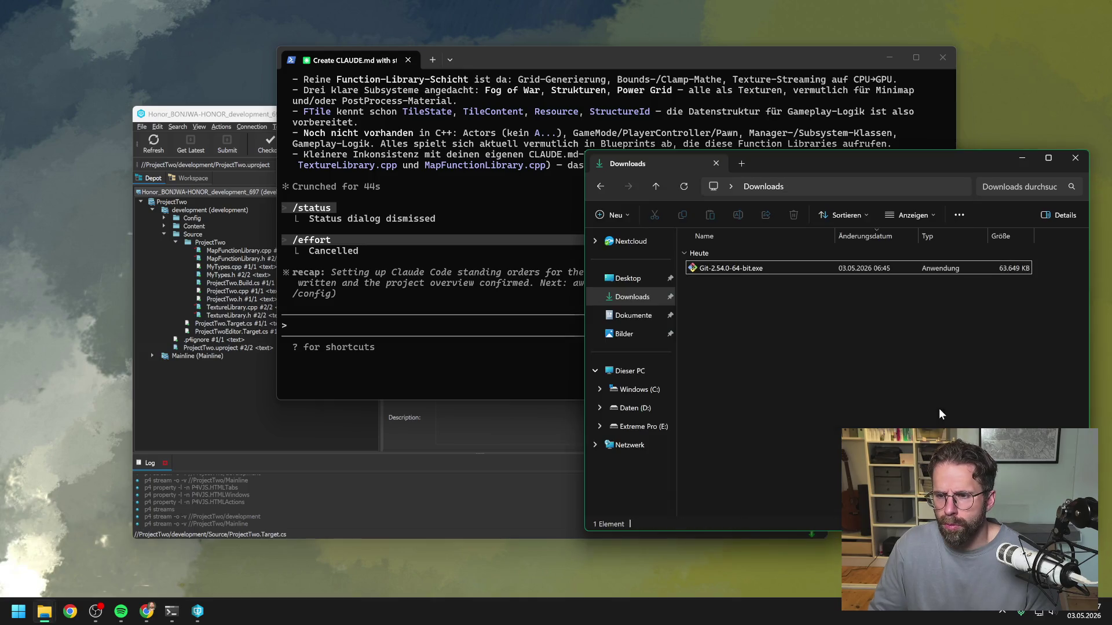
pyautogui.click(1075, 157)
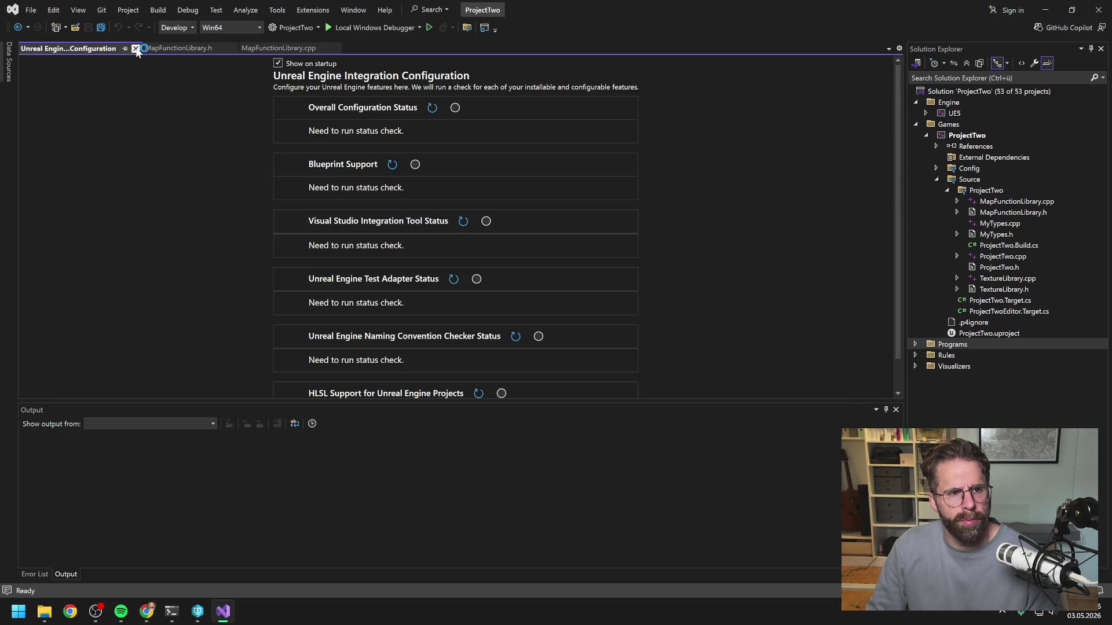
# Close the integration page, view MapFunctionLibrary.cpp, and type a thread-summary request for Claude Code
pyautogui.click(136, 48)
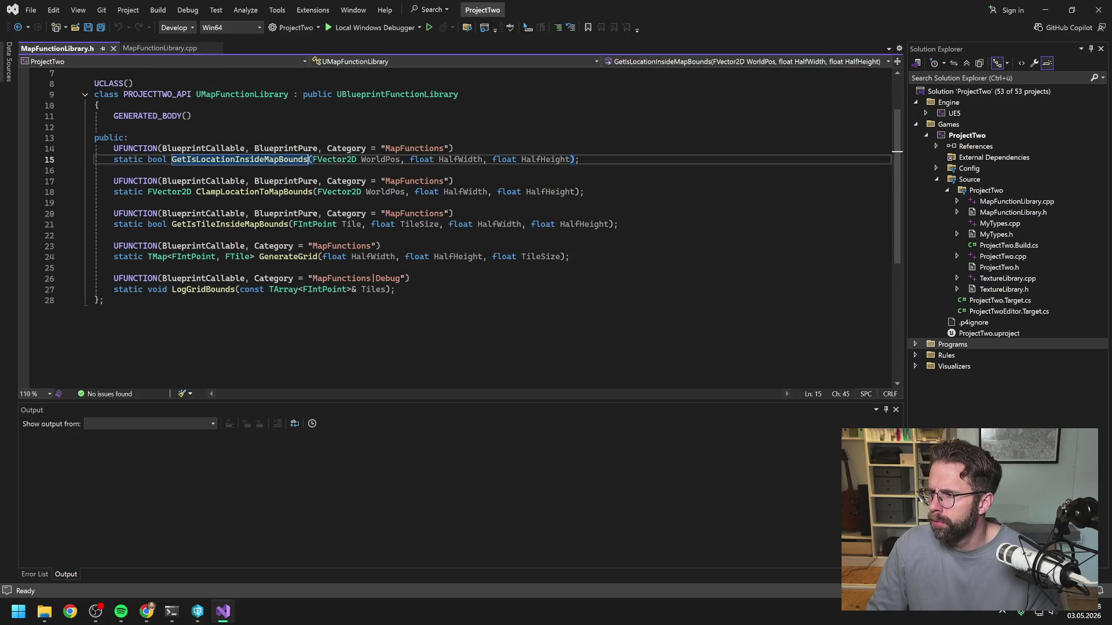
pyautogui.click(166, 48)
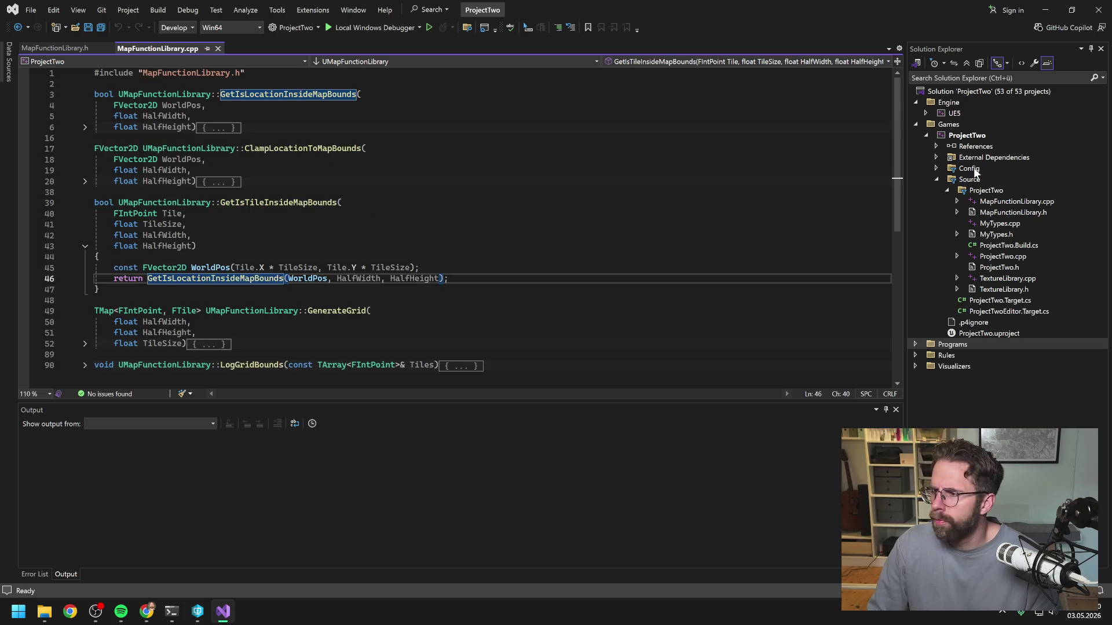
pyautogui.hotkey('alt', 'Tab')
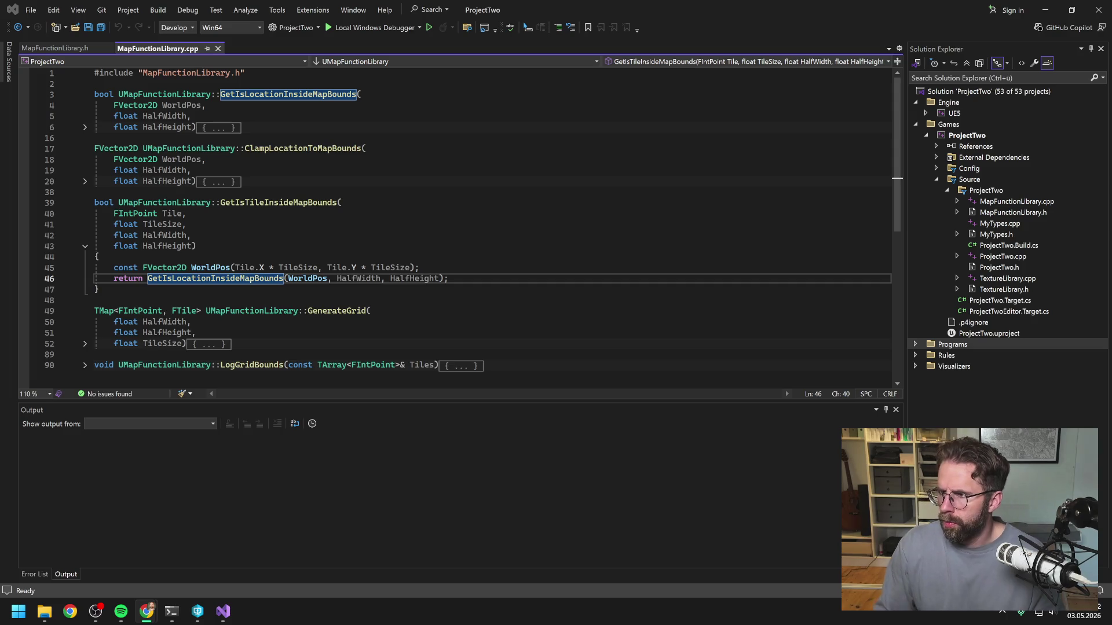
pyautogui.hotkey('alt', 'Tab')
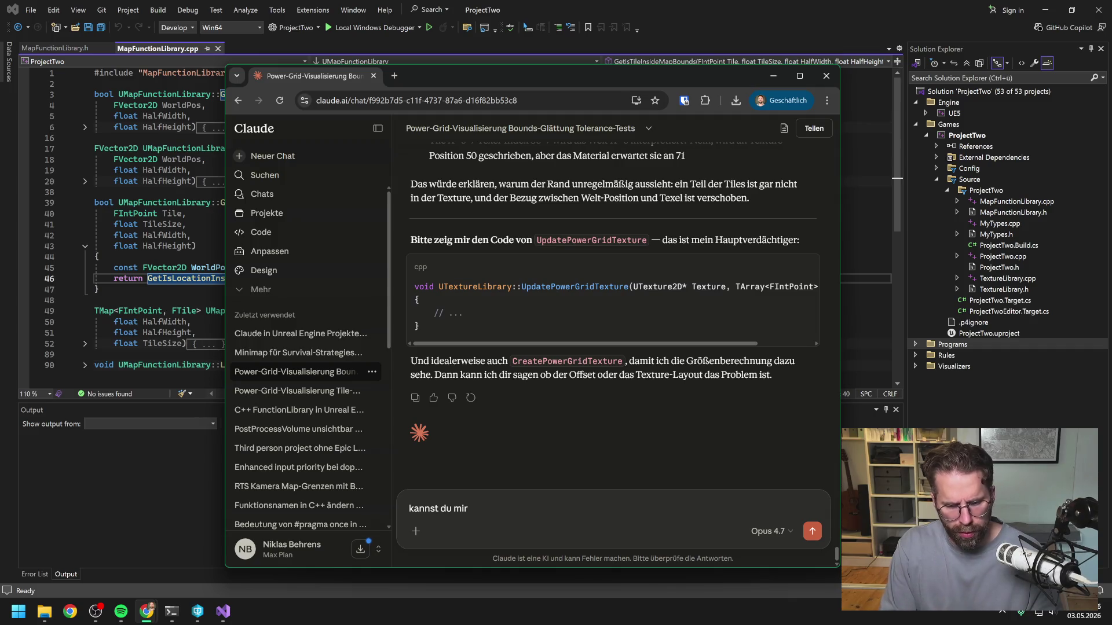
pyautogui.write(' den Thr')
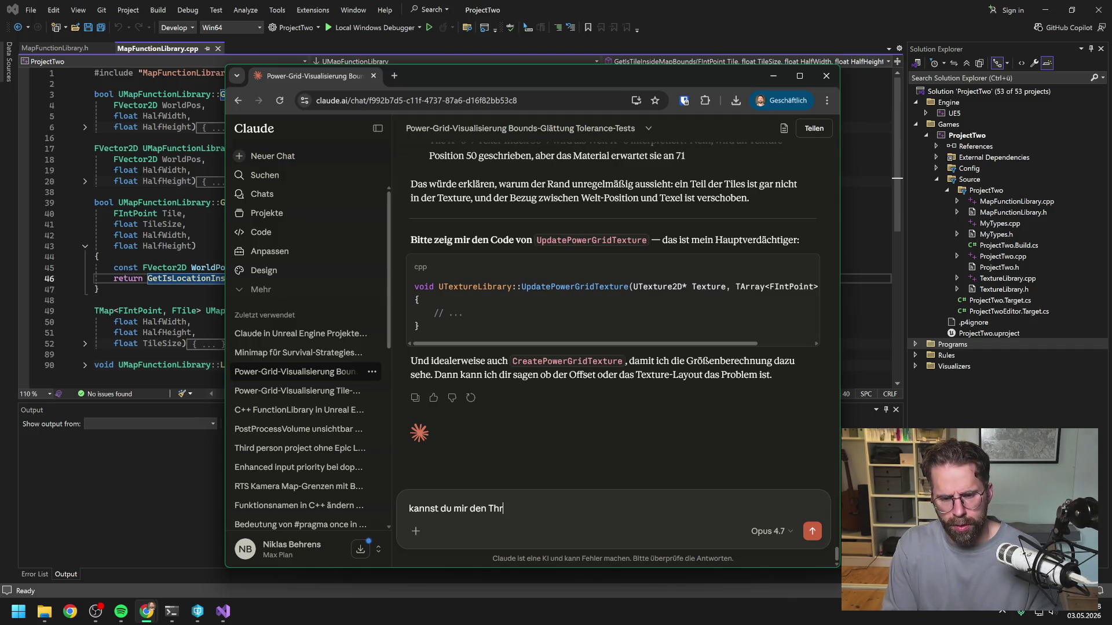
pyautogui.write('ead hier für Cla')
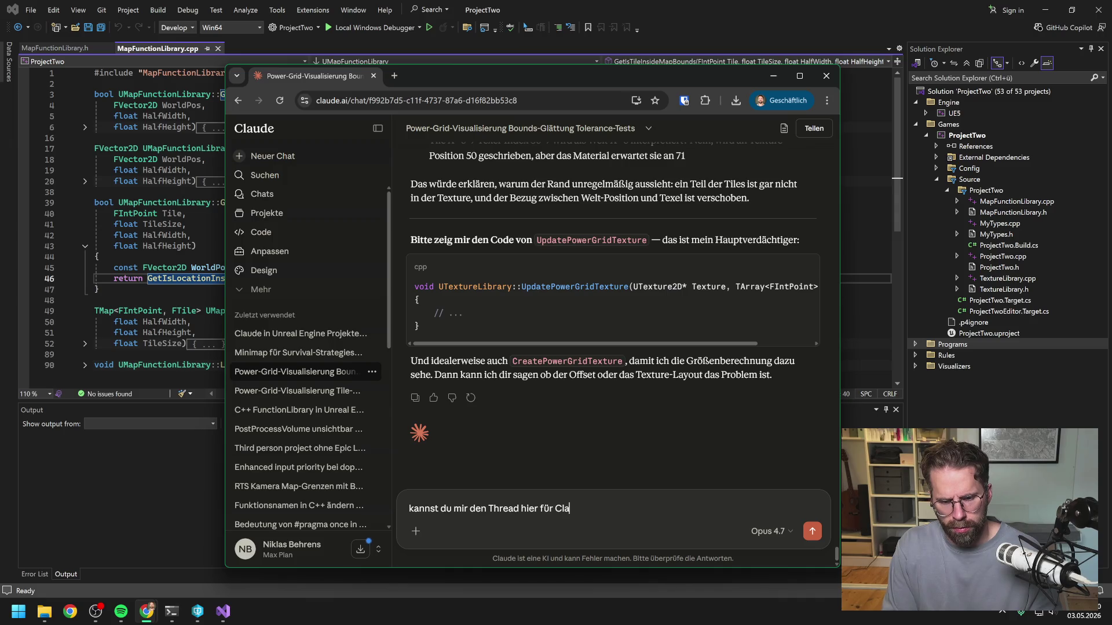
pyautogui.write('ude Code zu')
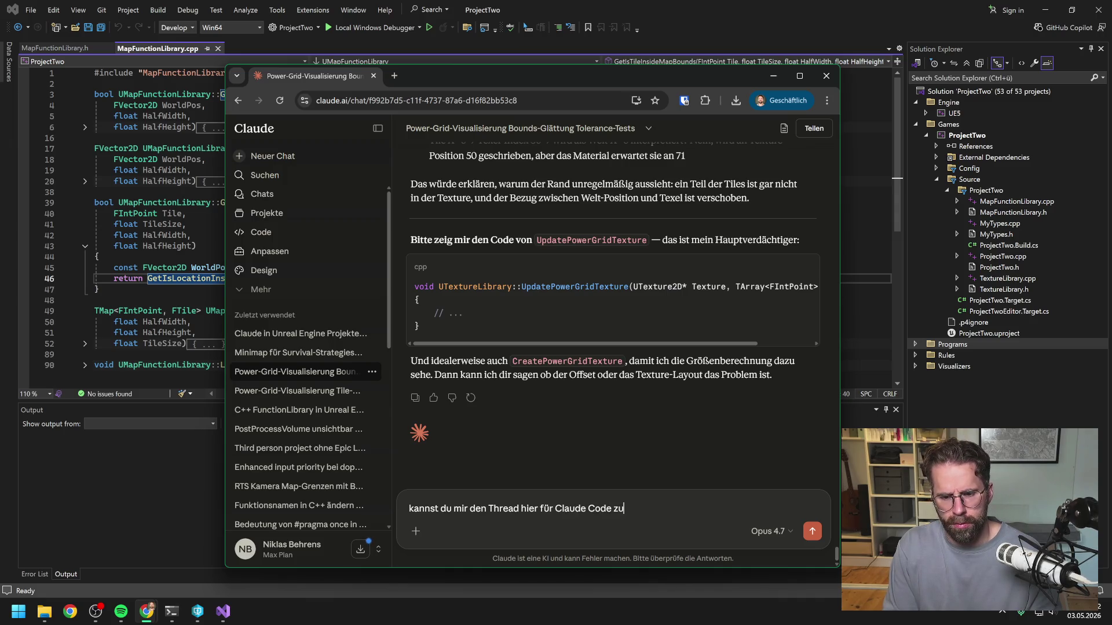
pyautogui.write('sammenfassen')
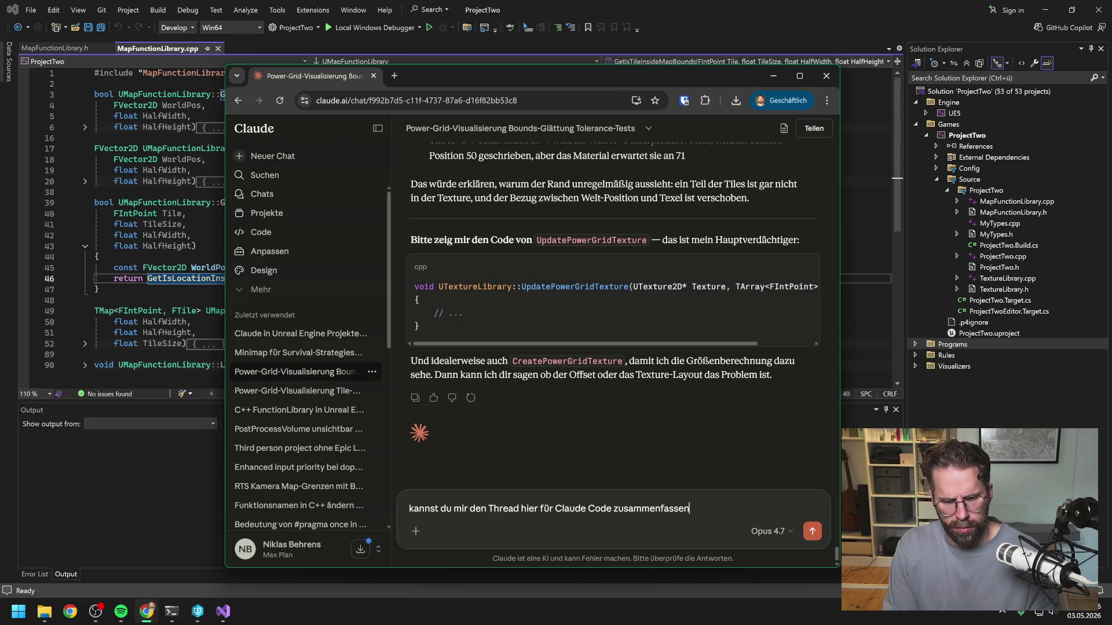
# Send the request to summarise the Power-Grid thread for Claude Code
pyautogui.press('Return')
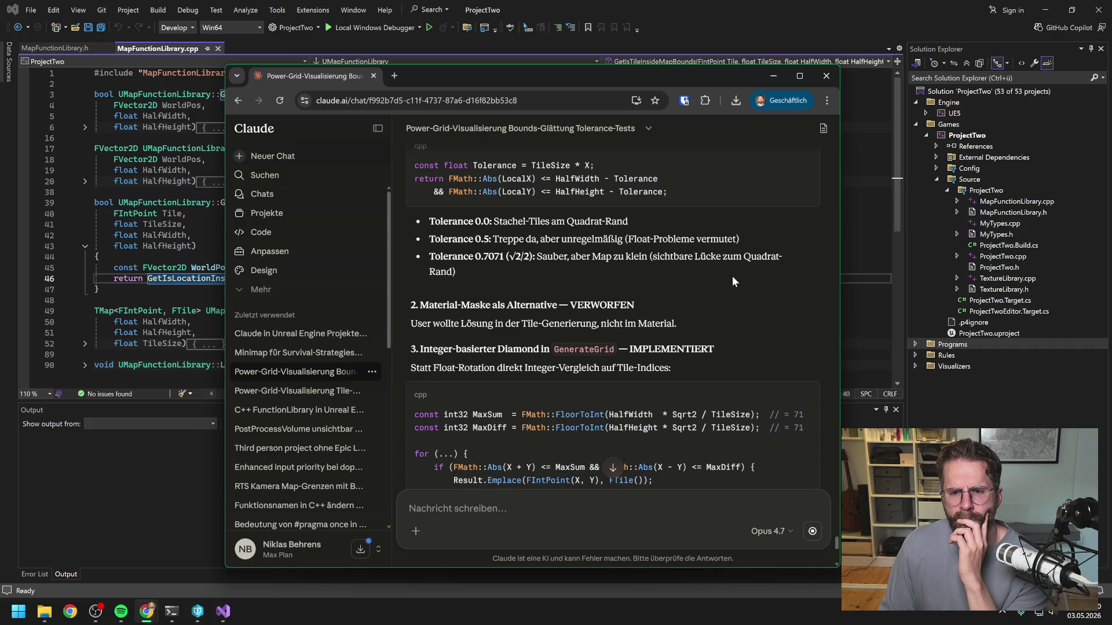
# Send a follow-up: tolerance 0.7071 wasn't clean; the data is correct but the visualization isn't
pyautogui.scroll(-5, 732, 278)
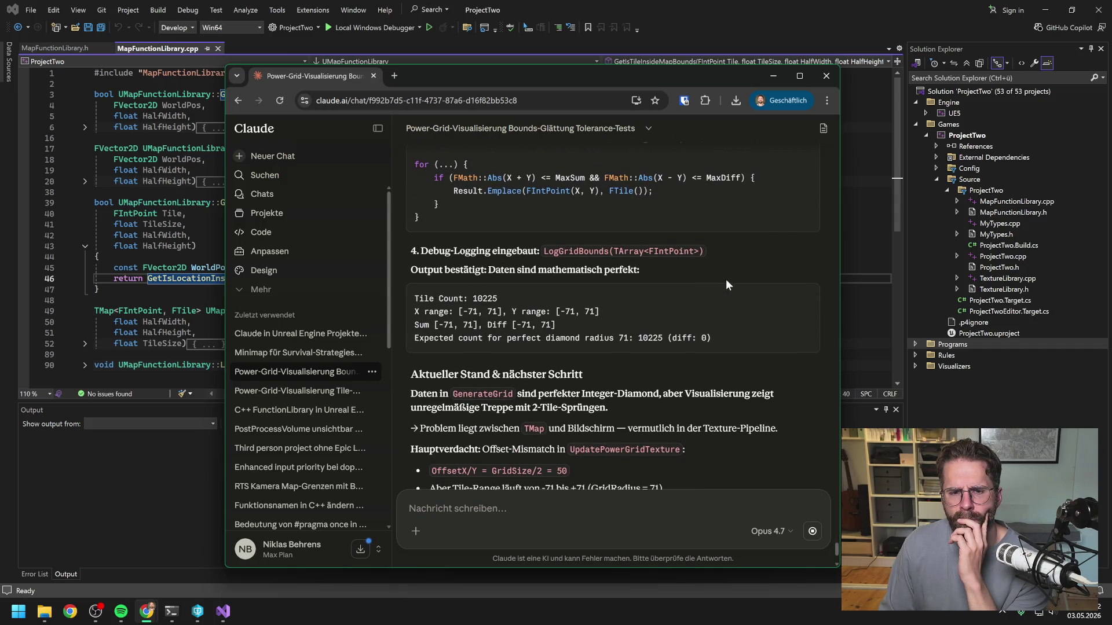
pyautogui.scroll(5, 725, 280)
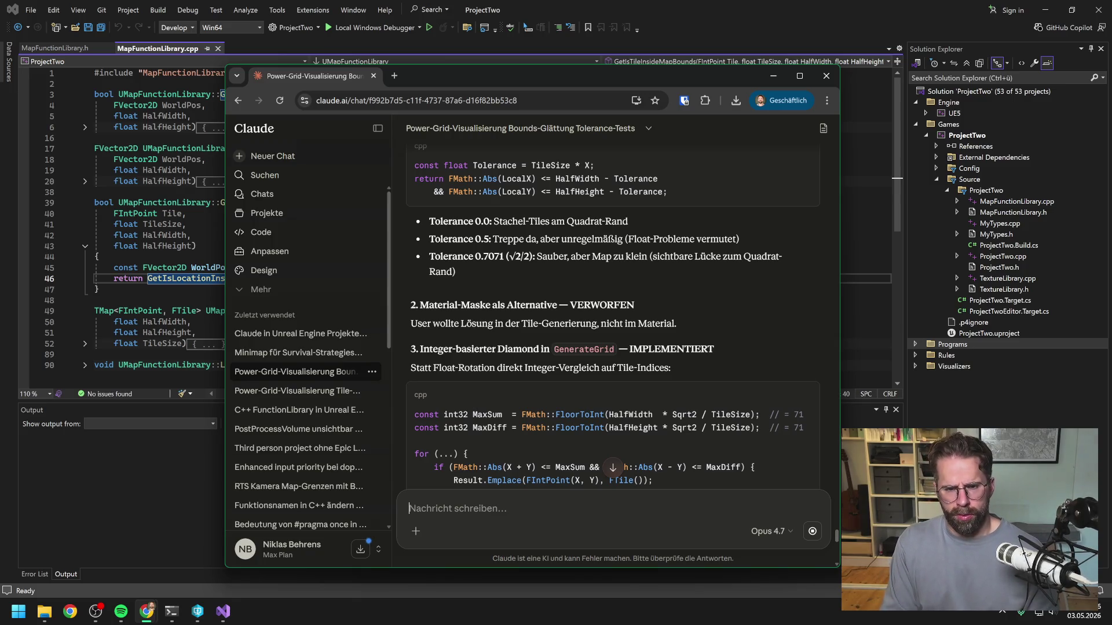
pyautogui.write('Toler')
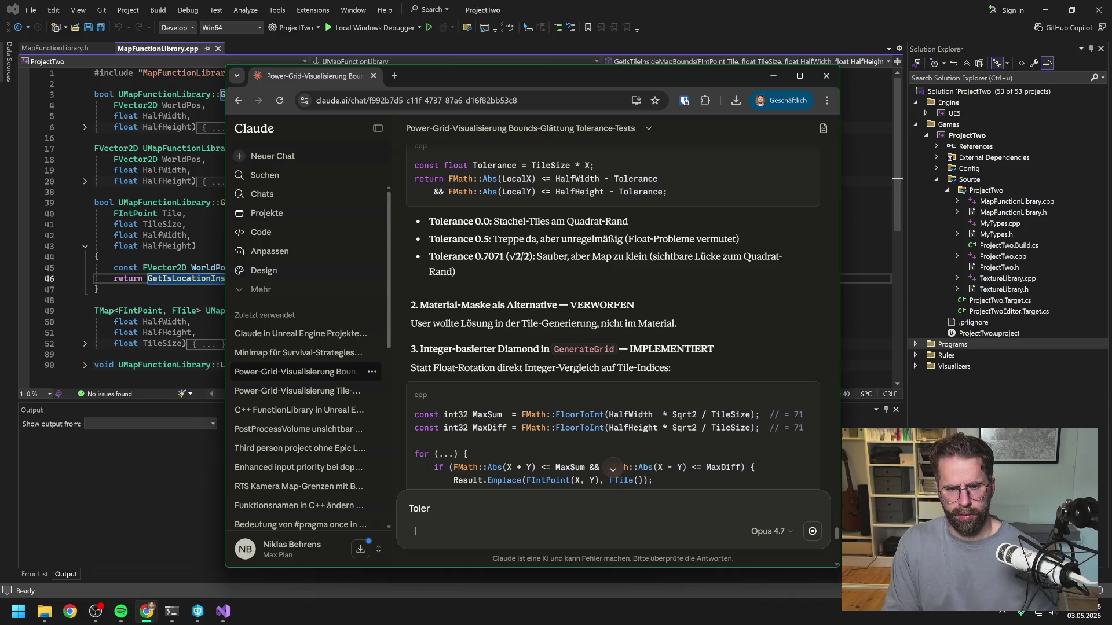
pyautogui.write('ance ')
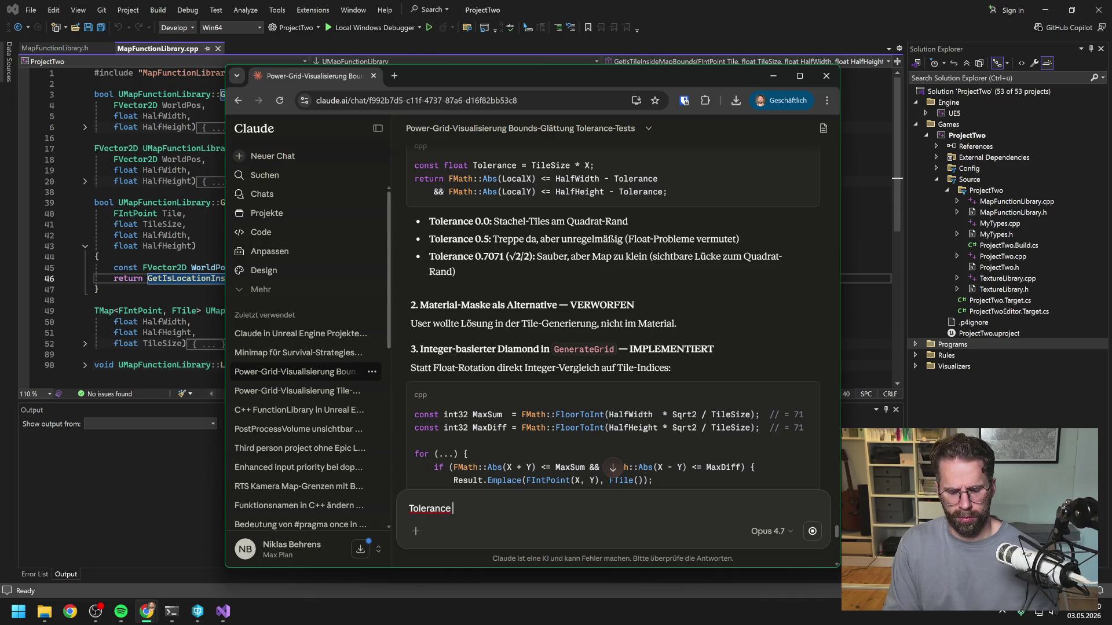
pyautogui.write('0.707')
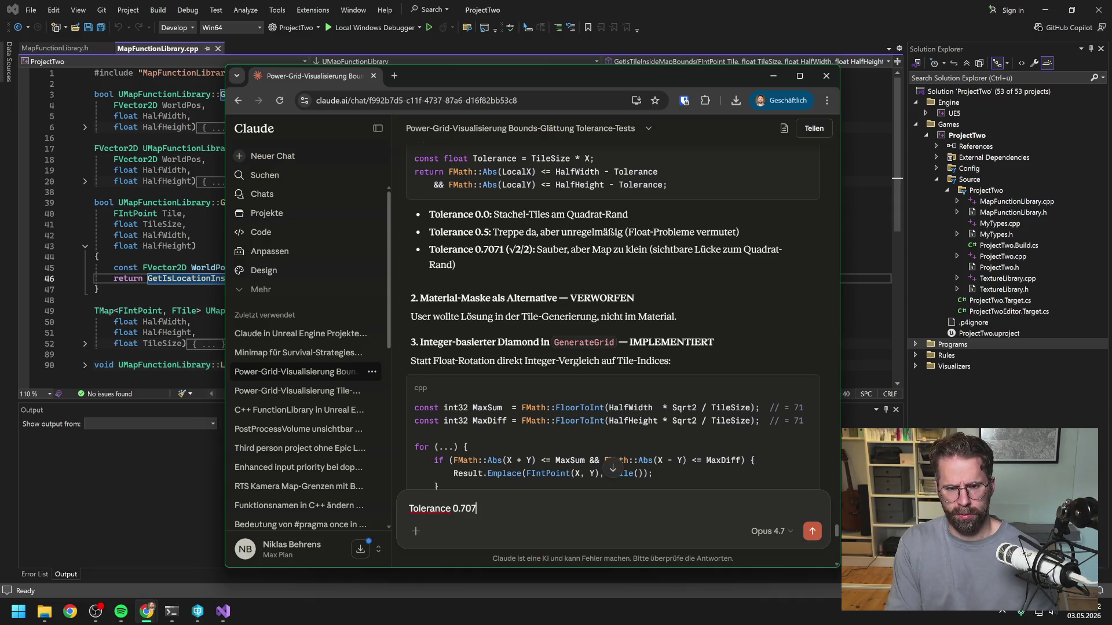
pyautogui.write('1 war nicht ')
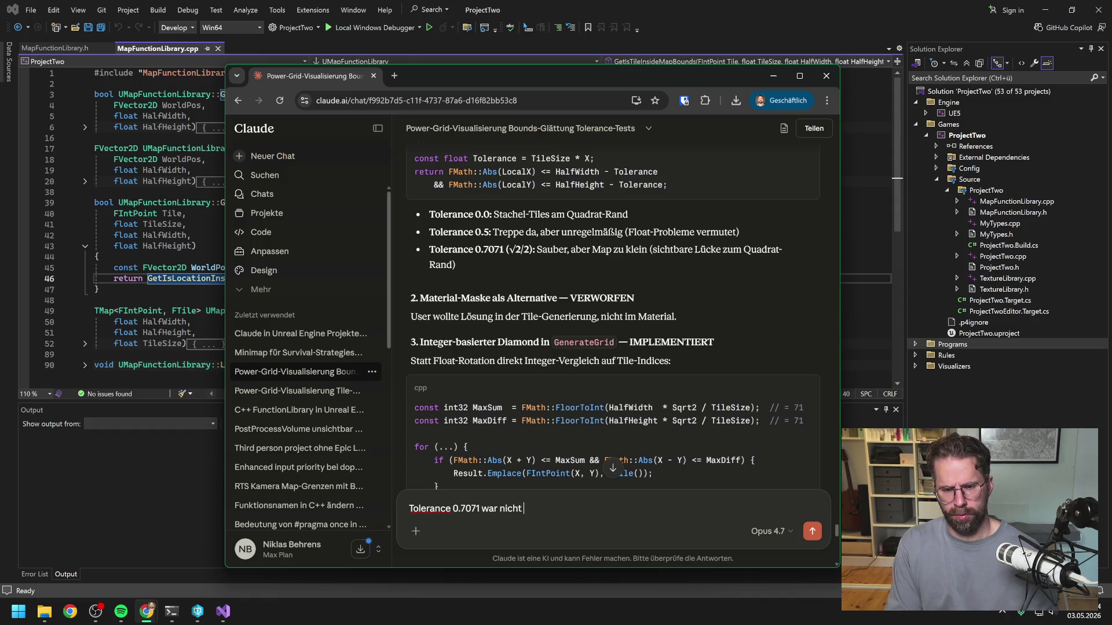
pyautogui.write('sauber. ')
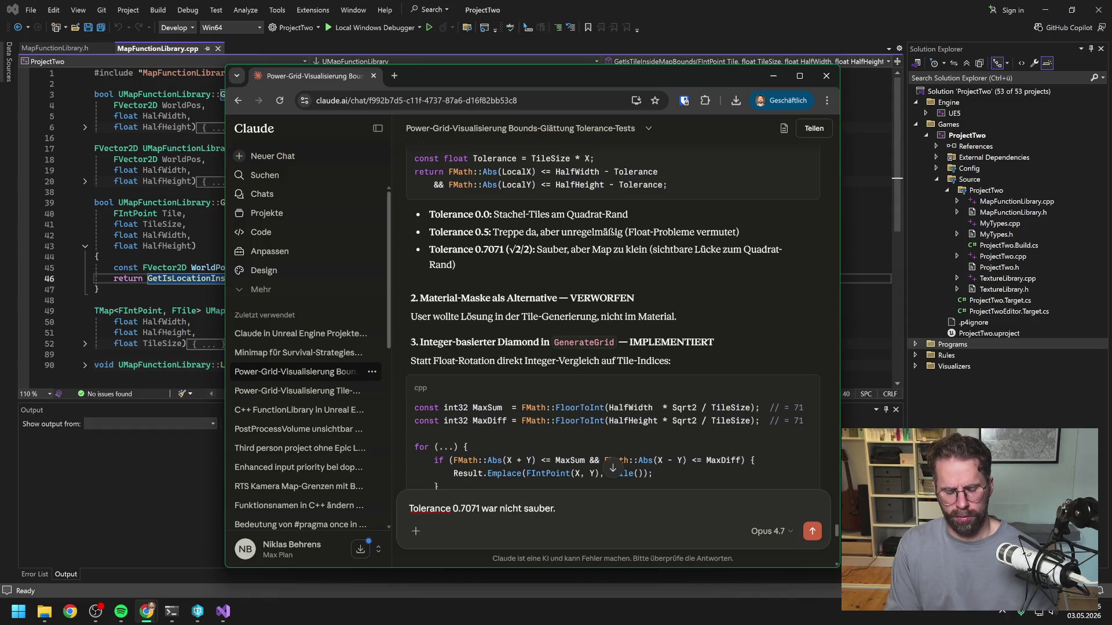
pyautogui.write('Ist gera')
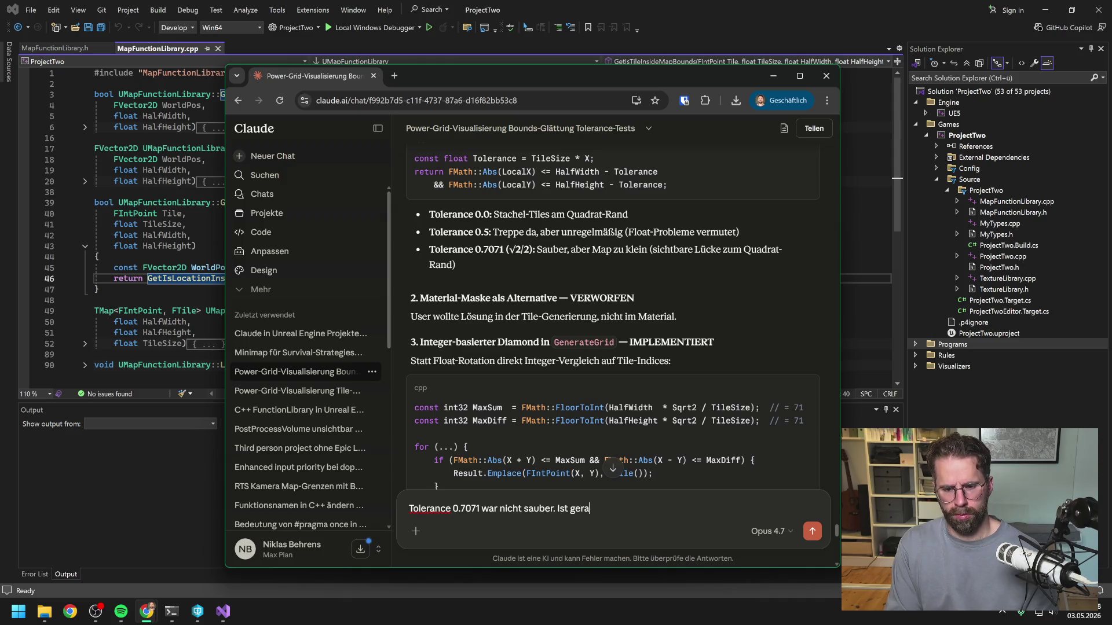
pyautogui.write('de auchz')
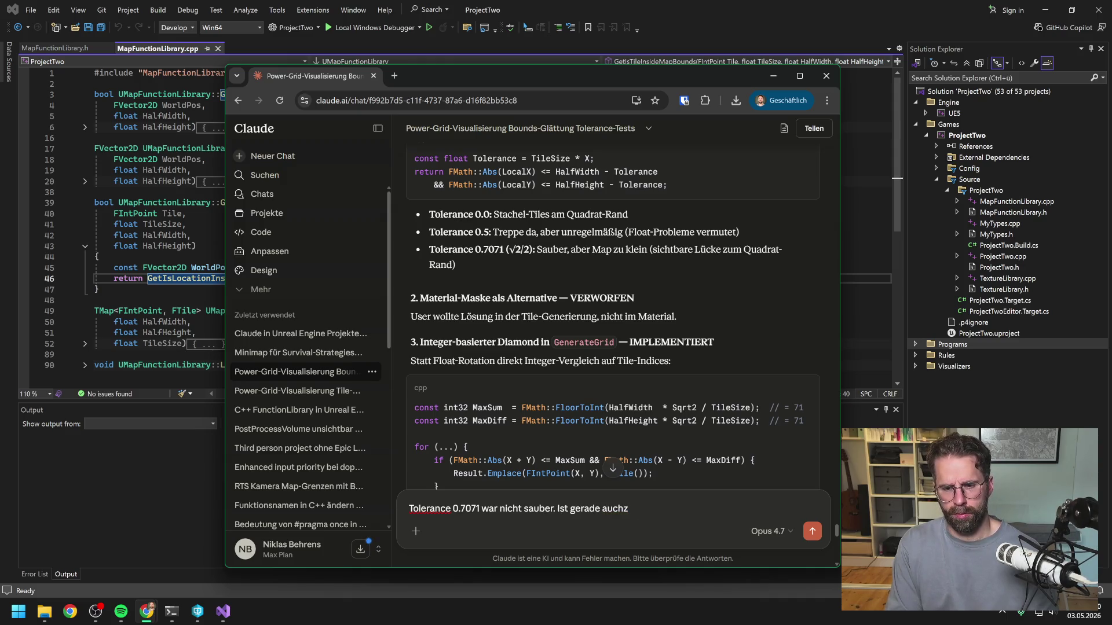
pyautogui.press('BackSpace')
pyautogui.write('nicht wichtrig')
pyautogui.press('BackSpace')
pyautogui.press('BackSpace')
pyautogui.write('it für ')
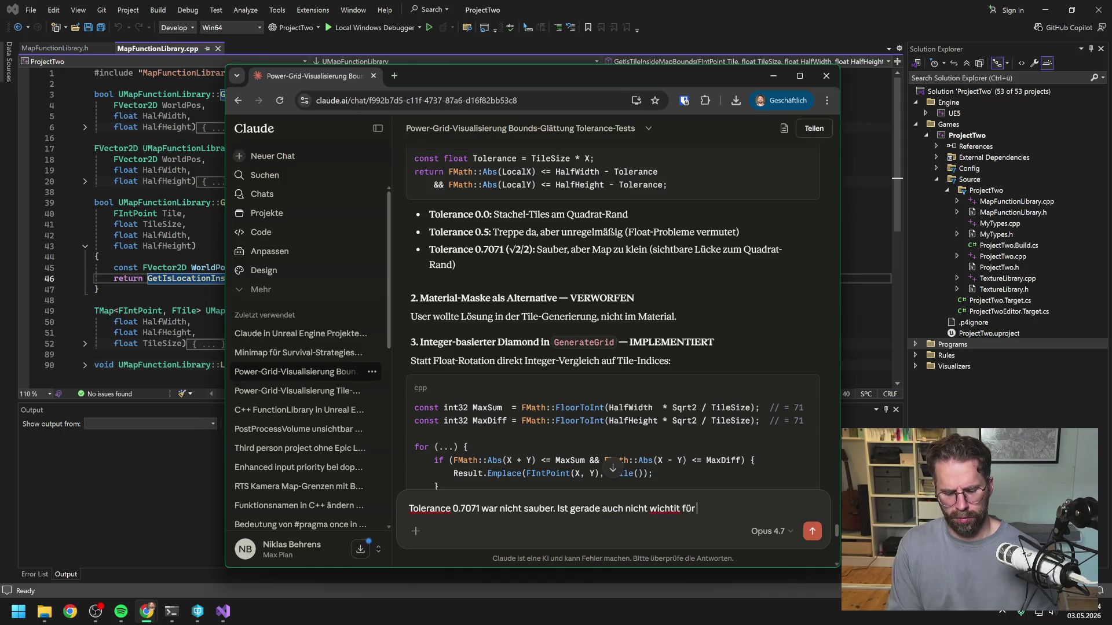
pyautogui.write('Claude Code. W')
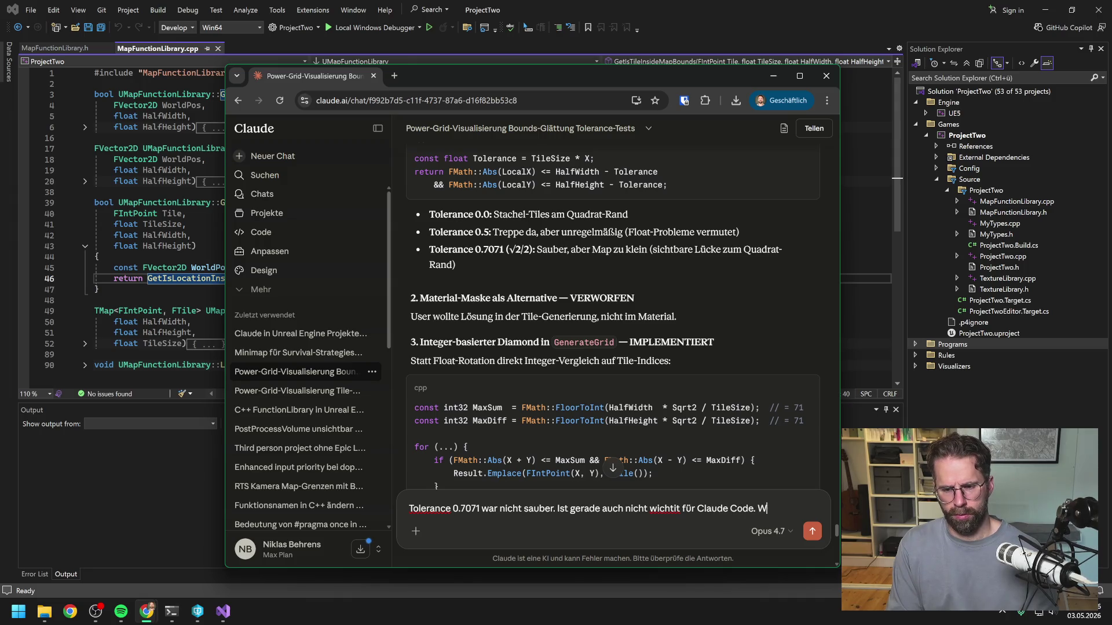
pyautogui.write('ichtig ist, d')
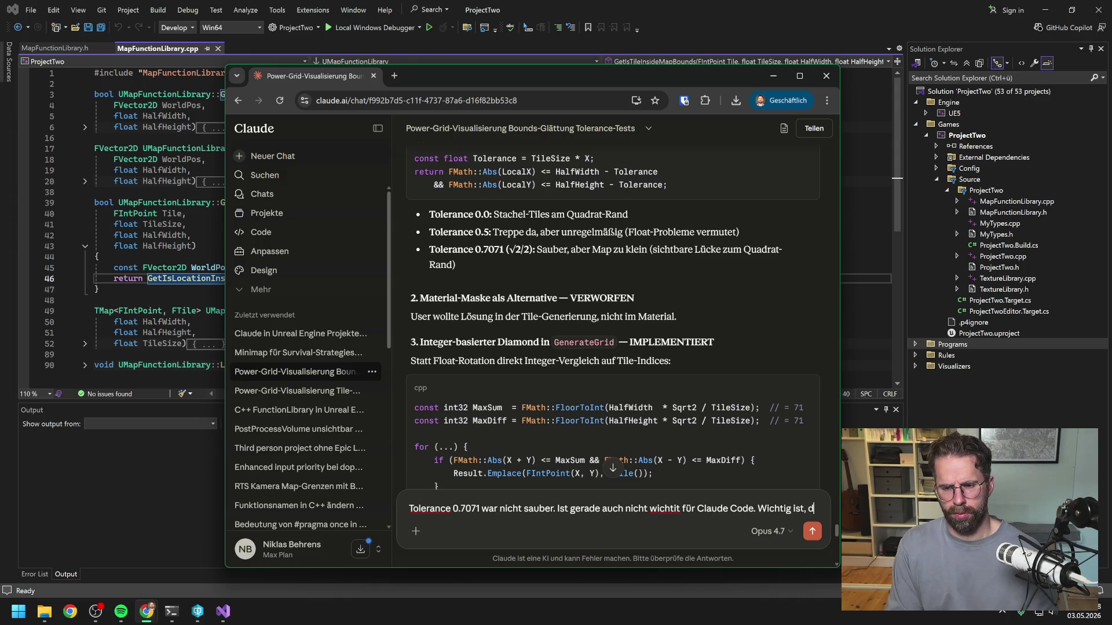
pyautogui.write('ass die Daten kor')
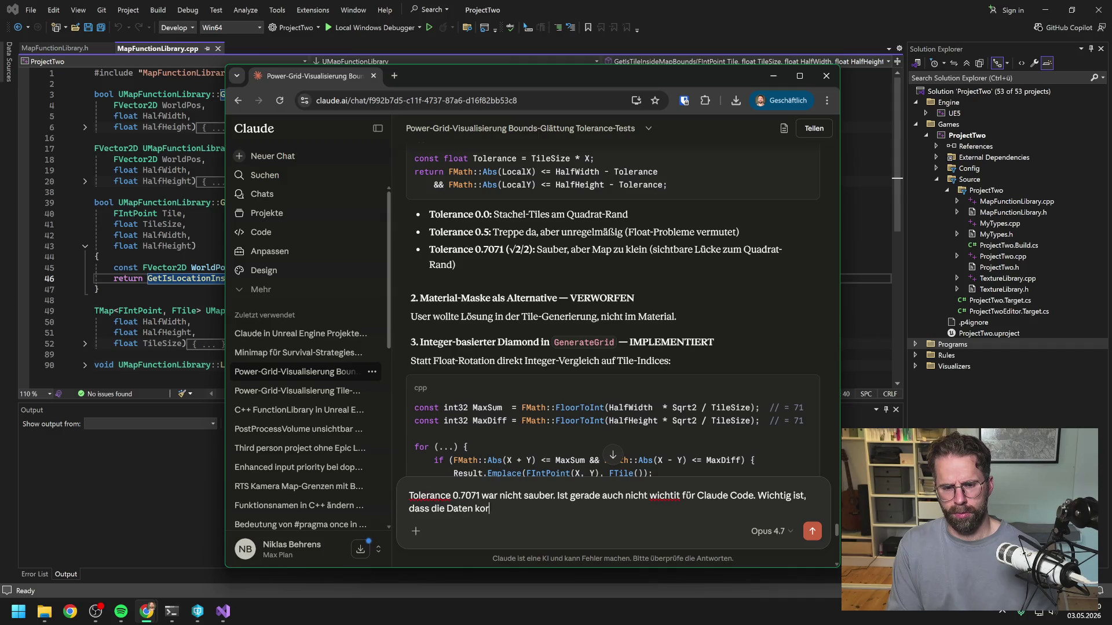
pyautogui.write('rekt sind be')
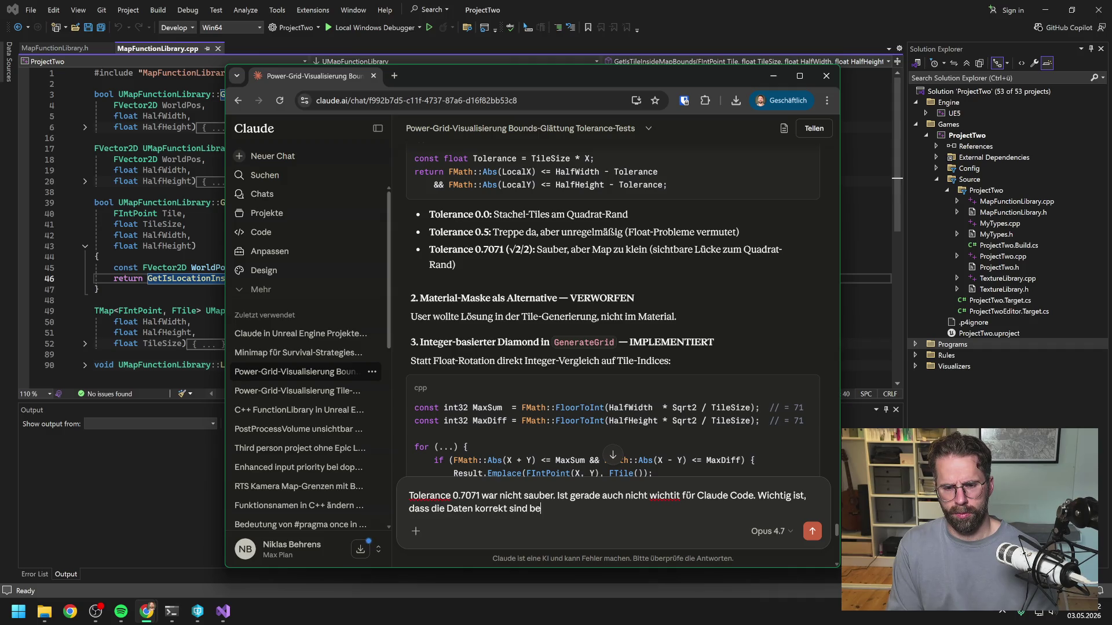
pyautogui.write('i Erste')
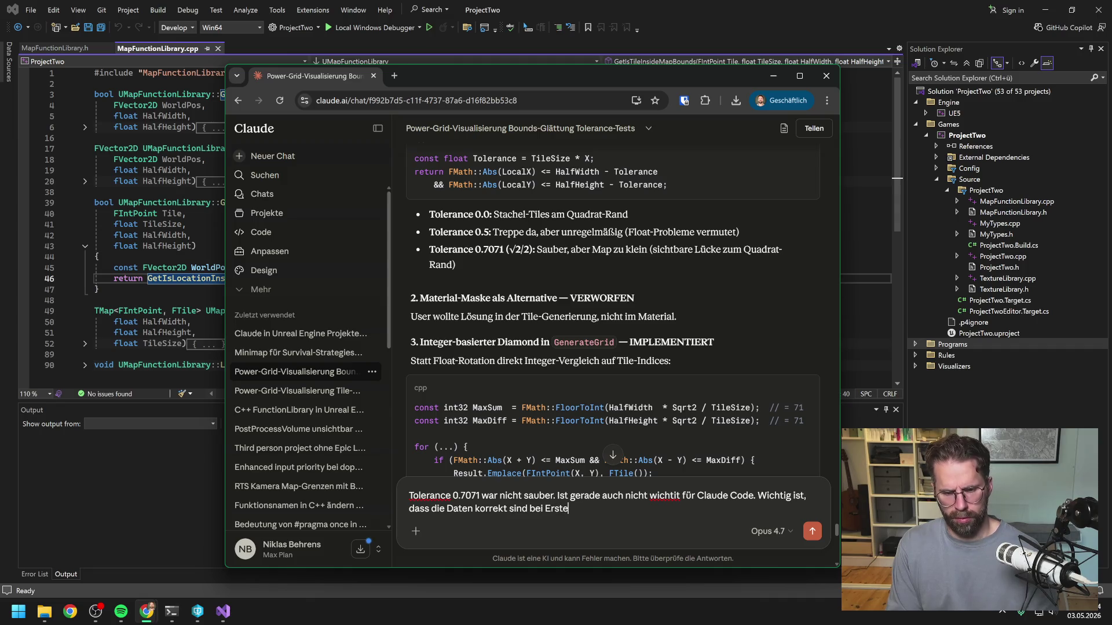
pyautogui.write('llung, aber die Visualisi')
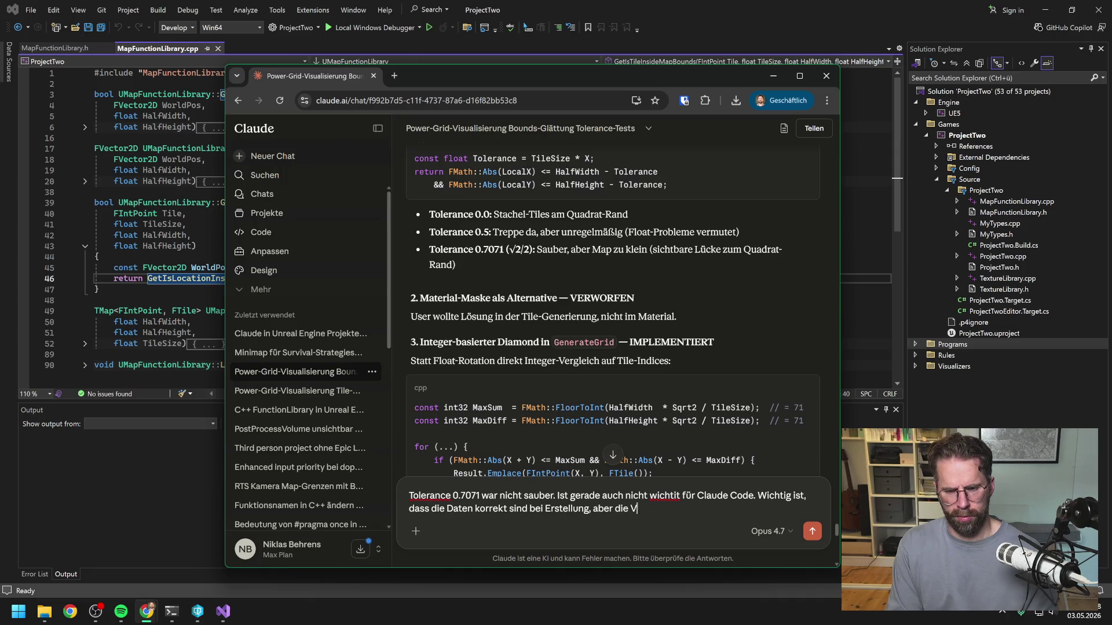
pyautogui.write('erung nicht')
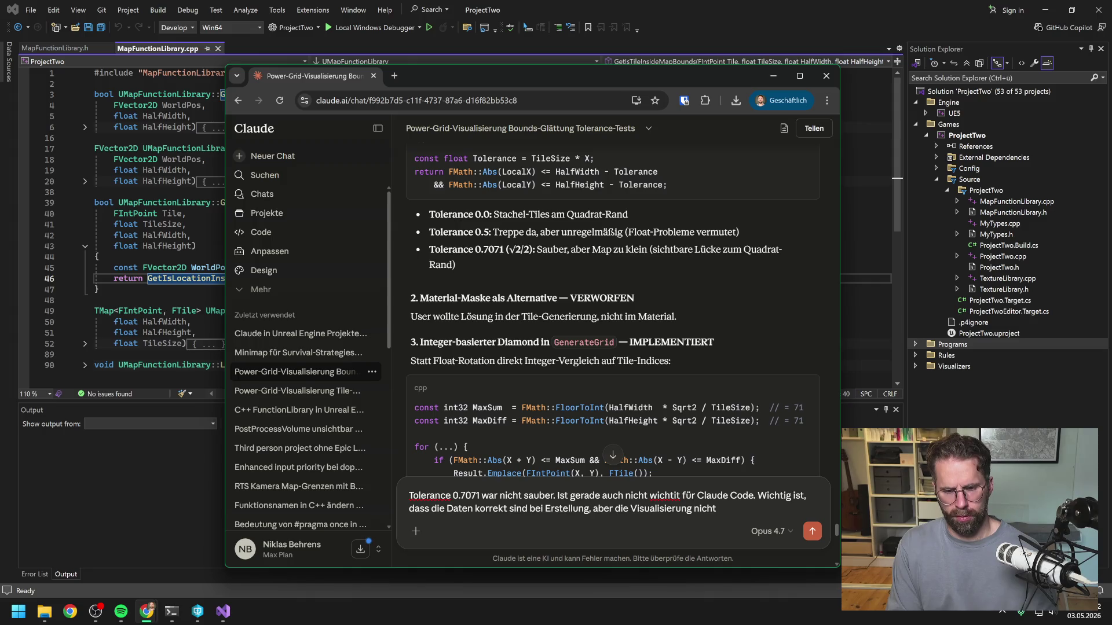
pyautogui.press('Return')
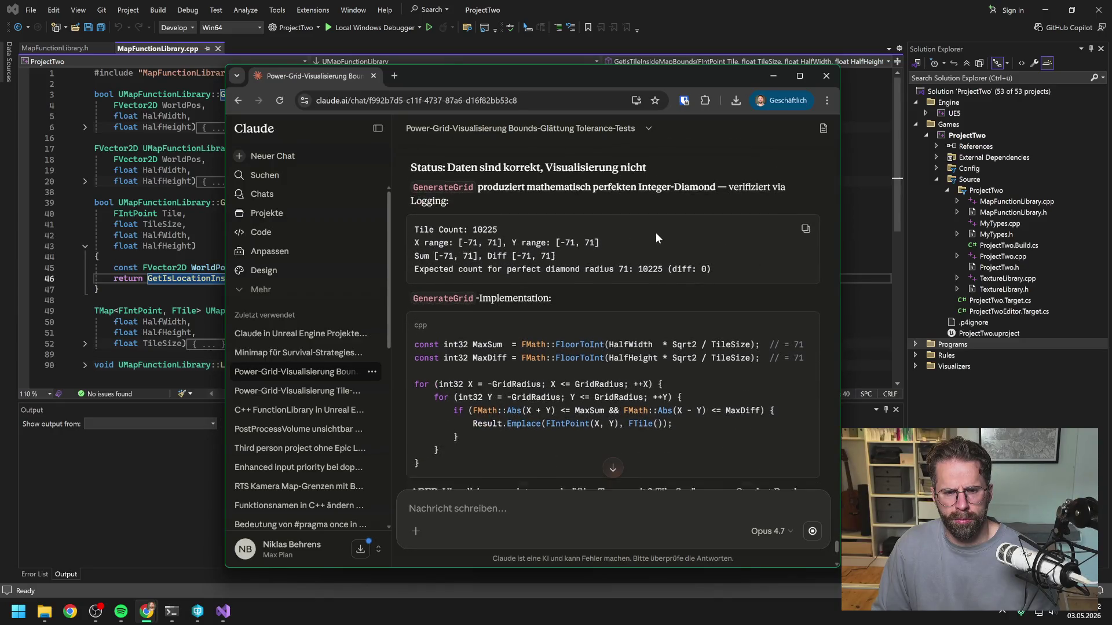
# Select and copy Claude's Power-Grid visualization bug summary
pyautogui.scroll(-1, 655, 231)
pyautogui.scroll(-2, 655, 232)
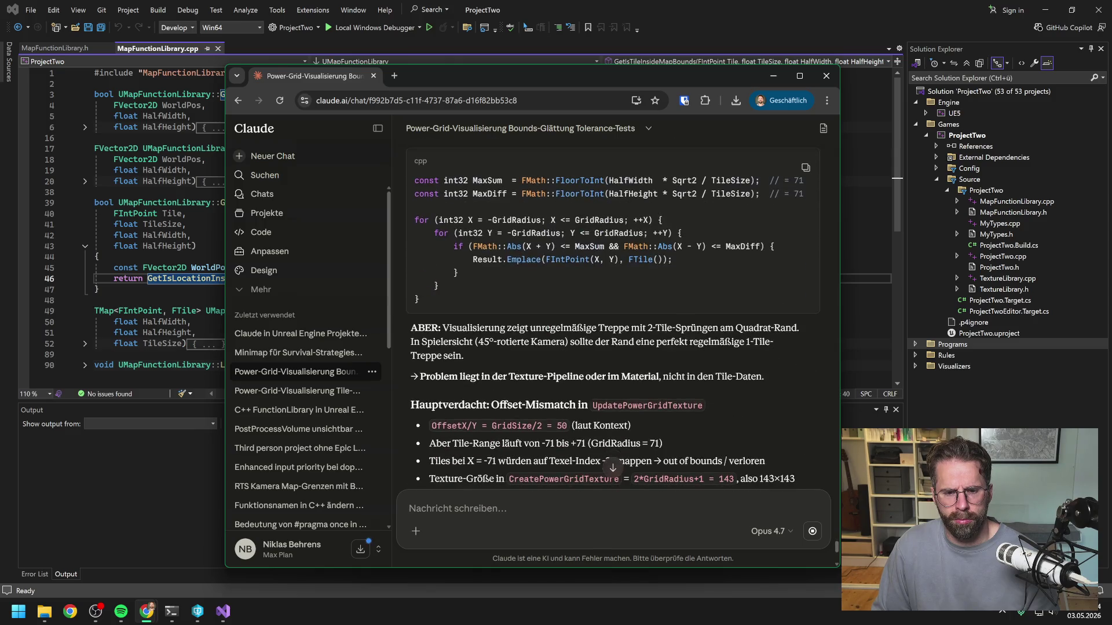
pyautogui.scroll(-2, 648, 272)
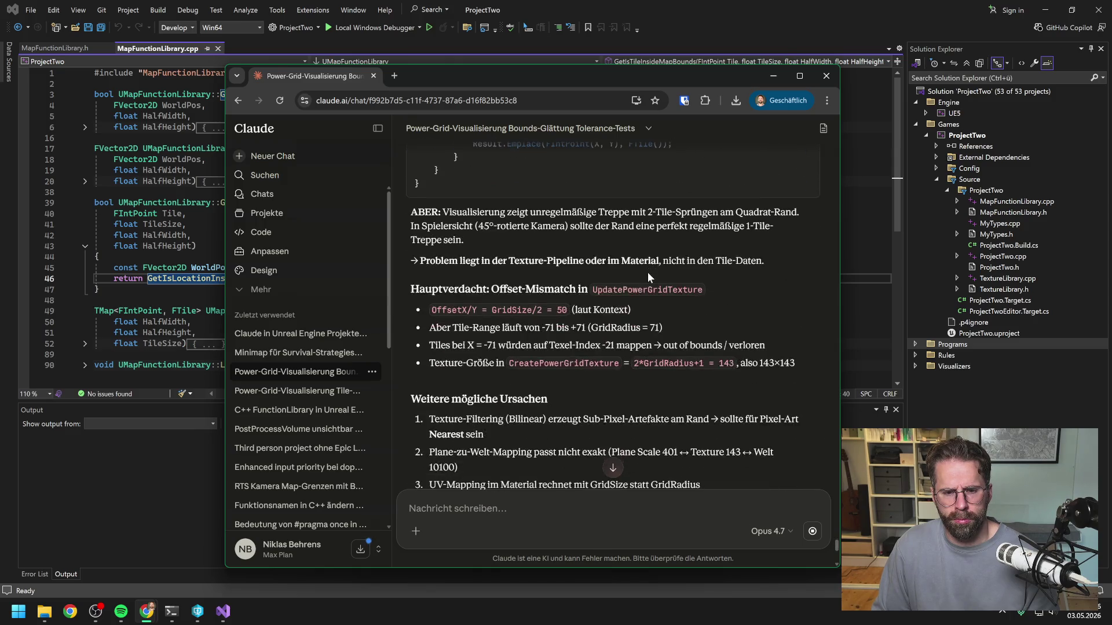
pyautogui.scroll(-2, 647, 272)
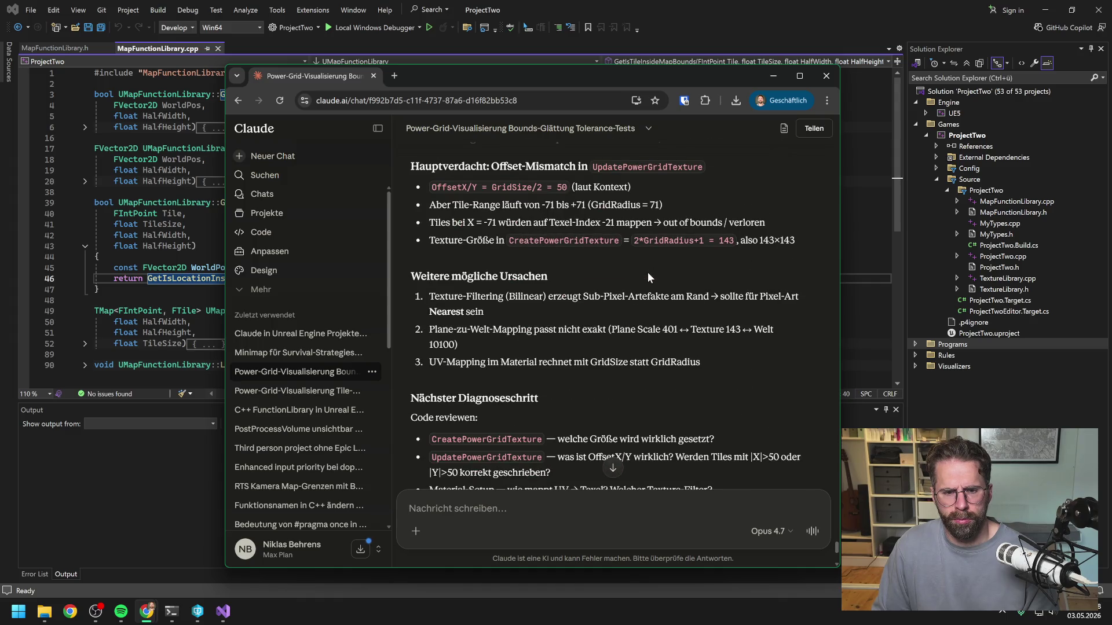
pyautogui.scroll(-2, 647, 273)
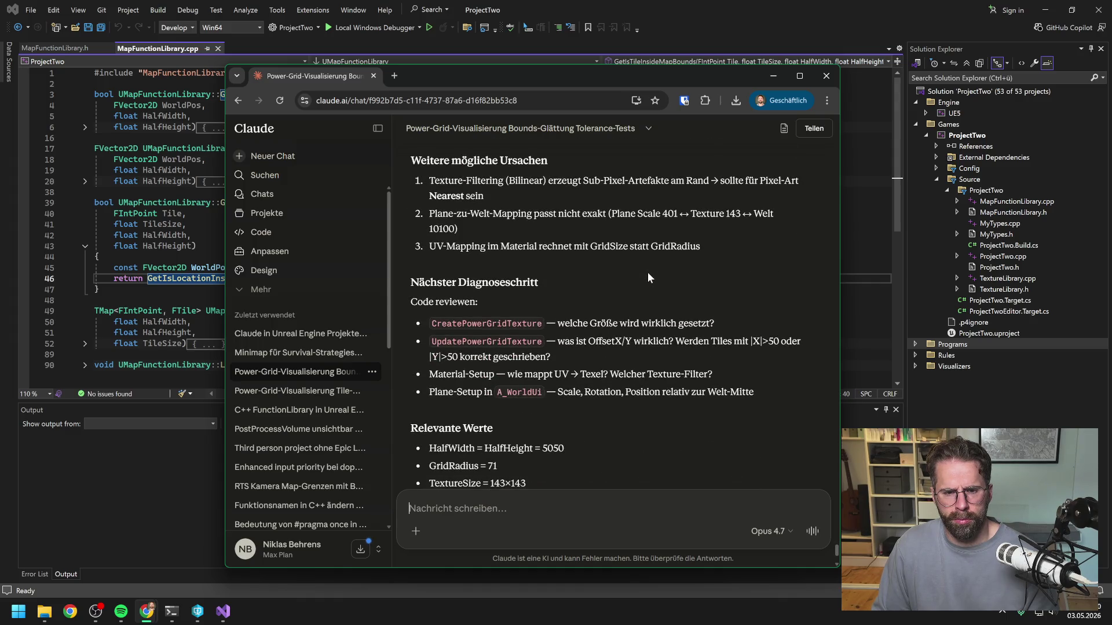
pyautogui.scroll(-2, 647, 272)
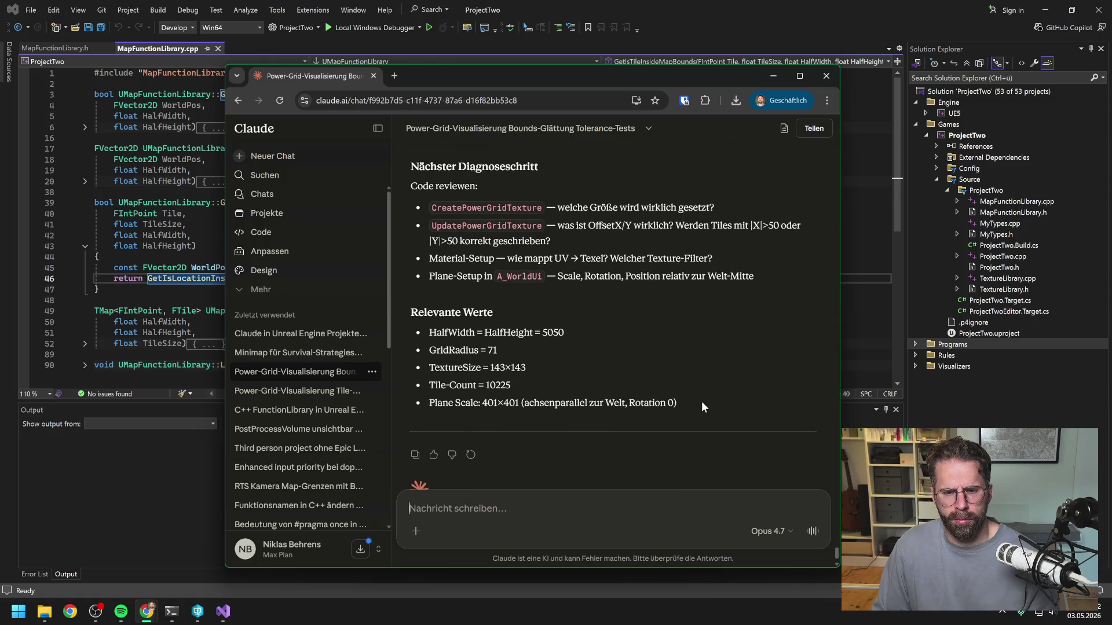
pyautogui.moveTo(700, 401)
pyautogui.mouseDown()
pyautogui.moveTo(645, 404)
pyautogui.moveTo(618, 364)
pyautogui.moveTo(523, 376)
pyautogui.moveTo(422, 316)
pyautogui.moveTo(405, 289)
pyautogui.mouseUp()
pyautogui.scroll(10, 618, 364)
pyautogui.scroll(10, 523, 375)
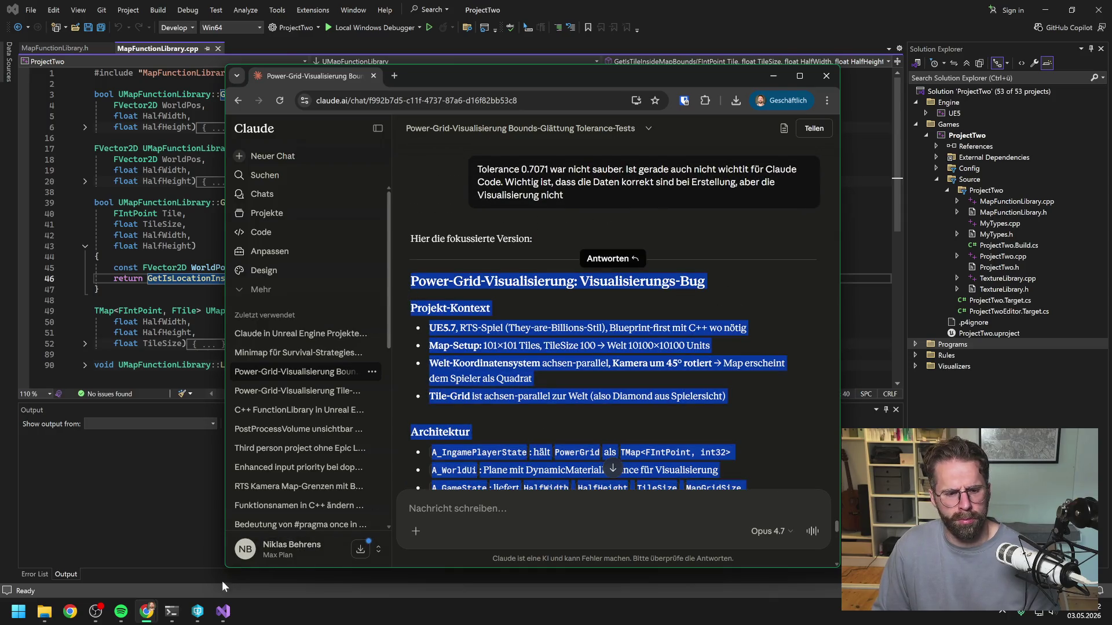
# Paste the summary into Claude Code in the terminal and submit it
pyautogui.moveTo(225, 613)
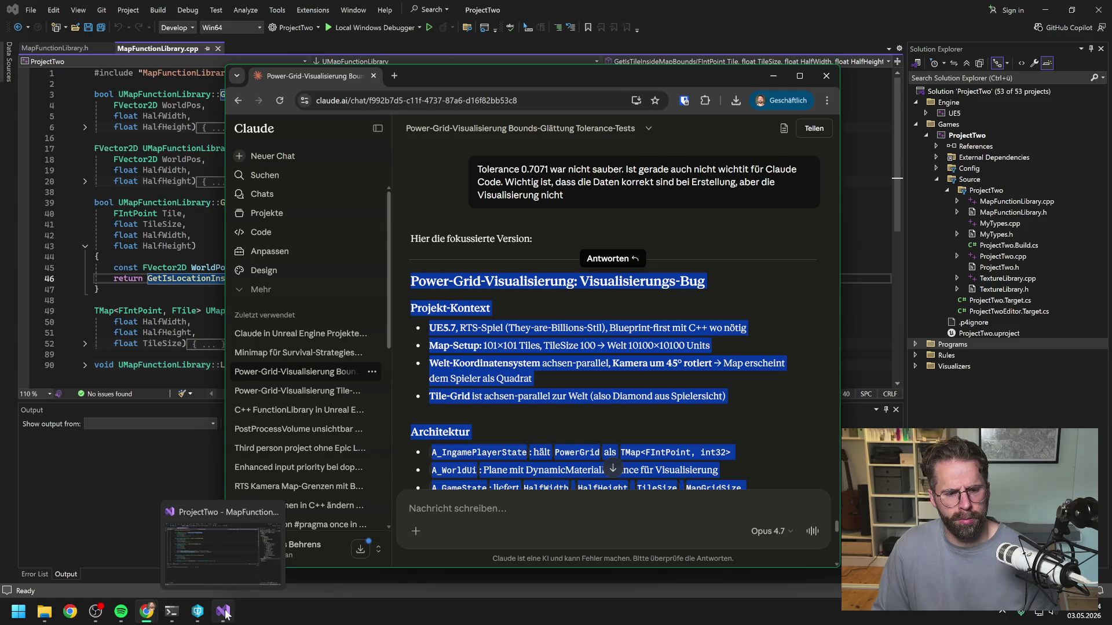
pyautogui.click(171, 611)
pyautogui.hotkey('ctrl', 'v')
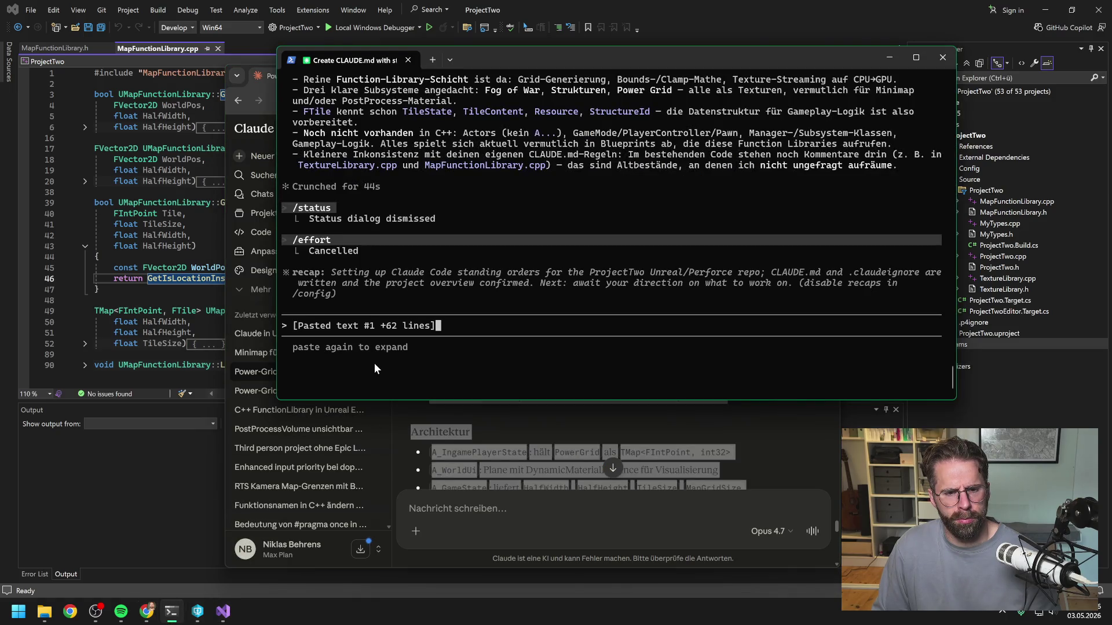
pyautogui.press('Return')
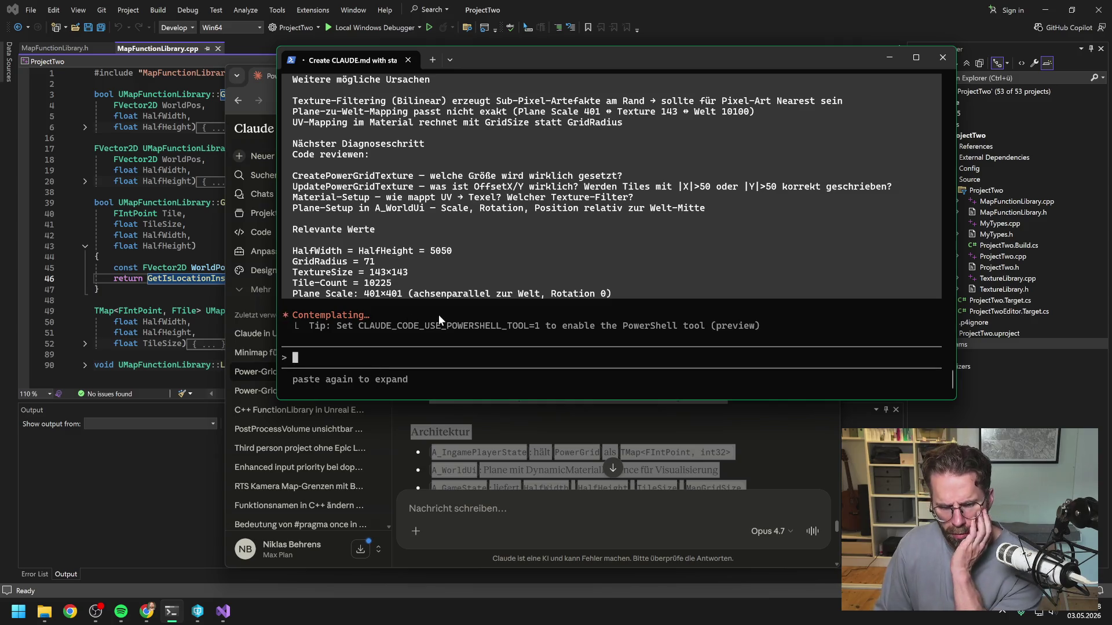
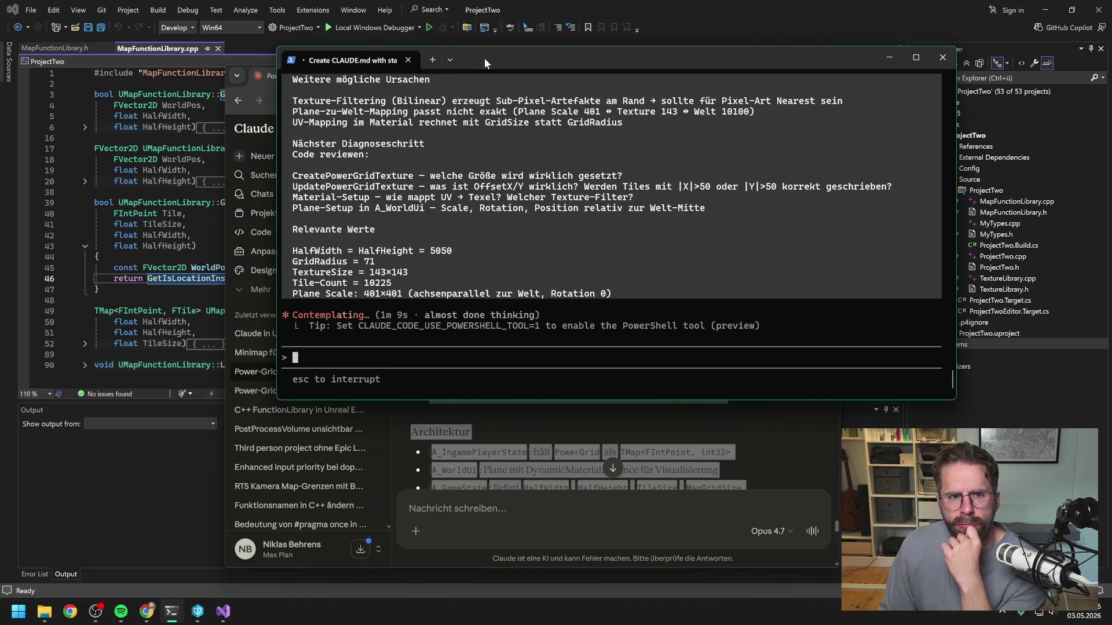
# Stretch the terminal window taller at top and bottom to show more of the plane-size diagnosis
pyautogui.moveTo(484, 58); pyautogui.dragTo(488, 24)
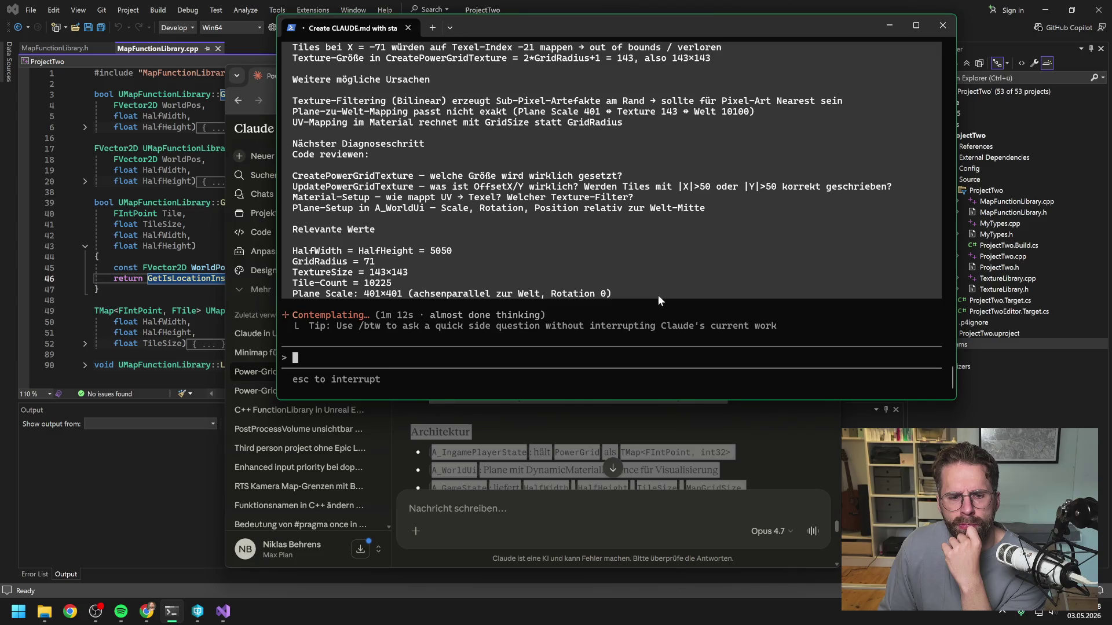
pyautogui.moveTo(764, 400); pyautogui.dragTo(773, 488)
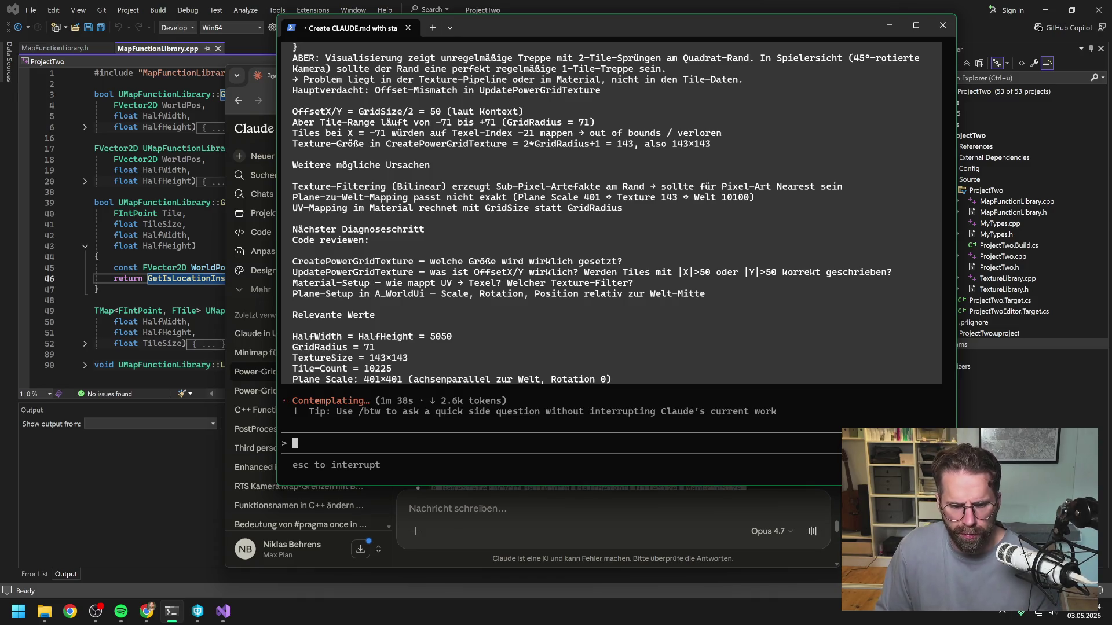
pyautogui.hotkey('alt', 'Tab')
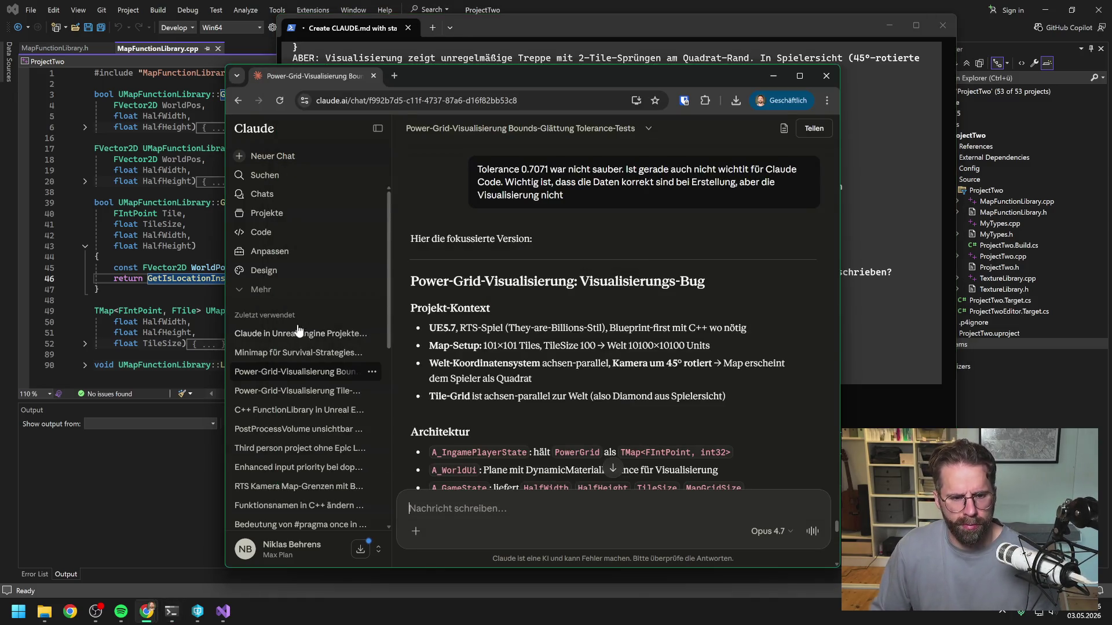
# Ask the Unreal Engine integration chat 'wie viele Tokens hab ich am Tag mit Max Plan?' and read the answer
pyautogui.click(302, 332)
pyautogui.hotkey('ctrl', 'a')
pyautogui.write('wie viele Tokens ')
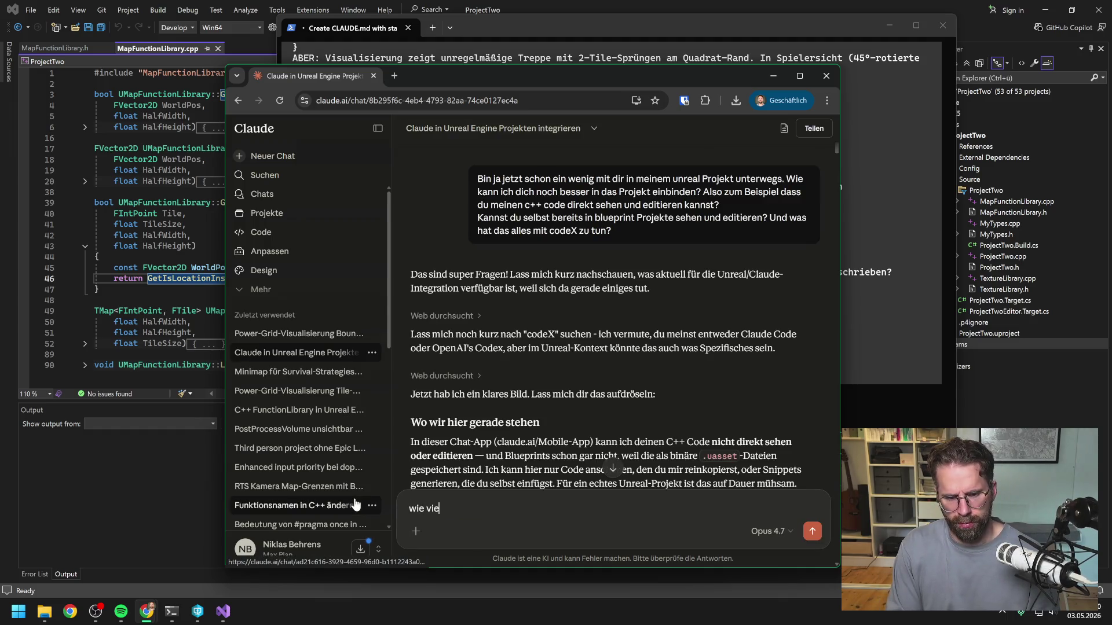
pyautogui.write('hab ')
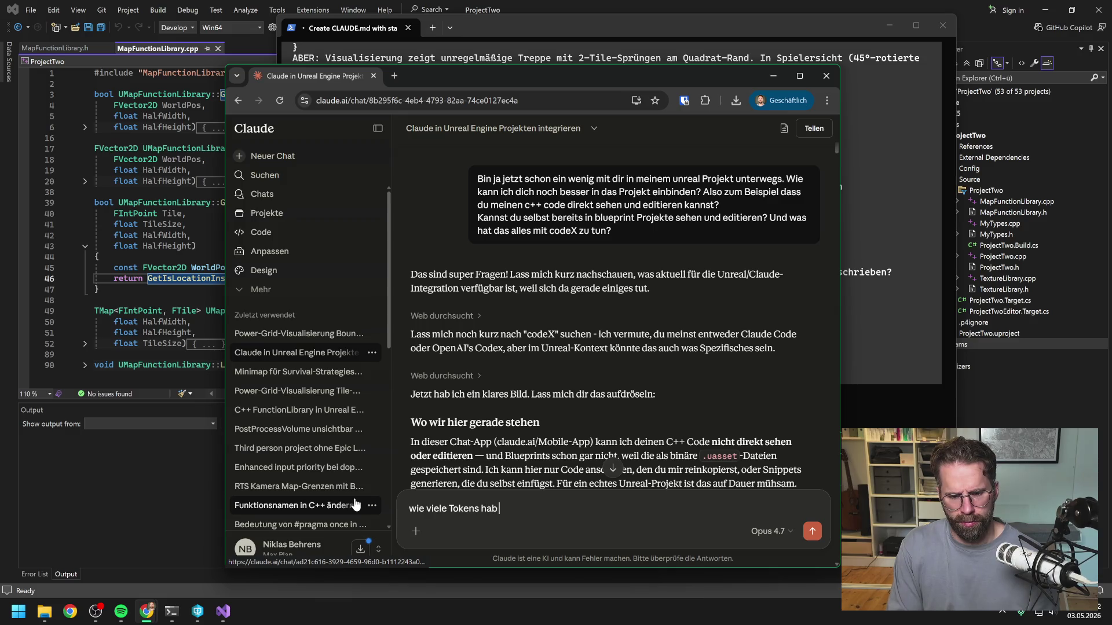
pyautogui.write('ich am Tag mit Max Plan?')
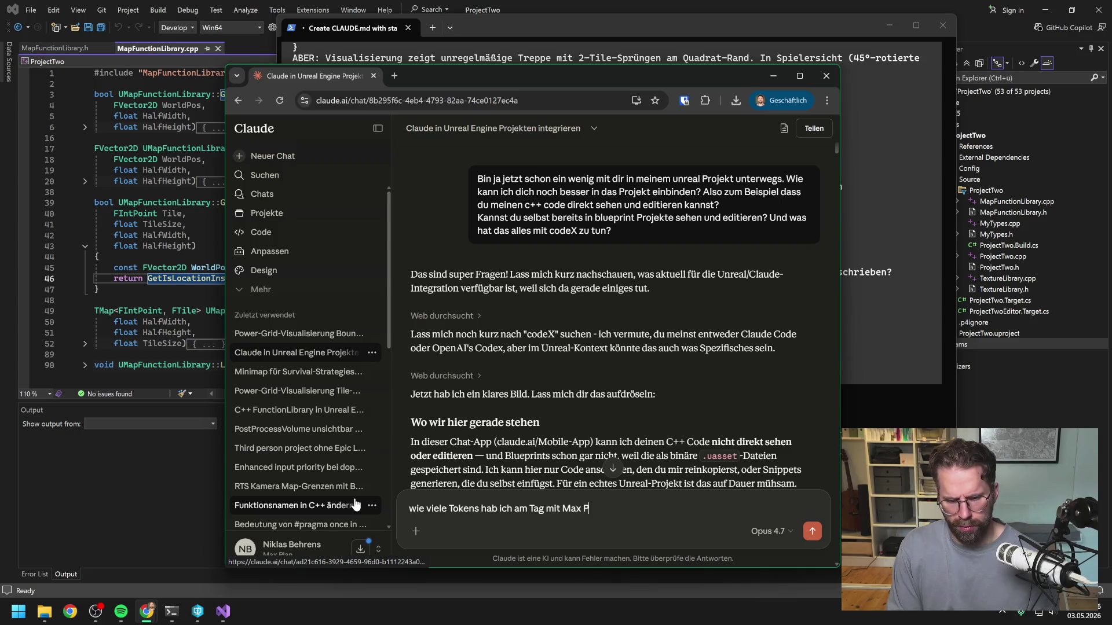
pyautogui.press('Return')
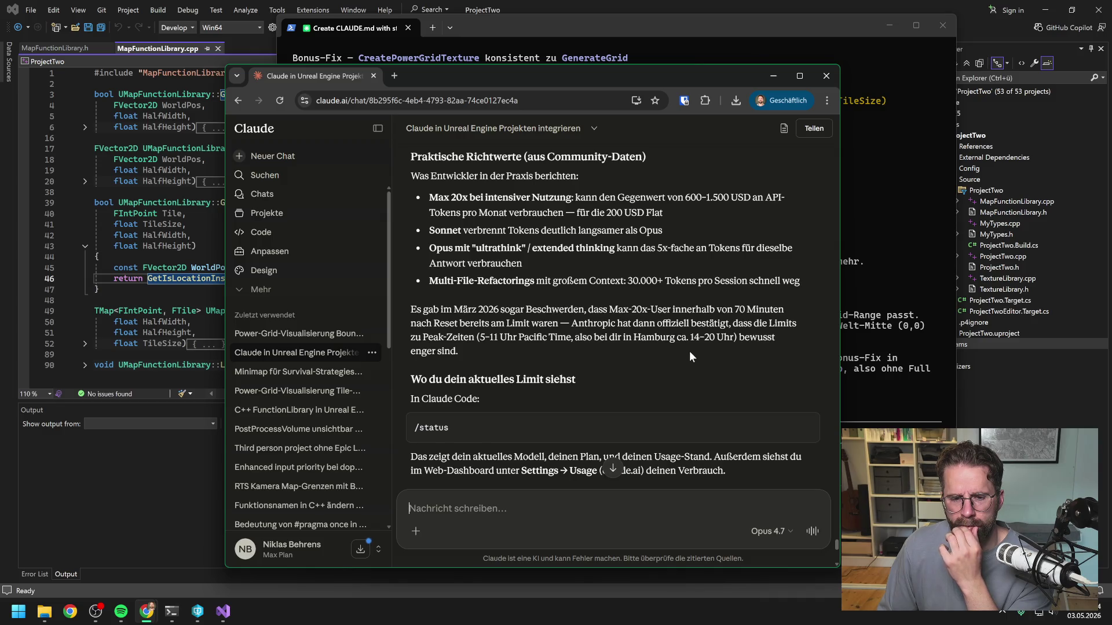
pyautogui.scroll(-1, 690, 352)
pyautogui.scroll(-3, 674, 297)
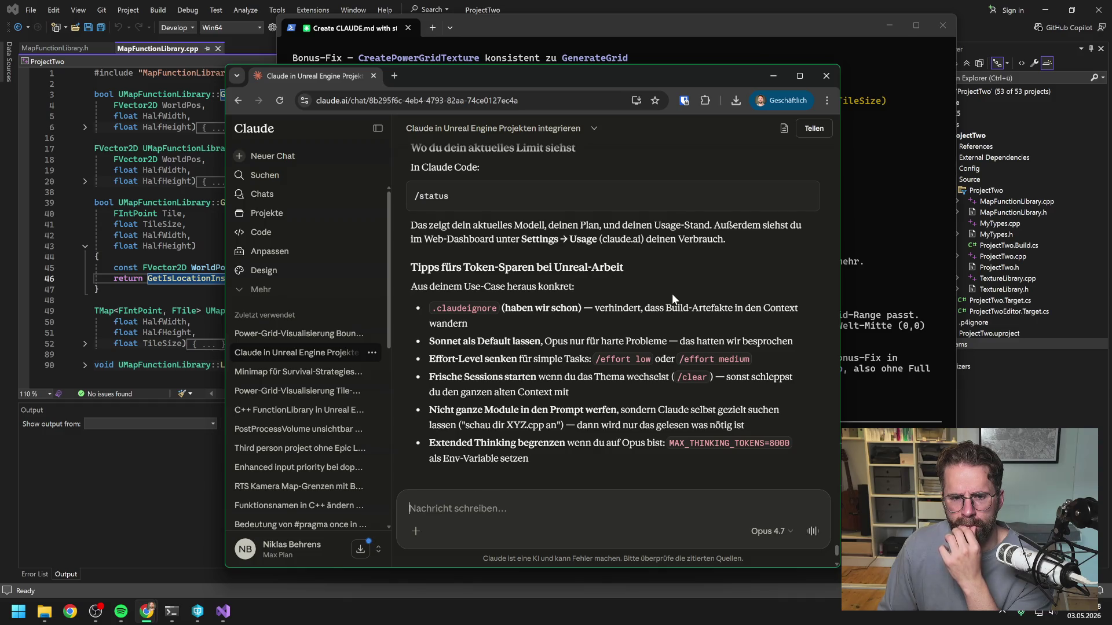
pyautogui.scroll(-3, 672, 294)
pyautogui.click(871, 331)
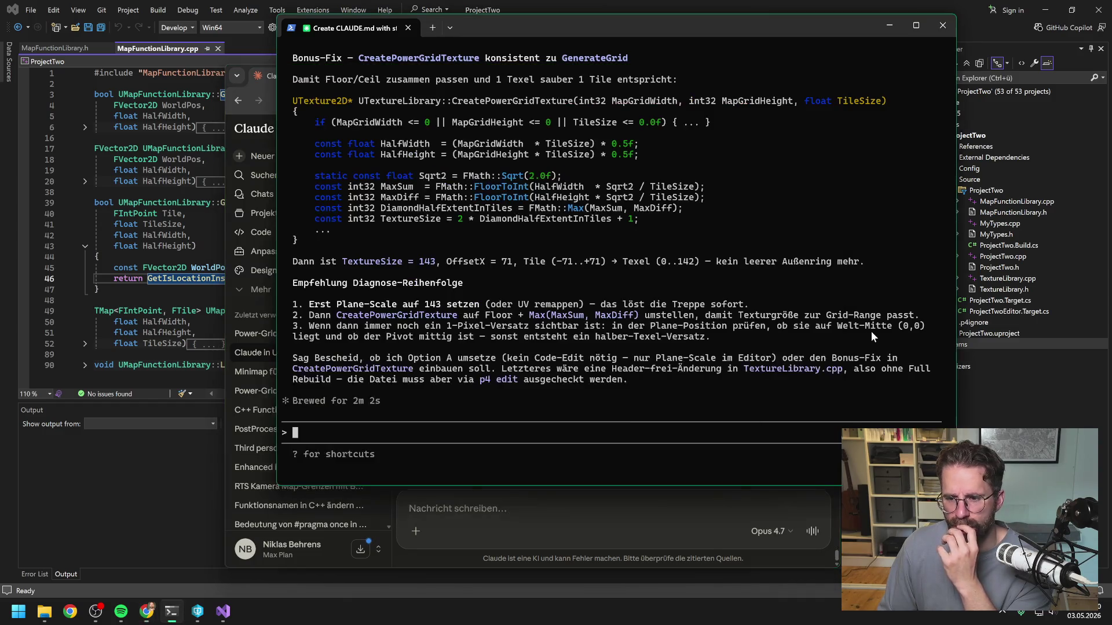
# Scroll through Claude's Diagnose of the power-grid texture sizes in the terminal
pyautogui.scroll(10, 612, 294)
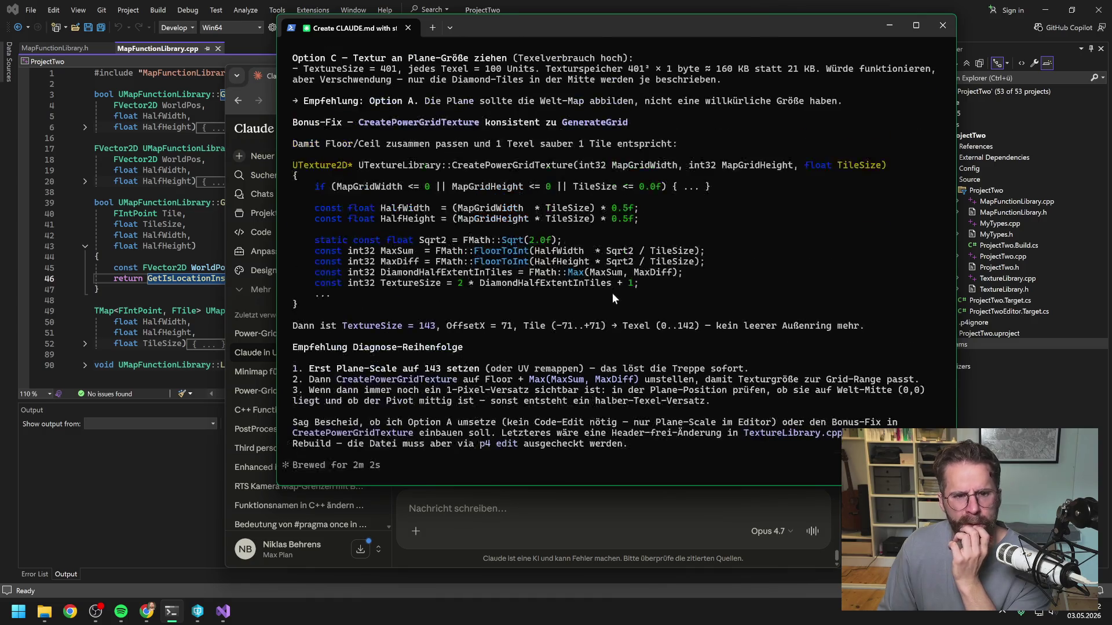
pyautogui.scroll(15, 623, 306)
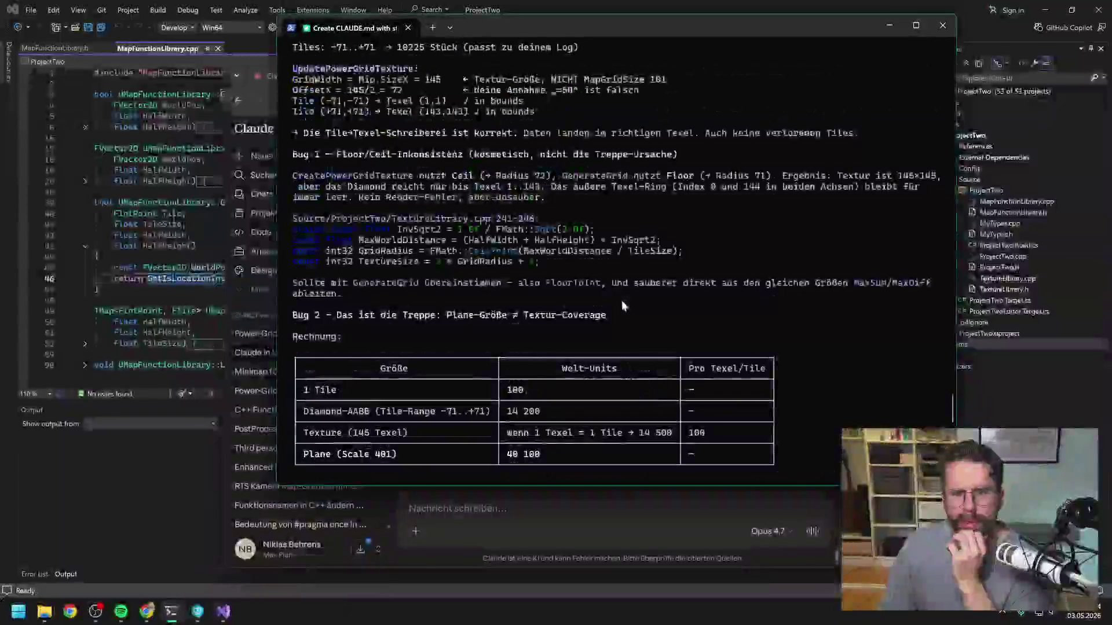
pyautogui.scroll(-6, 632, 314)
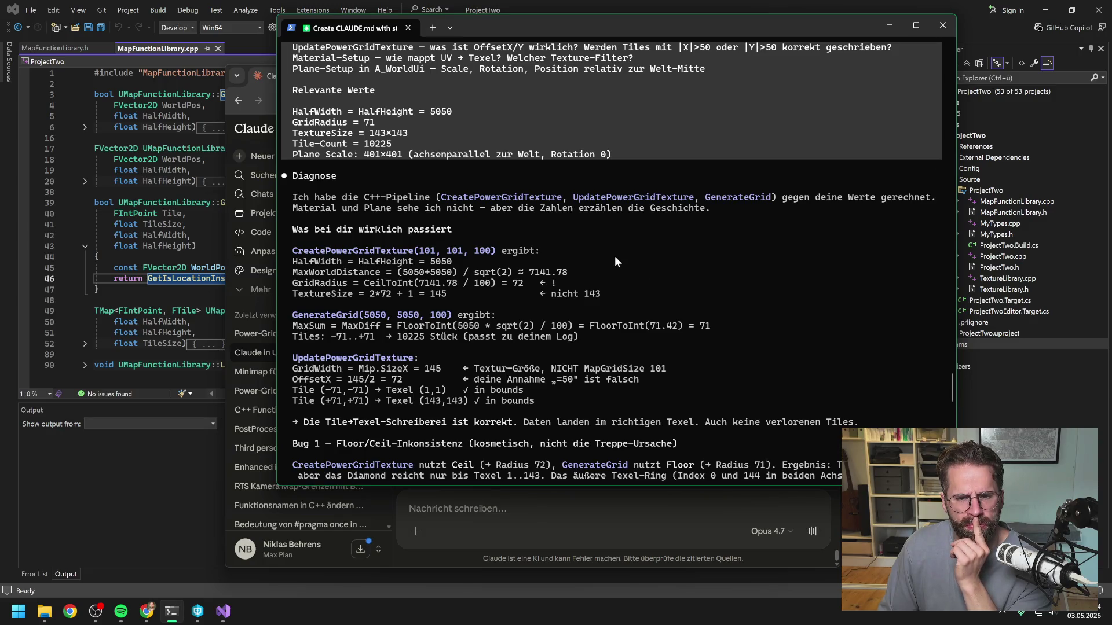
pyautogui.scroll(-1, 614, 256)
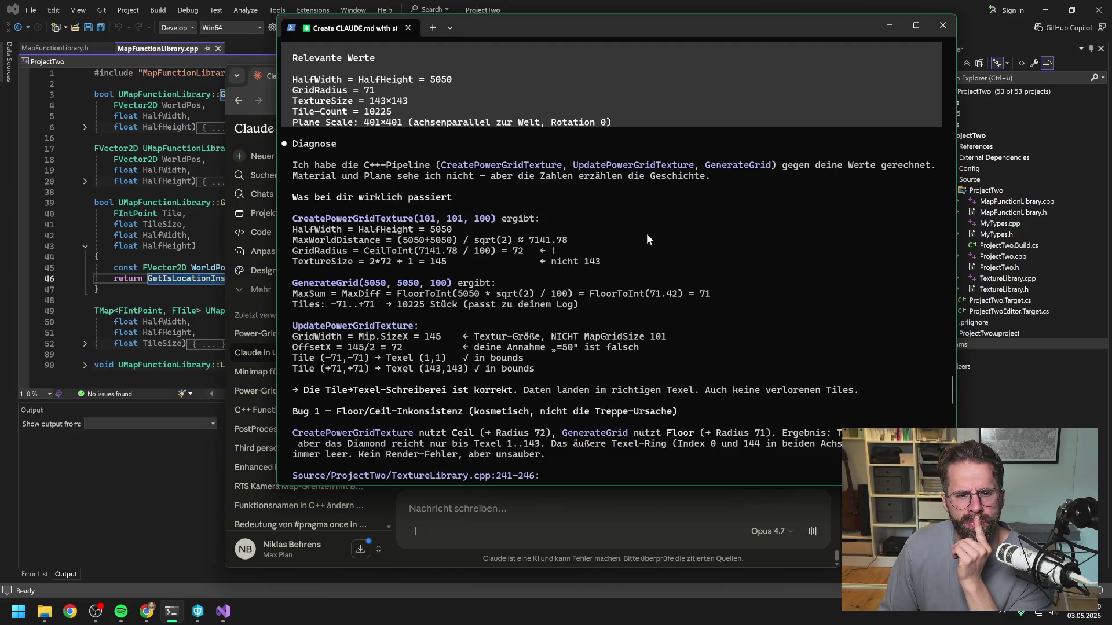
pyautogui.scroll(-1, 646, 234)
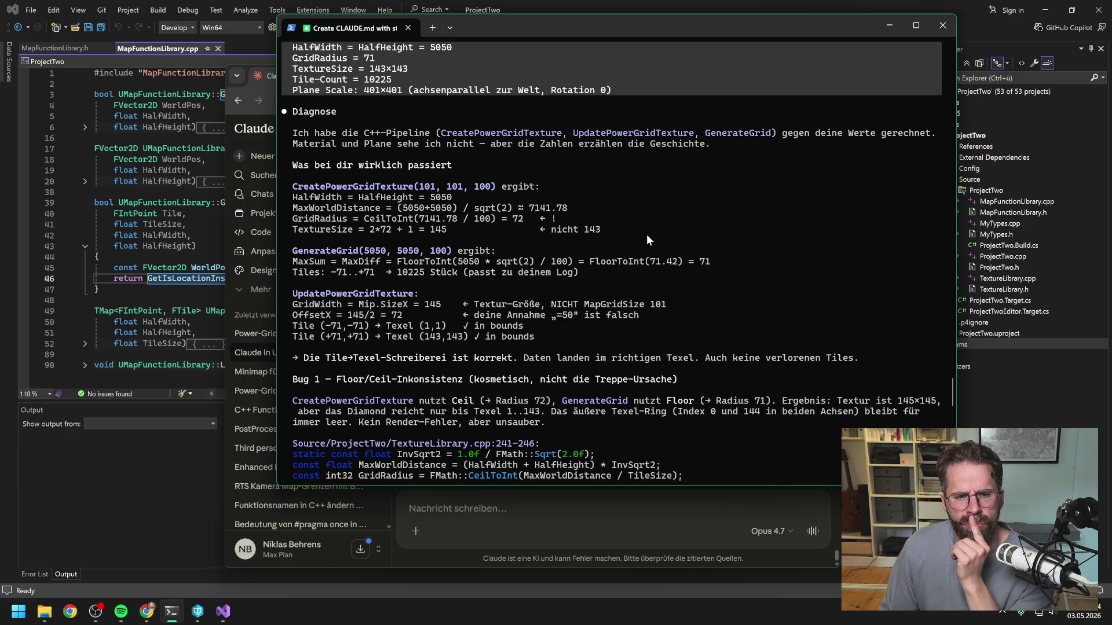
pyautogui.click(925, 23)
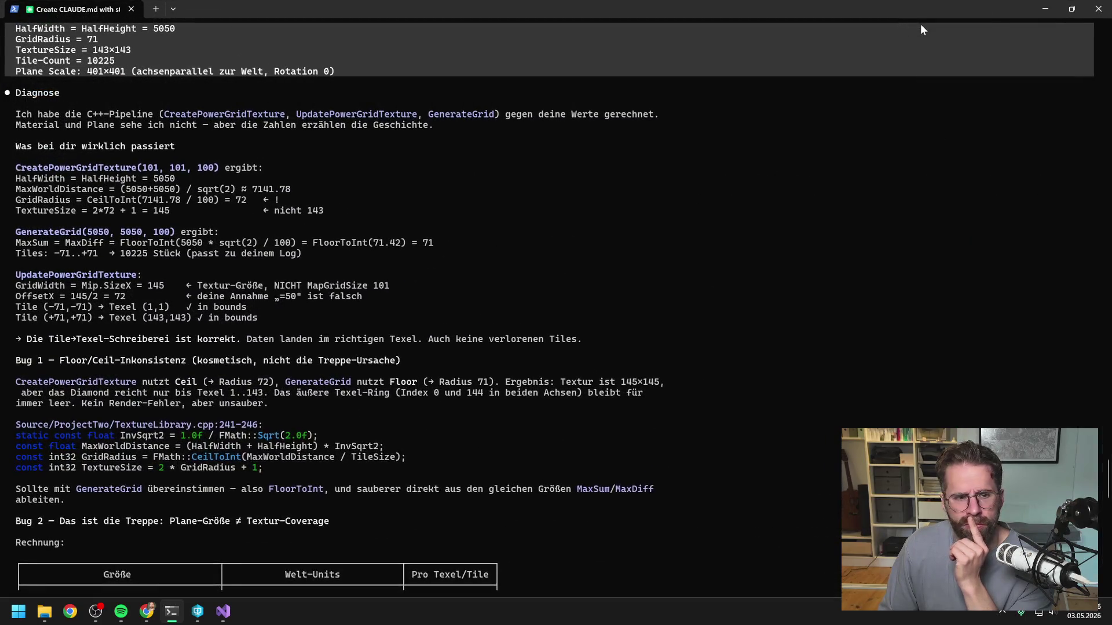
pyautogui.click(1060, 13)
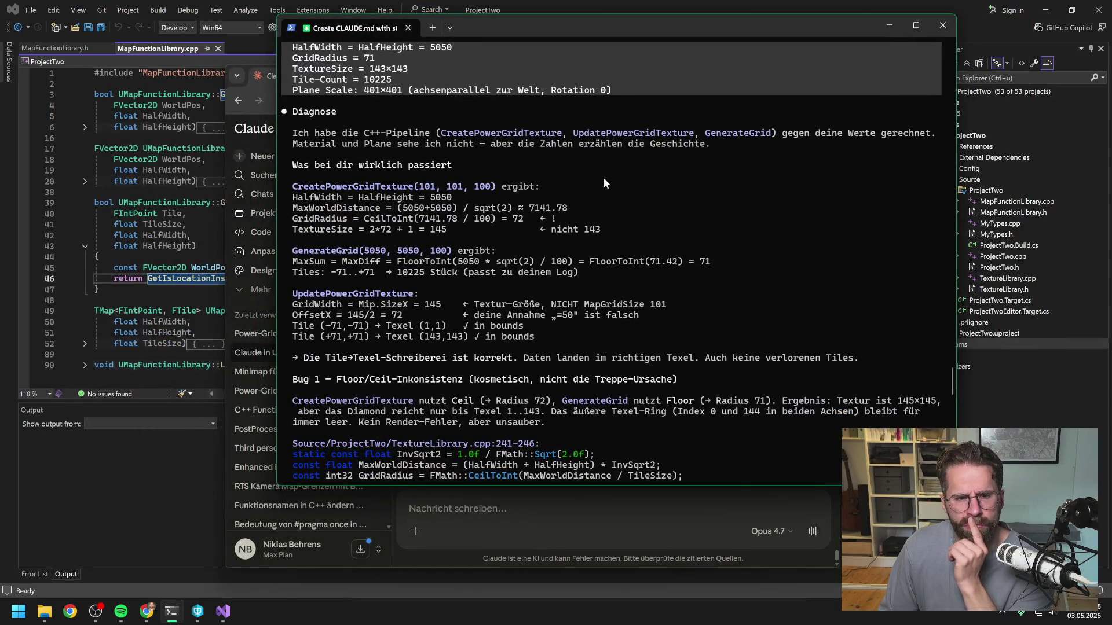
# Minimize Visual Studio, the Claude.ai chat and Perforce, then widen the terminal to the left
pyautogui.click(973, 9)
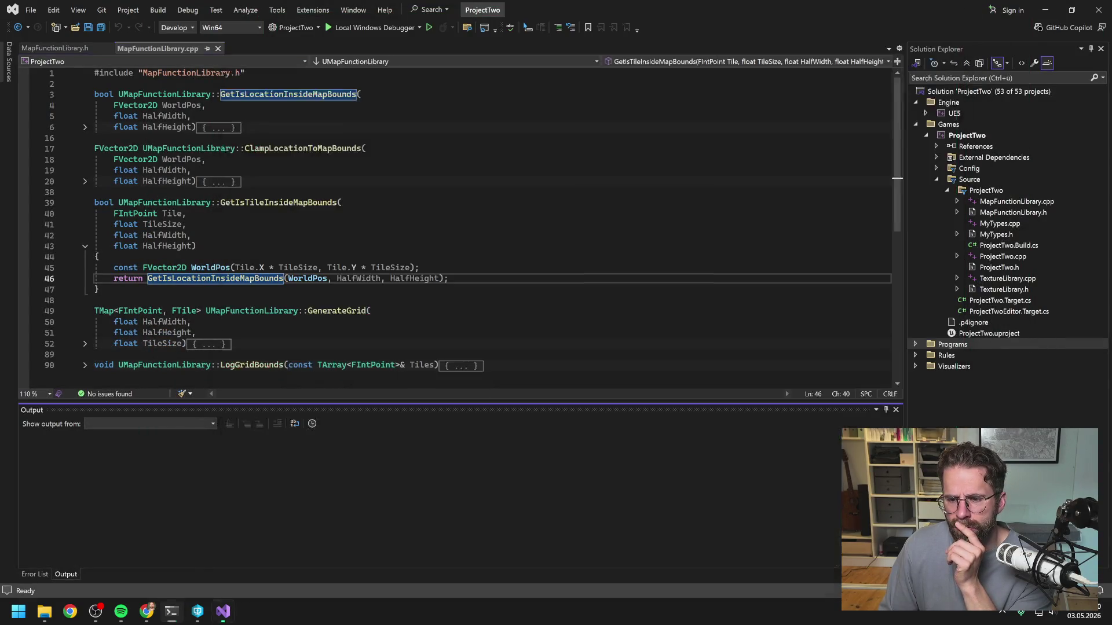
pyautogui.click(1045, 10)
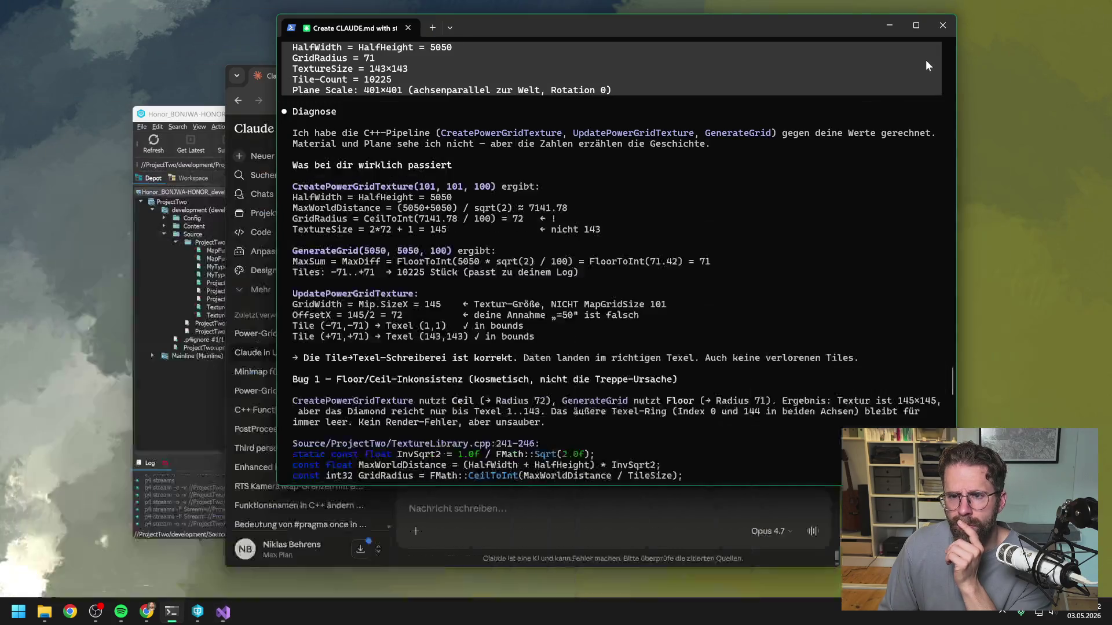
pyautogui.click(258, 72)
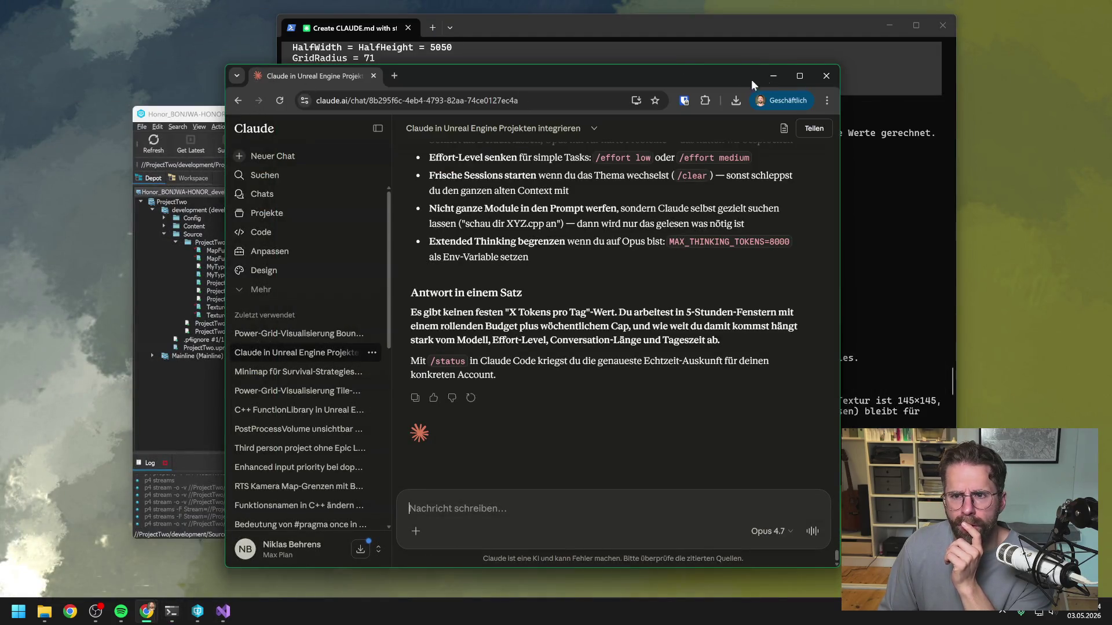
pyautogui.click(773, 76)
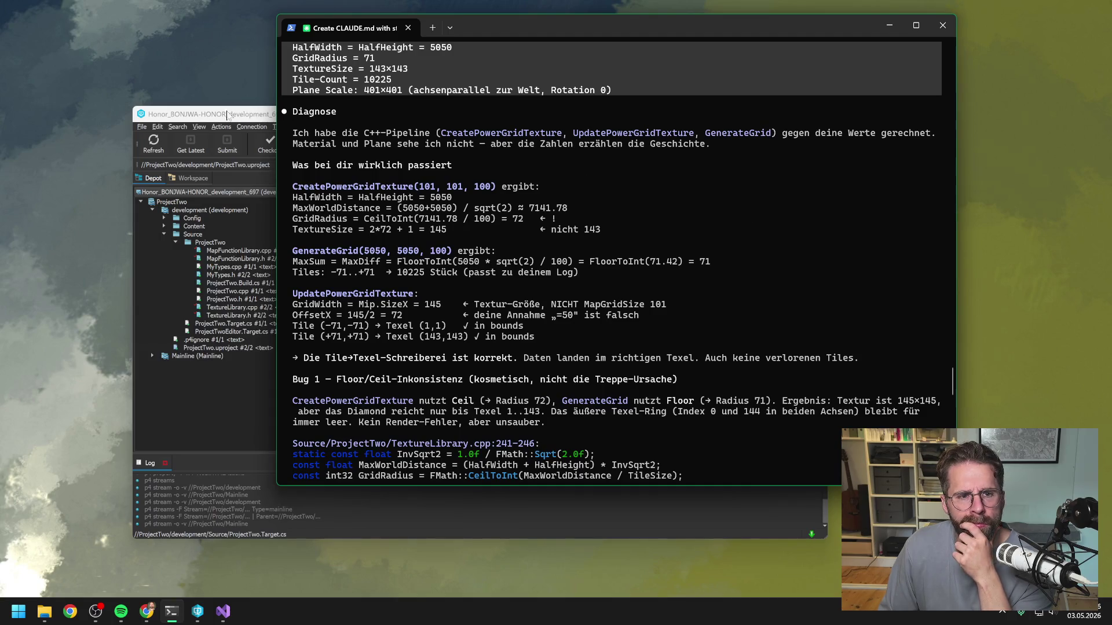
pyautogui.click(229, 114)
pyautogui.click(754, 110)
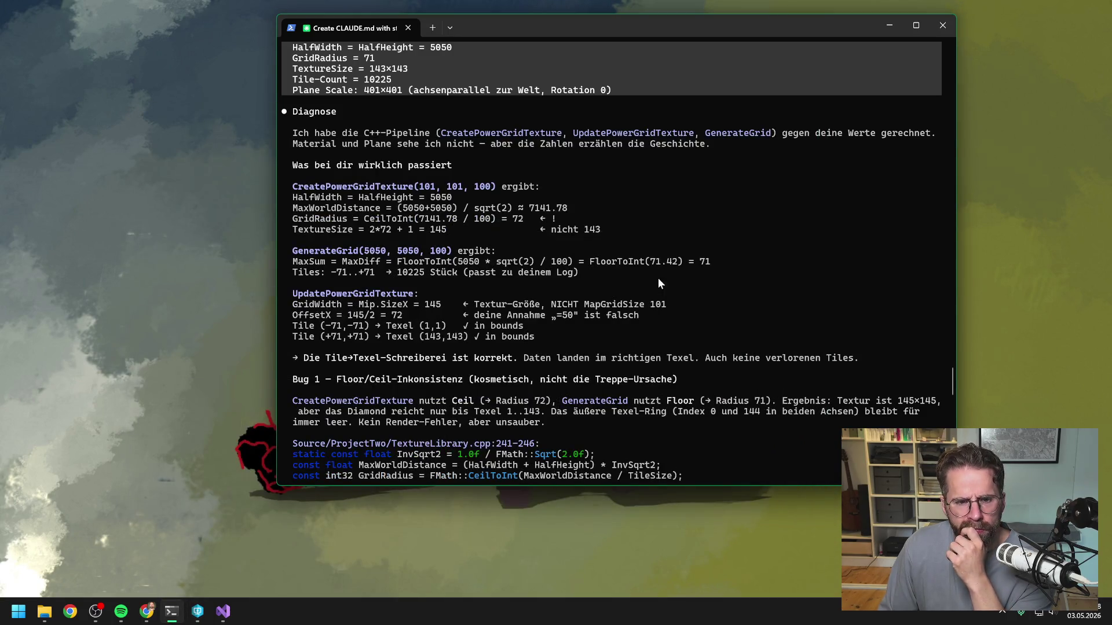
pyautogui.moveTo(275, 183); pyautogui.dragTo(222, 183)
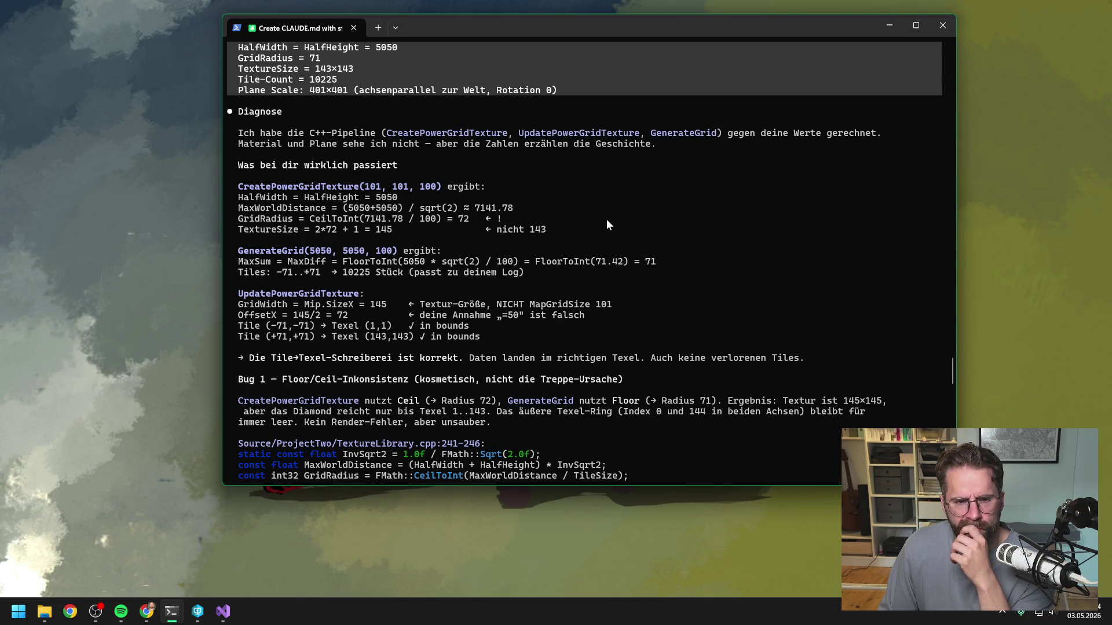
pyautogui.scroll(-1, 606, 219)
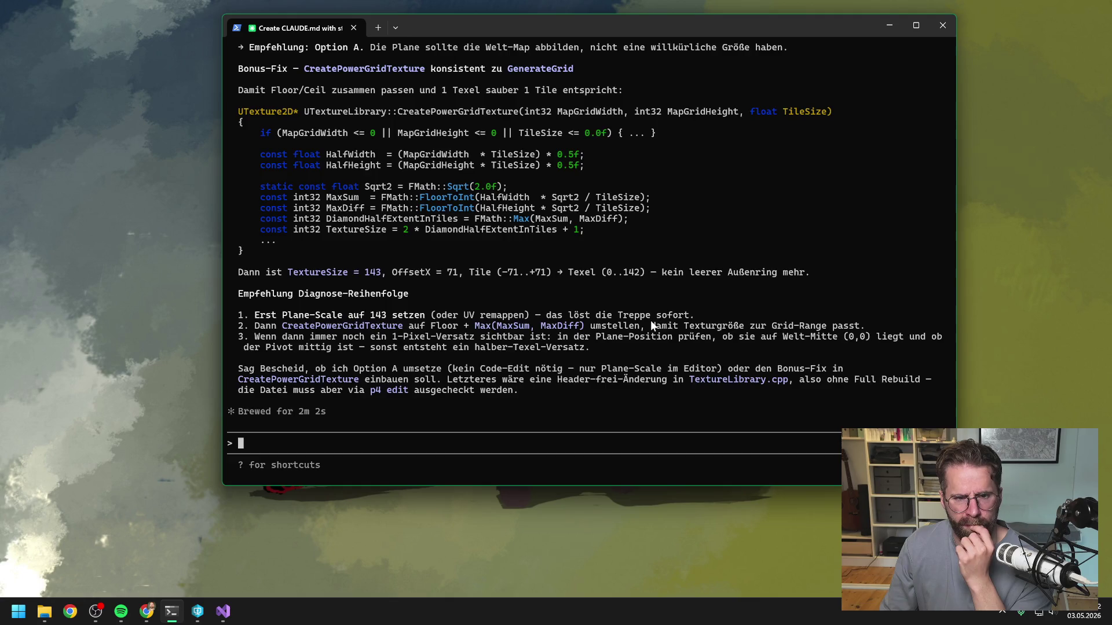
# Scroll back to the Option A/B/C fix list, then minimize everything to show the desktop
pyautogui.scroll(15, 651, 326)
pyautogui.scroll(10, 651, 325)
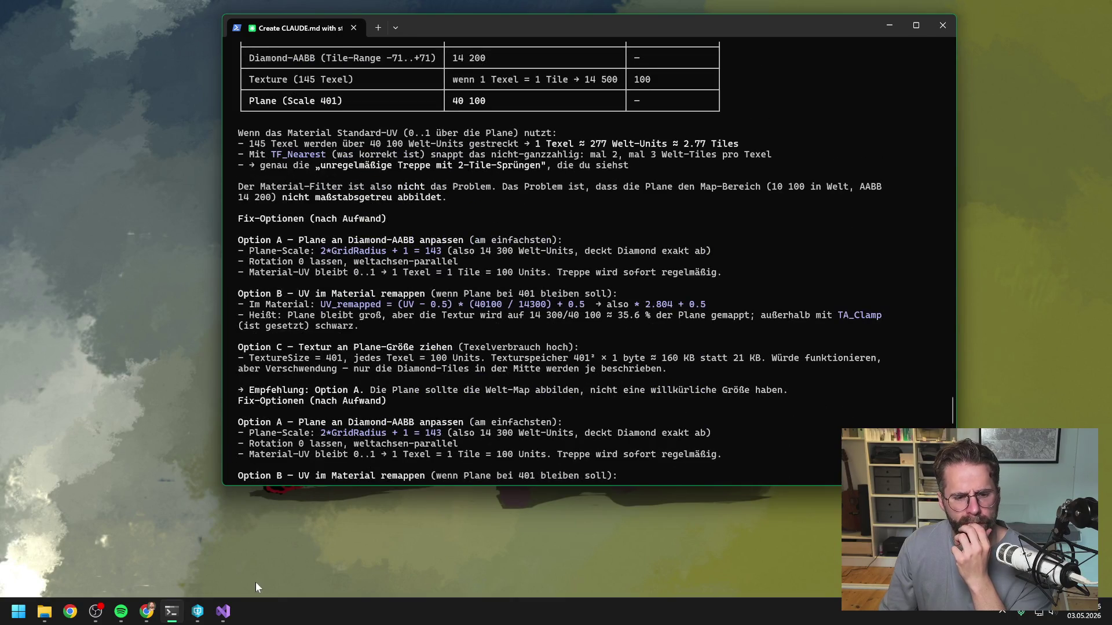
pyautogui.press('super+d')
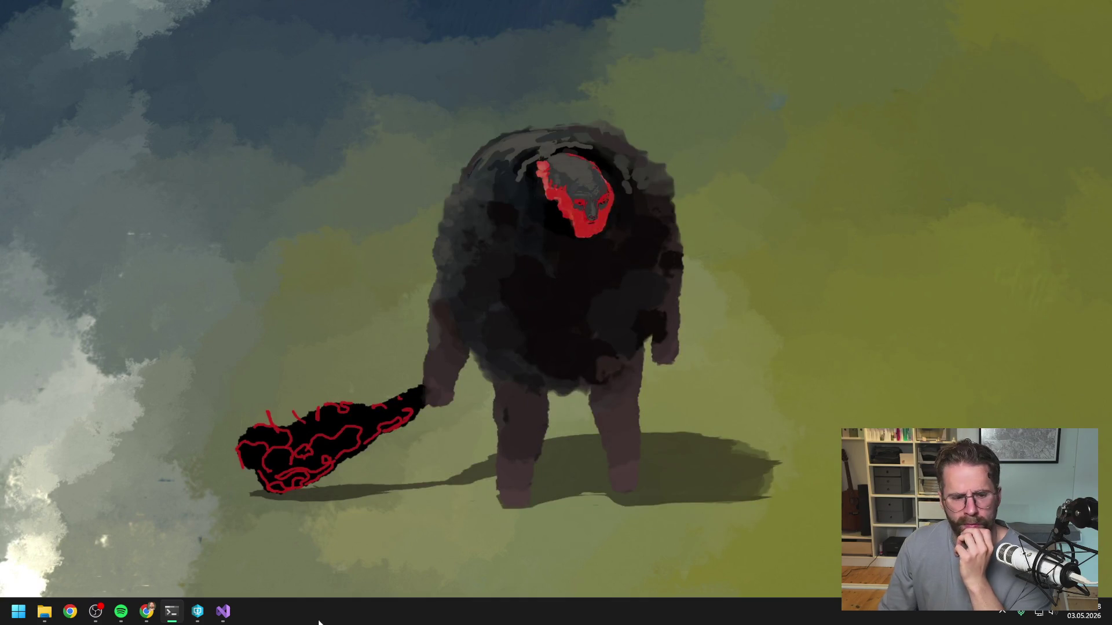
# Close the ProjectTwo solution in Visual Studio and bring forward the Unreal Editor with L_Map1
pyautogui.click(222, 613)
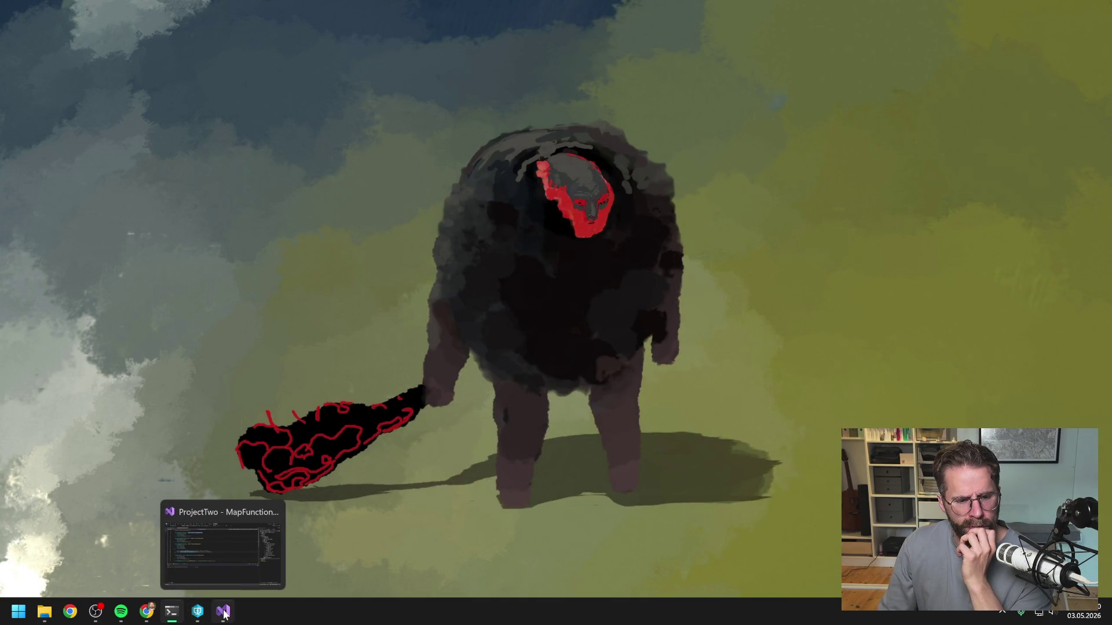
pyautogui.click(1099, 10)
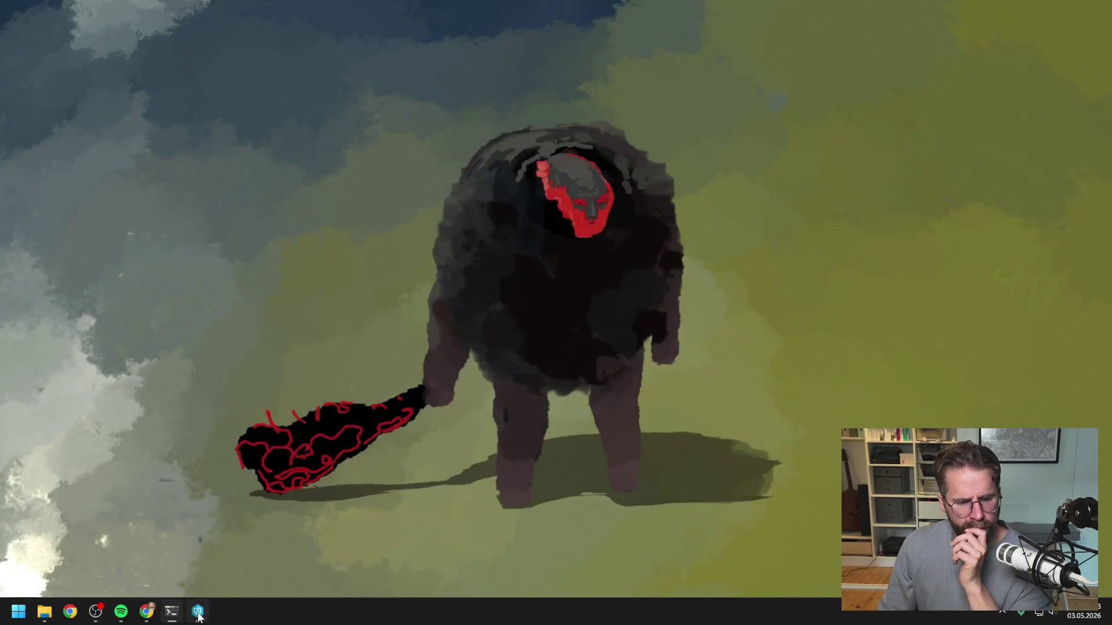
pyautogui.click(198, 618)
pyautogui.click(231, 346)
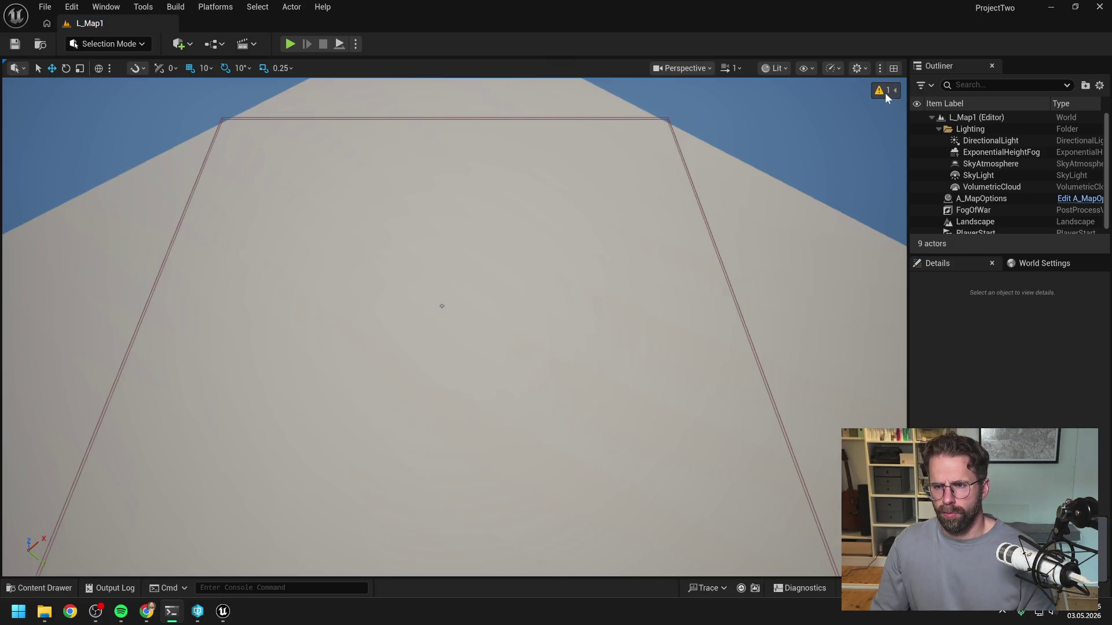
# Check the viewport warning, then search the Content Drawer for 'world ui' and open A_WorldUi
pyautogui.click(894, 90)
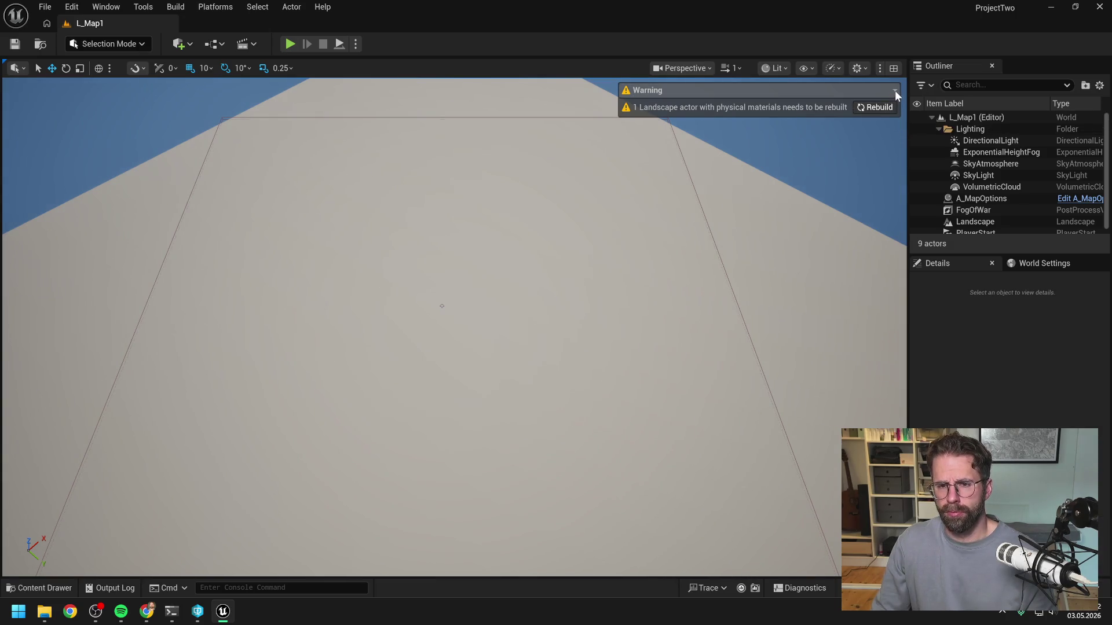
pyautogui.click(894, 91)
pyautogui.hotkey('ctrl', 'space')
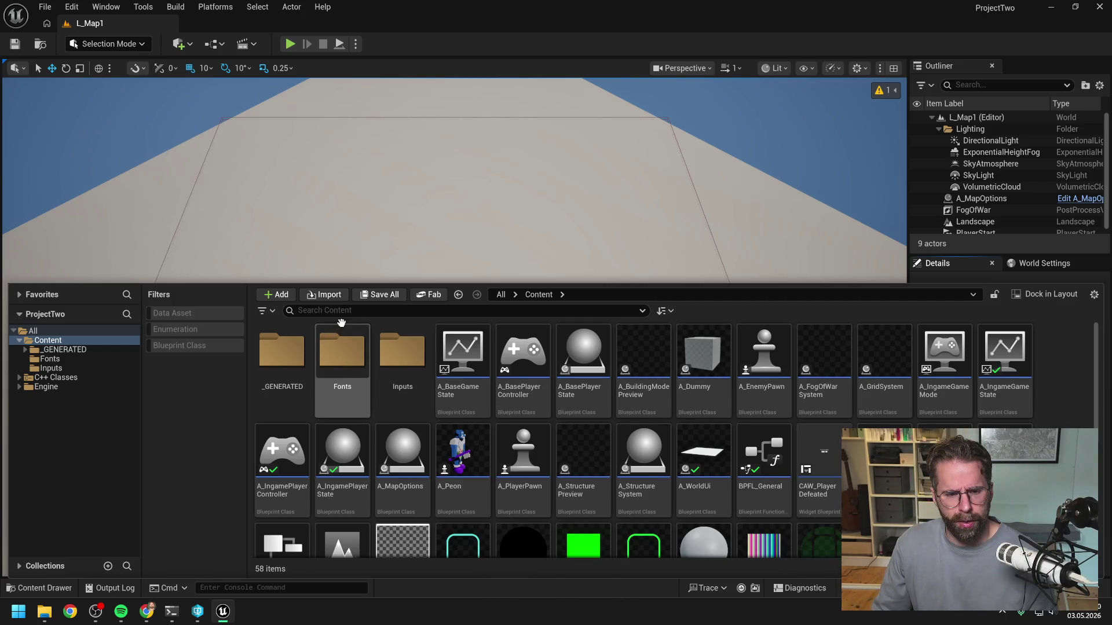
pyautogui.click(548, 49)
pyautogui.hotkey('ctrl', 'space')
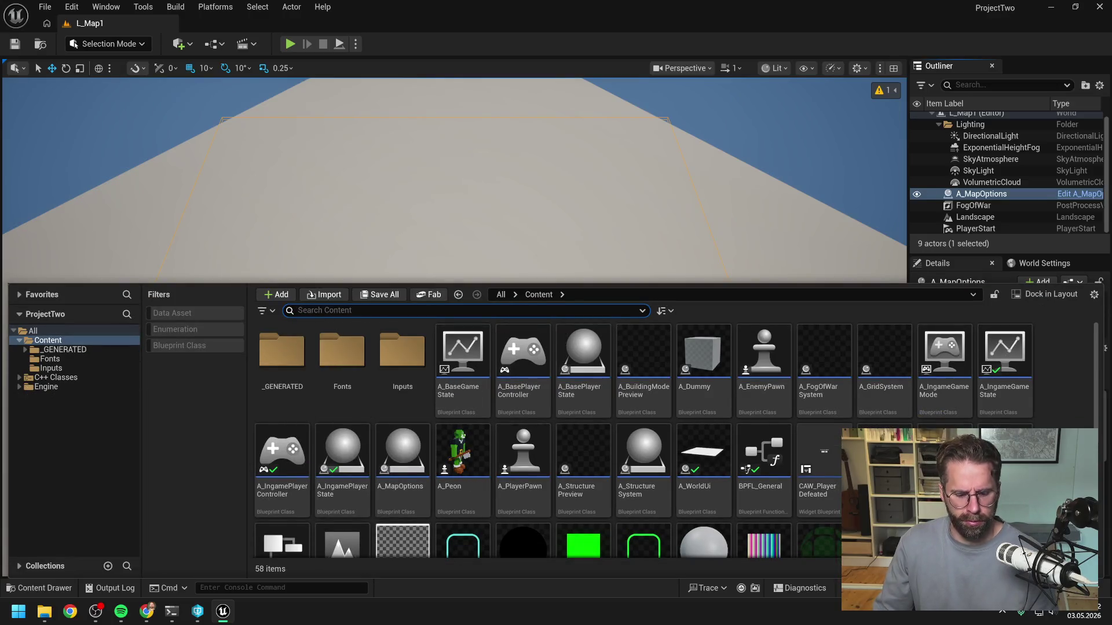
pyautogui.write('world ui')
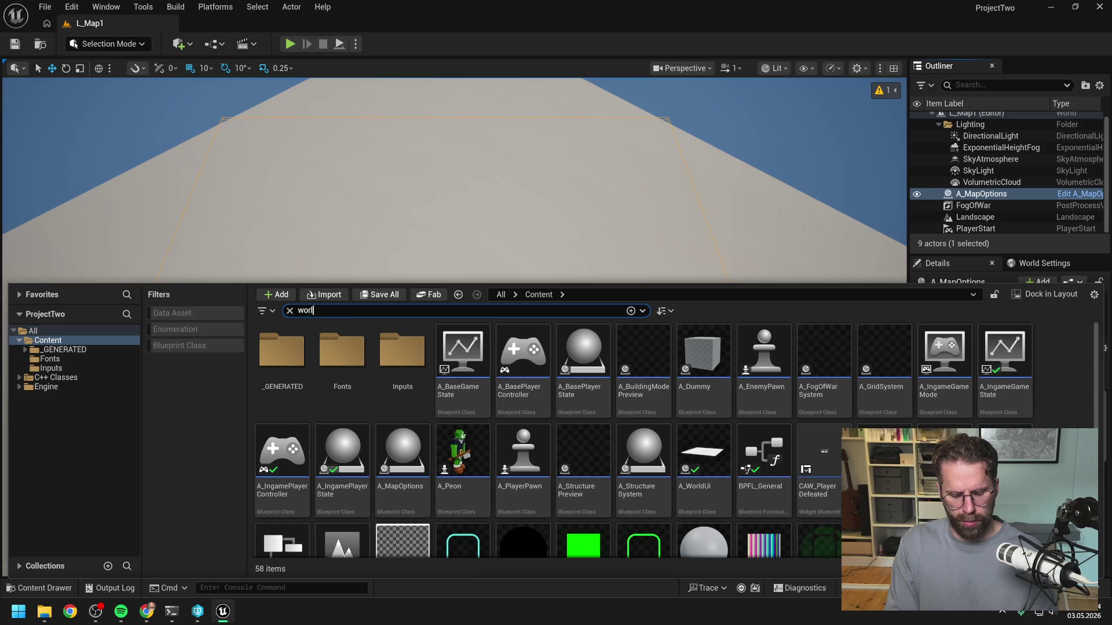
pyautogui.doubleClick(308, 355)
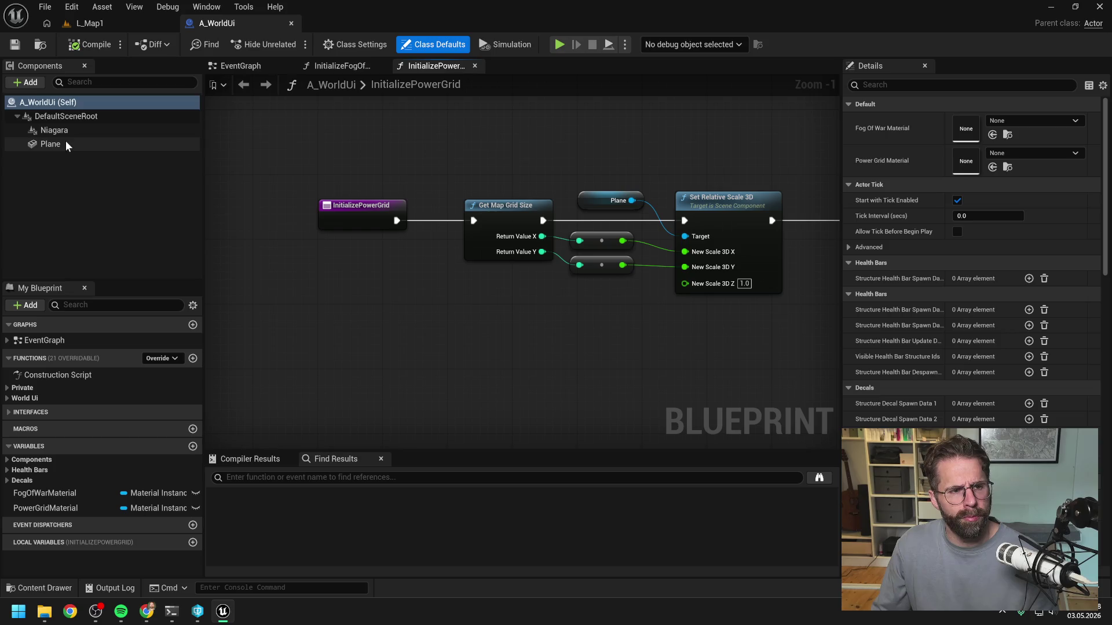
# Select the Plane component and pan the InitializePowerGrid graph to inspect its scaling nodes
pyautogui.click(65, 142)
pyautogui.moveTo(592, 346); pyautogui.dragTo(549, 341)
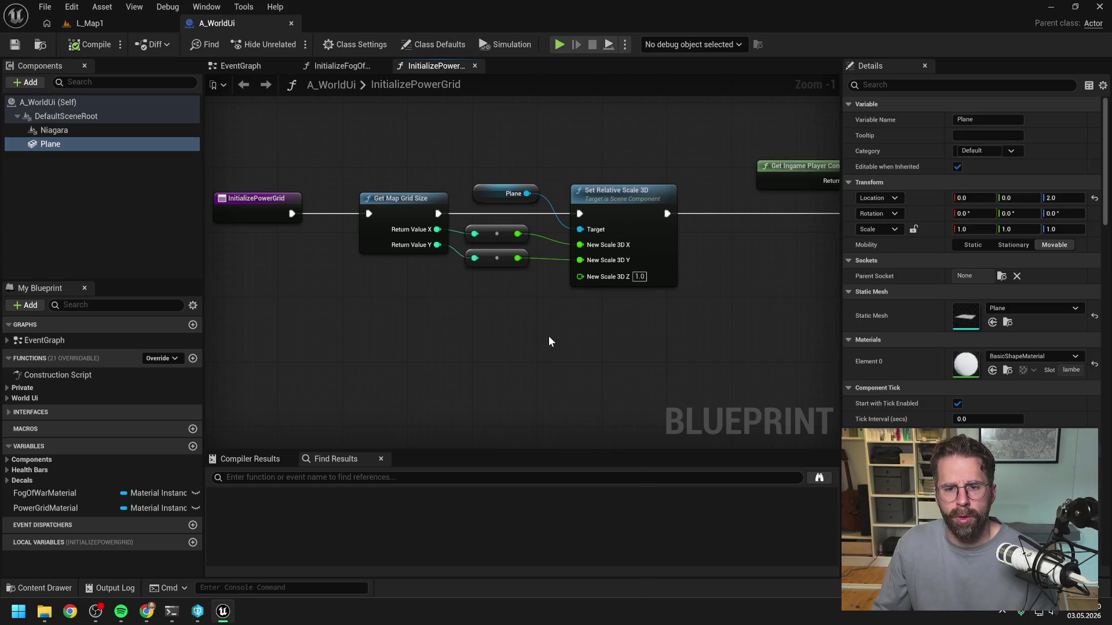
pyautogui.scroll(-1, 549, 340)
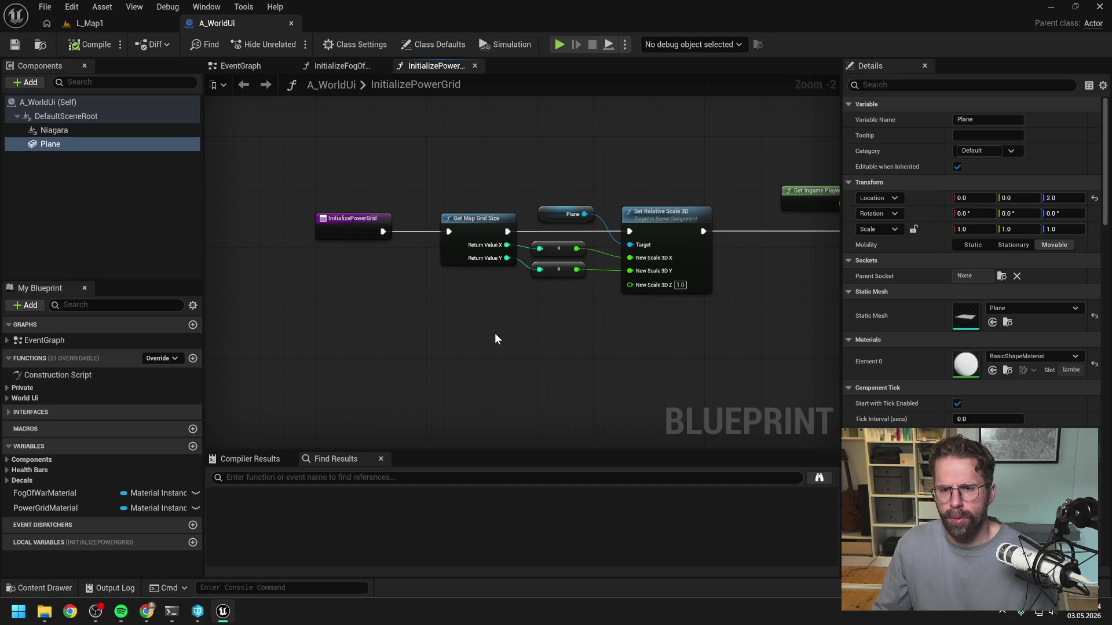
pyautogui.scroll(1, 527, 330)
pyautogui.moveTo(527, 334); pyautogui.dragTo(511, 342)
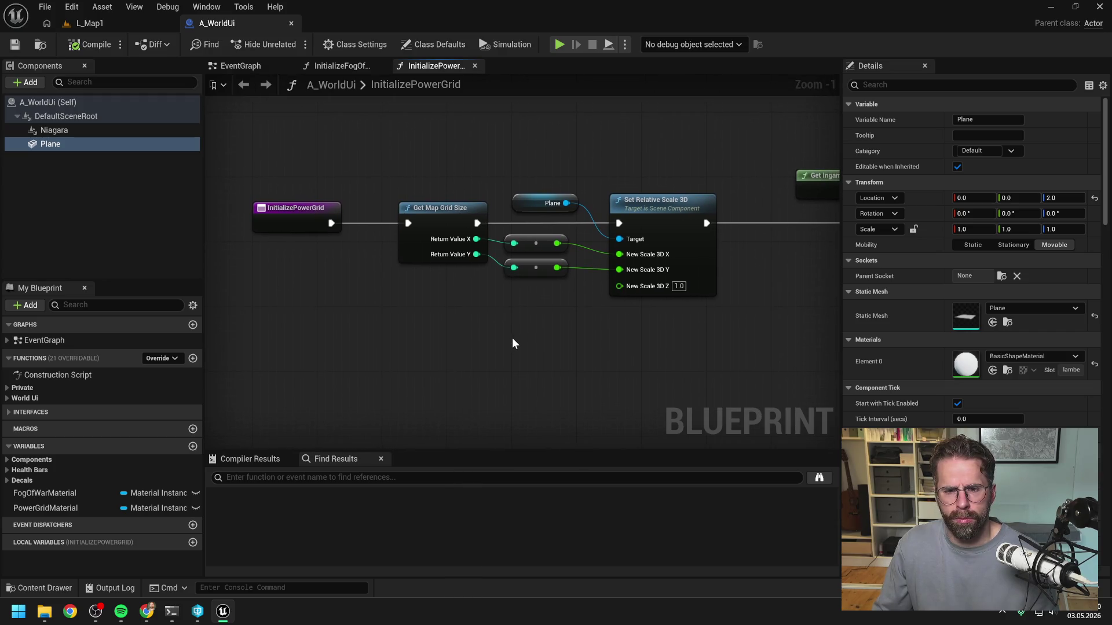
pyautogui.moveTo(512, 339)
pyautogui.mouseDown()
pyautogui.moveTo(504, 344)
pyautogui.moveTo(559, 345)
pyautogui.mouseUp()
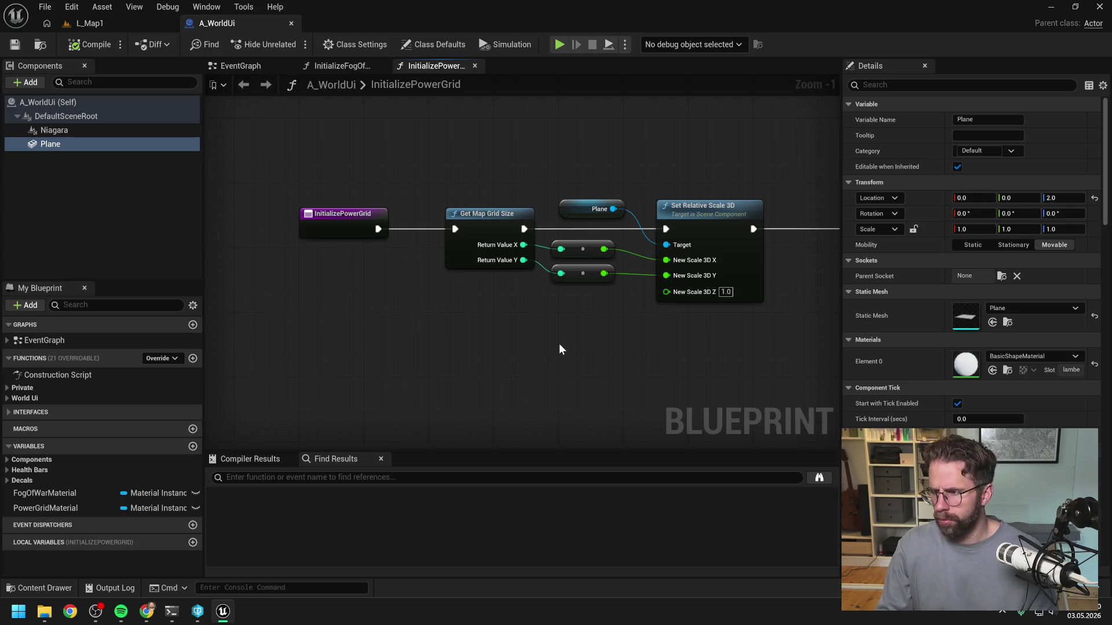
pyautogui.hotkey('alt', 'Tab')
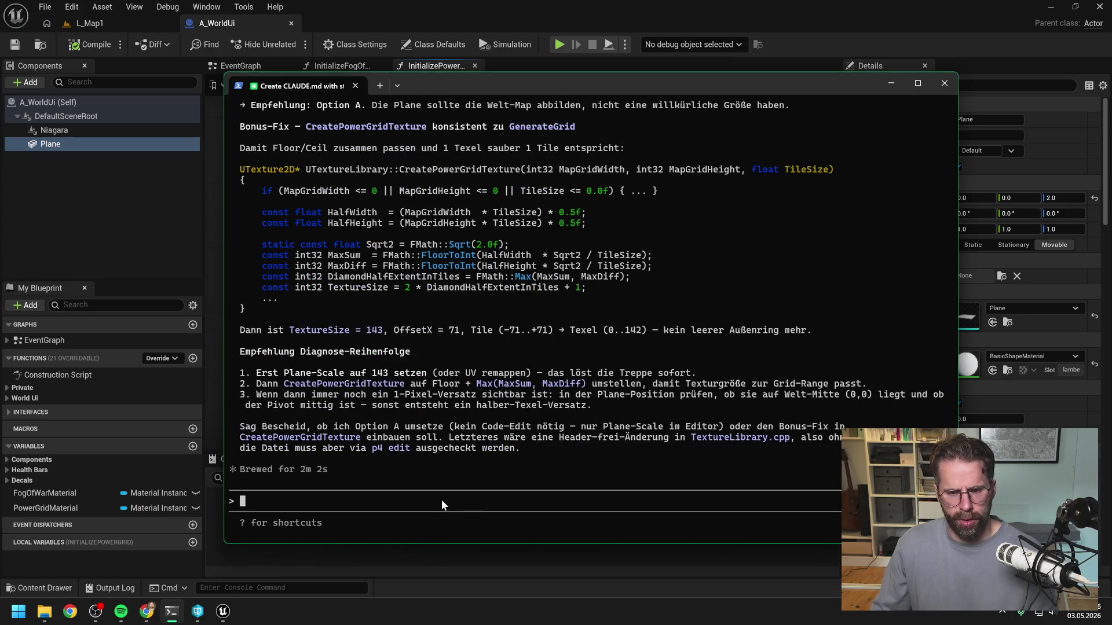
# Start the reply 'Ok starten wir mit Option A' and shift the terminal over the editor's right side
pyautogui.write('Ok starten wir mit ')
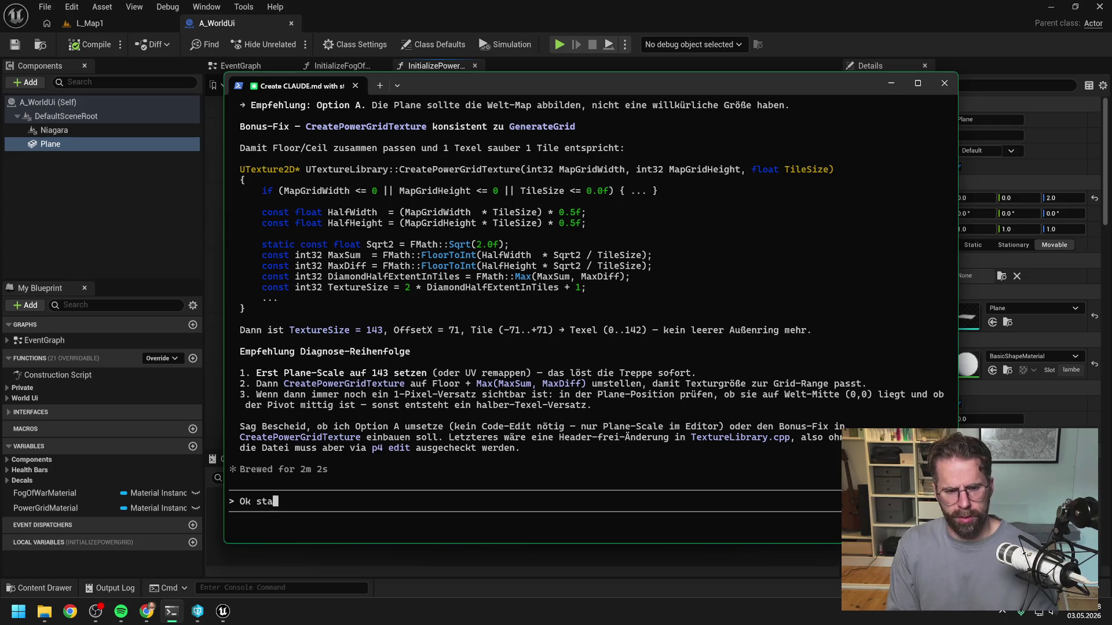
pyautogui.write('Option A')
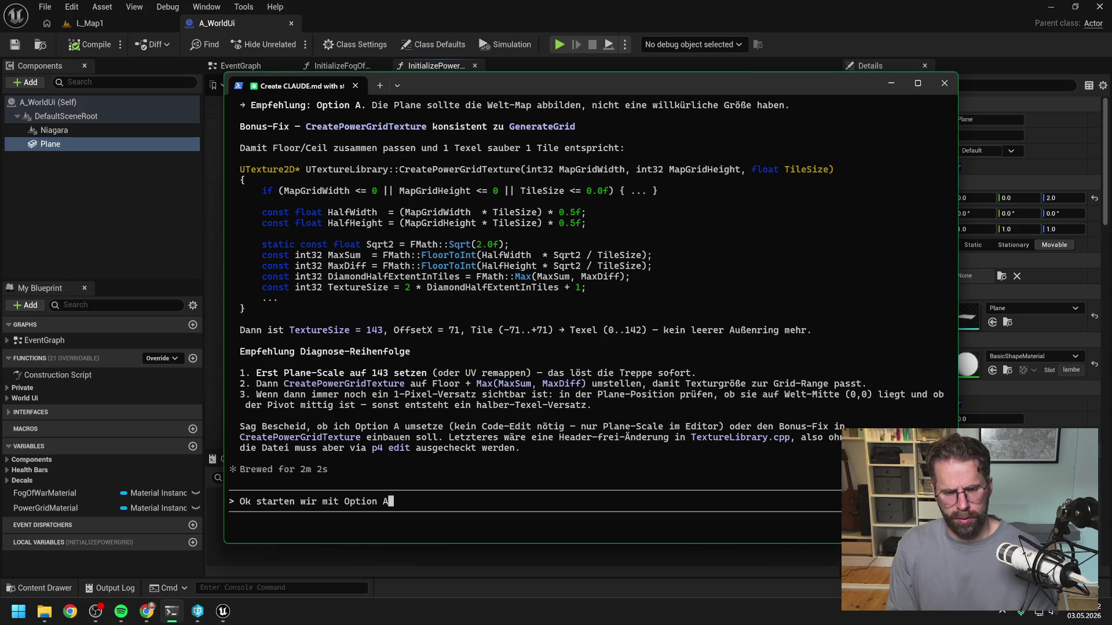
pyautogui.moveTo(523, 85)
pyautogui.mouseDown()
pyautogui.moveTo(847, 75)
pyautogui.moveTo(831, 74)
pyautogui.mouseUp()
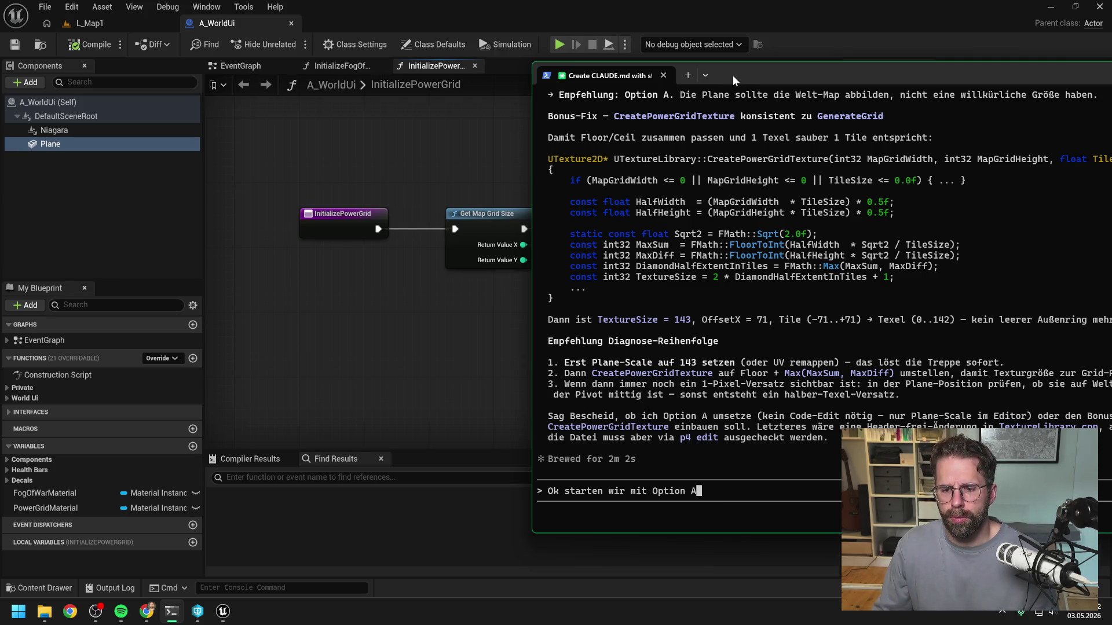
pyautogui.moveTo(732, 76)
pyautogui.mouseDown()
pyautogui.moveTo(1095, 88)
pyautogui.moveTo(590, 88)
pyautogui.mouseUp()
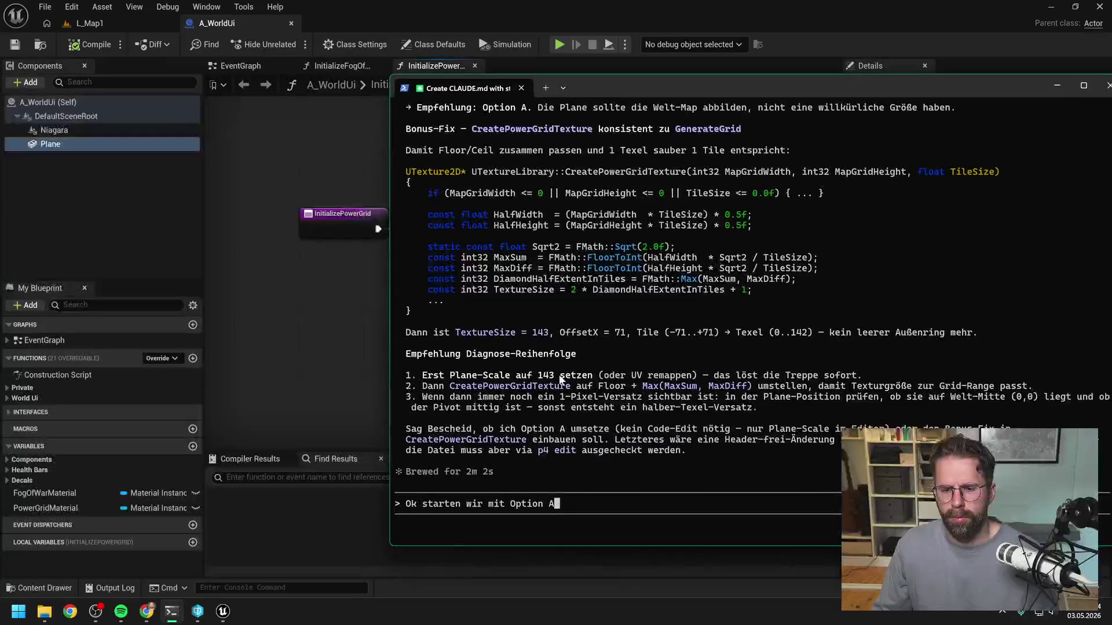
# Continue: plane without rotation but large enough to cover the map, and paste the scale screenshot
pyautogui.write(': Plane ohne Rotation aber groß genug, dass es d')
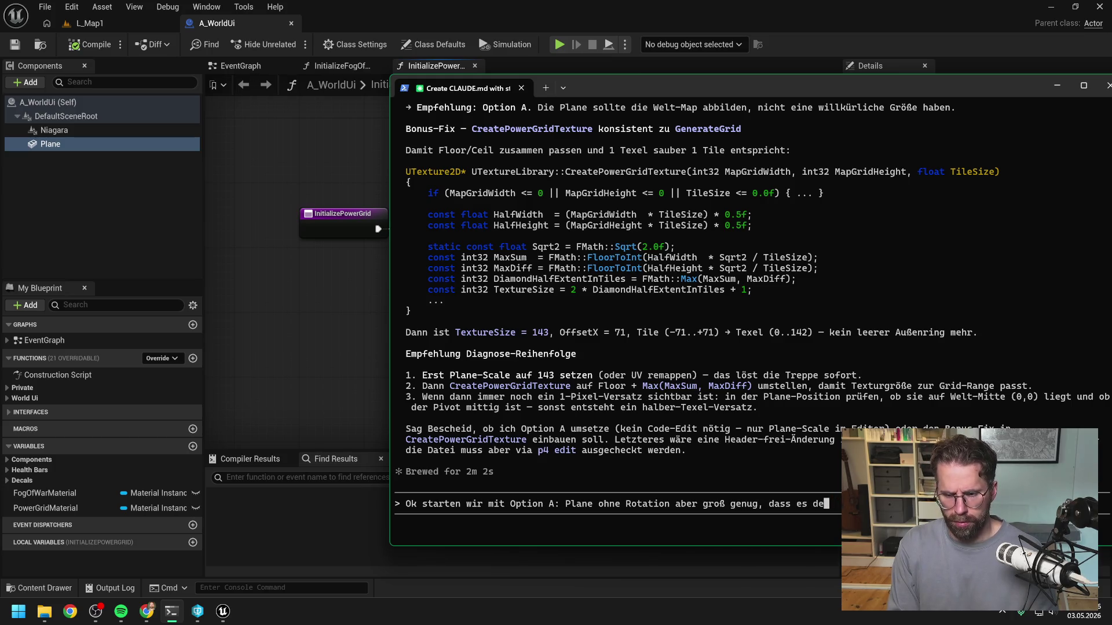
pyautogui.write('ie k')
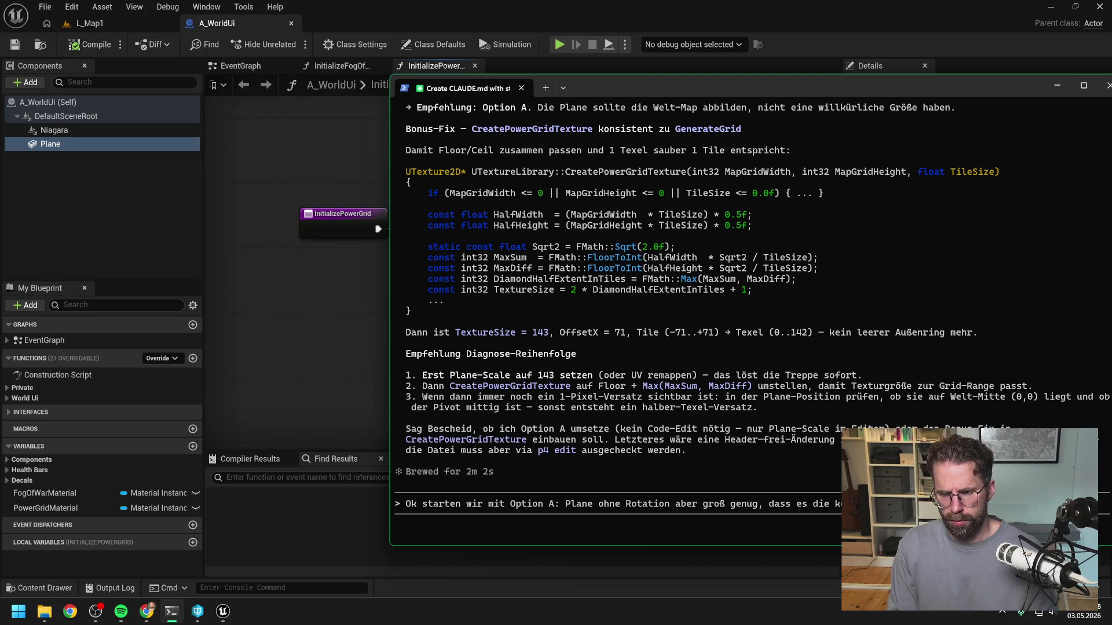
pyautogui.press('BackSpace')
pyautogui.press('BackSpace')
pyautogui.press('BackSpace')
pyautogui.write('en k')
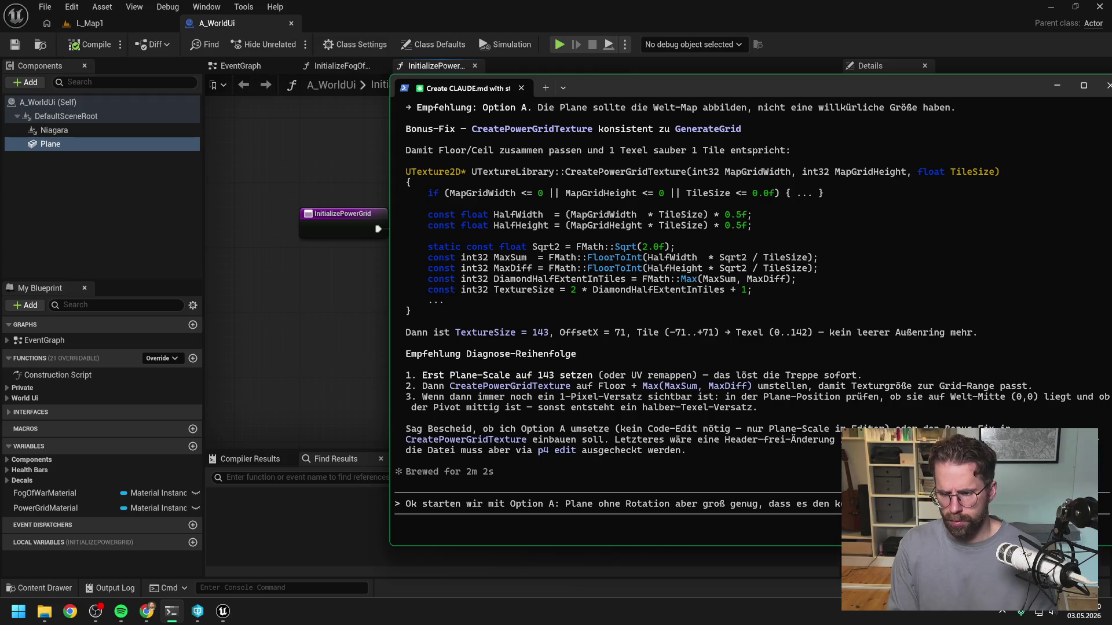
pyautogui.write('k setze ich')
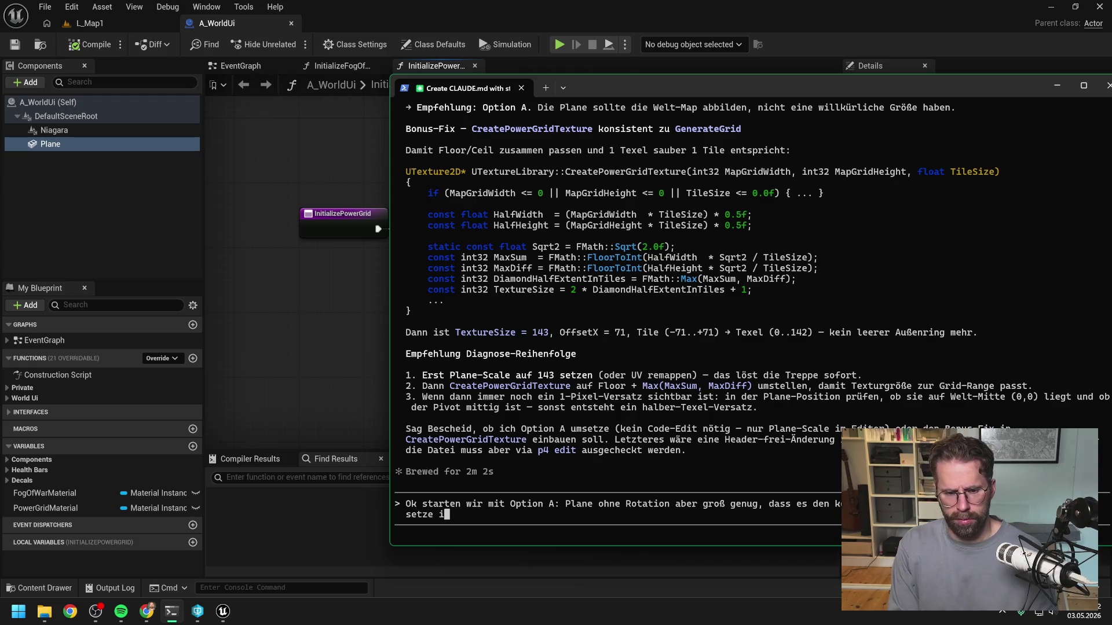
pyautogui.write(' den Sca')
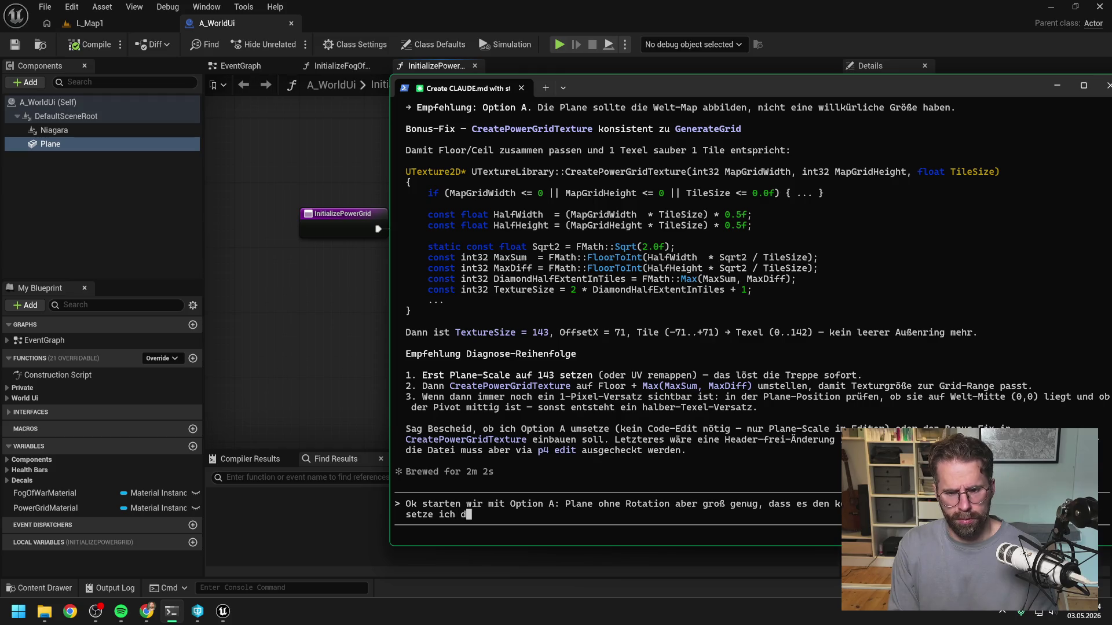
pyautogui.write('le des P')
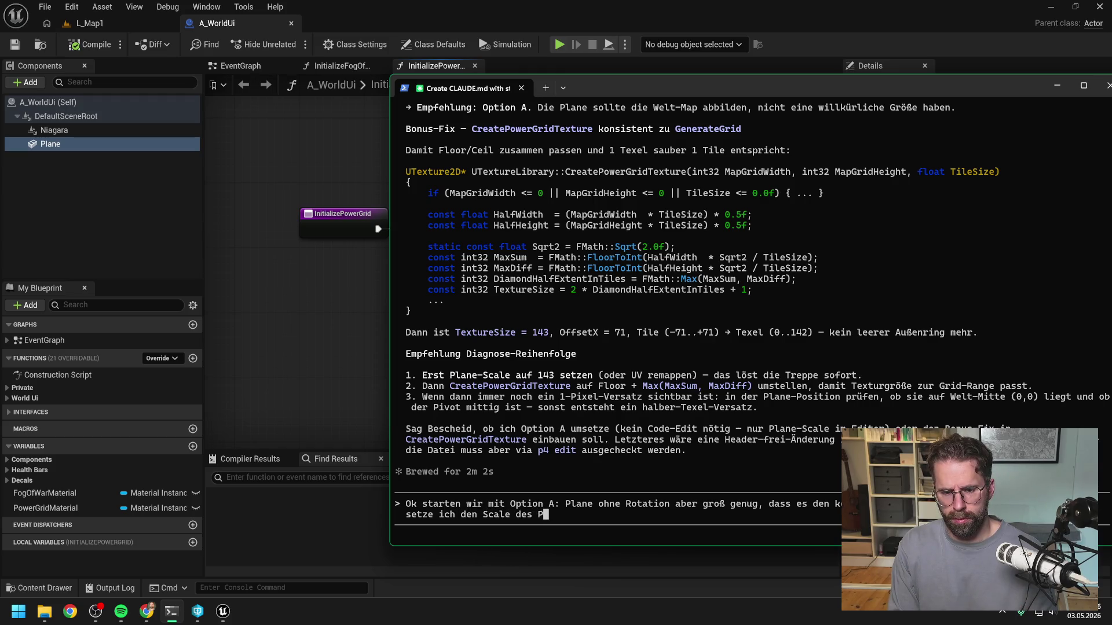
pyautogui.write('lanes so')
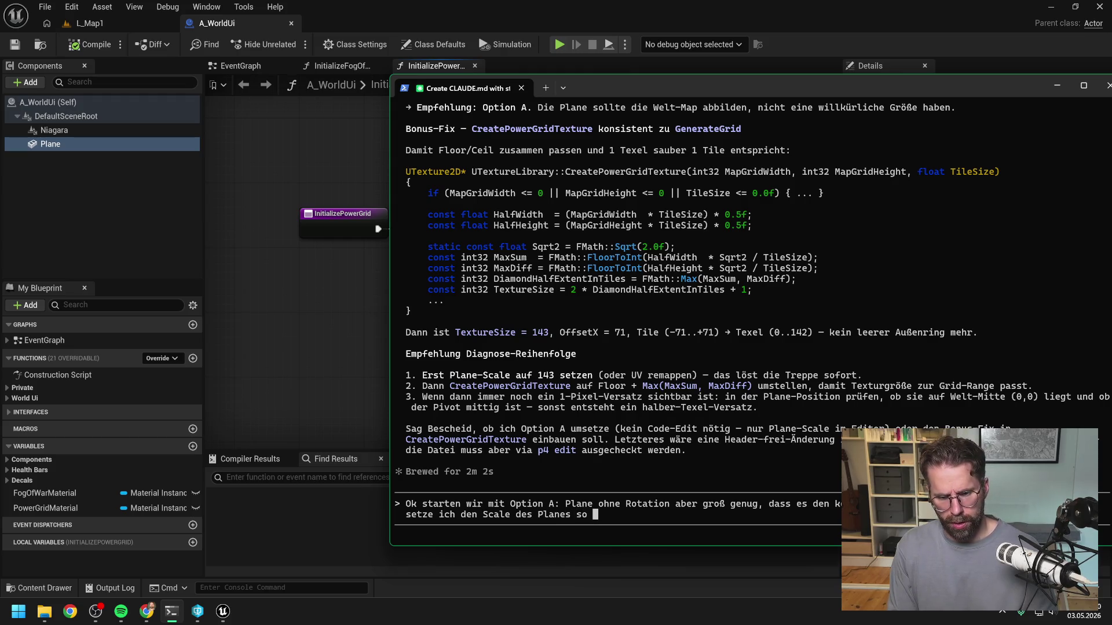
pyautogui.hotkey('alt', 'v')
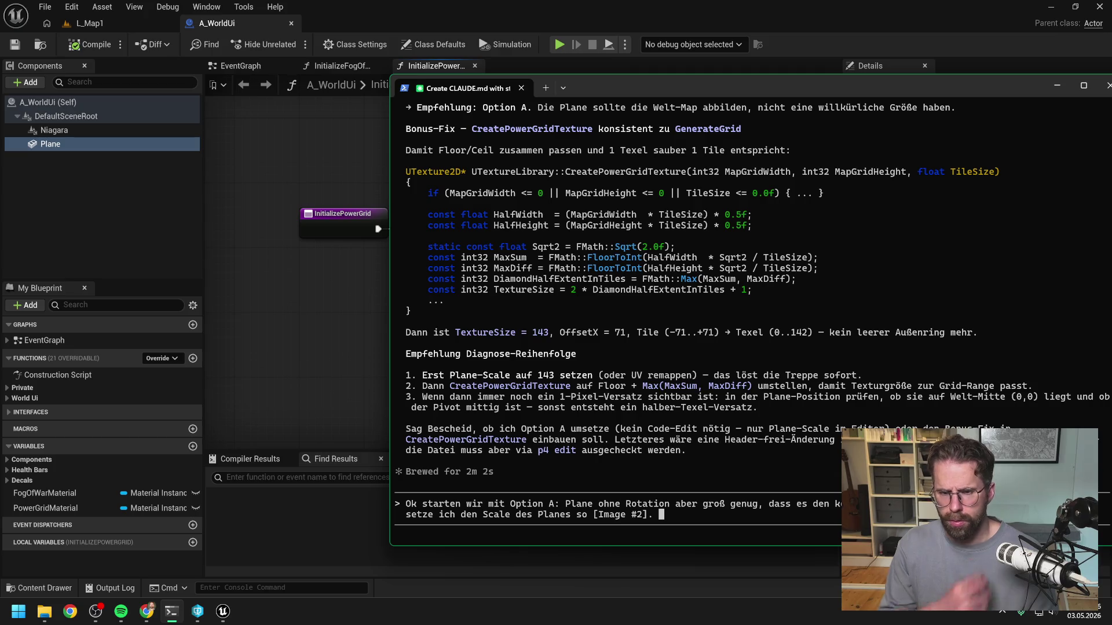
pyautogui.moveTo(689, 92); pyautogui.dragTo(1111, 84)
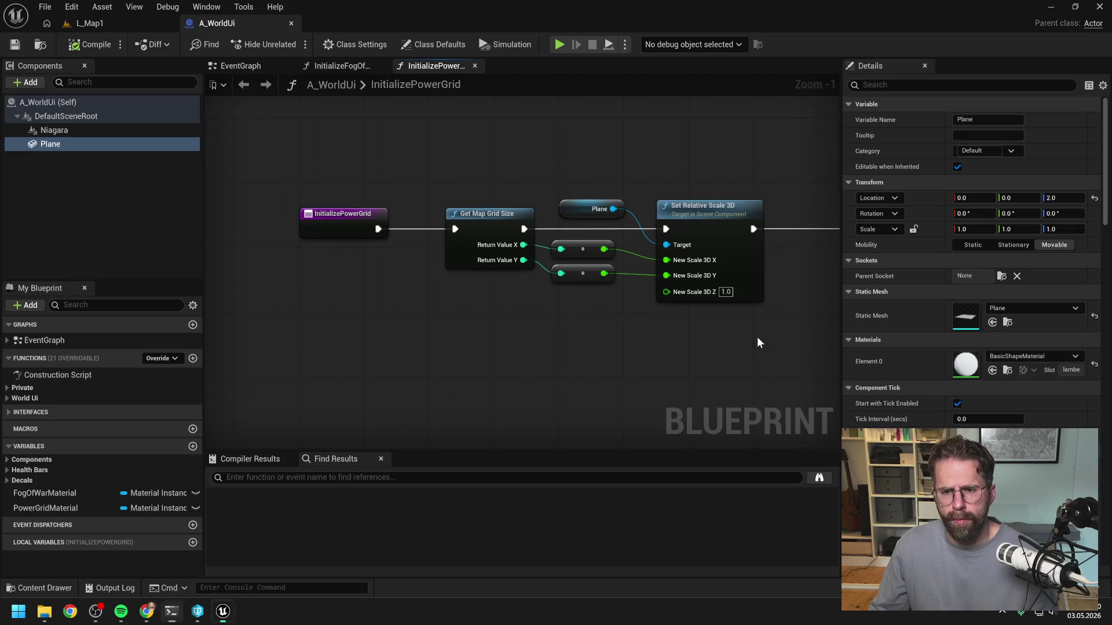
# Pan the graph from Create Dynamic Material Instance to the SET Power Grid Material and texture nodes
pyautogui.scroll(-2, 756, 336)
pyautogui.moveTo(685, 317)
pyautogui.mouseDown()
pyautogui.moveTo(593, 293)
pyautogui.moveTo(510, 306)
pyautogui.moveTo(676, 294)
pyautogui.mouseUp()
pyautogui.scroll(2, 430, 294)
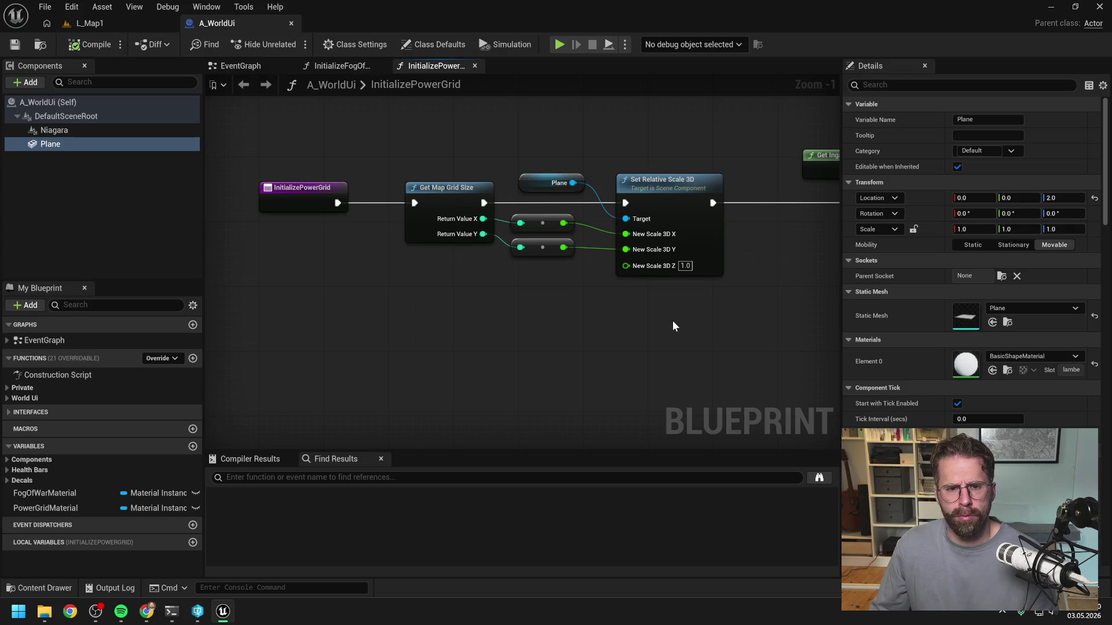
pyautogui.moveTo(553, 316); pyautogui.dragTo(405, 308)
pyautogui.moveTo(823, 301); pyautogui.dragTo(582, 294)
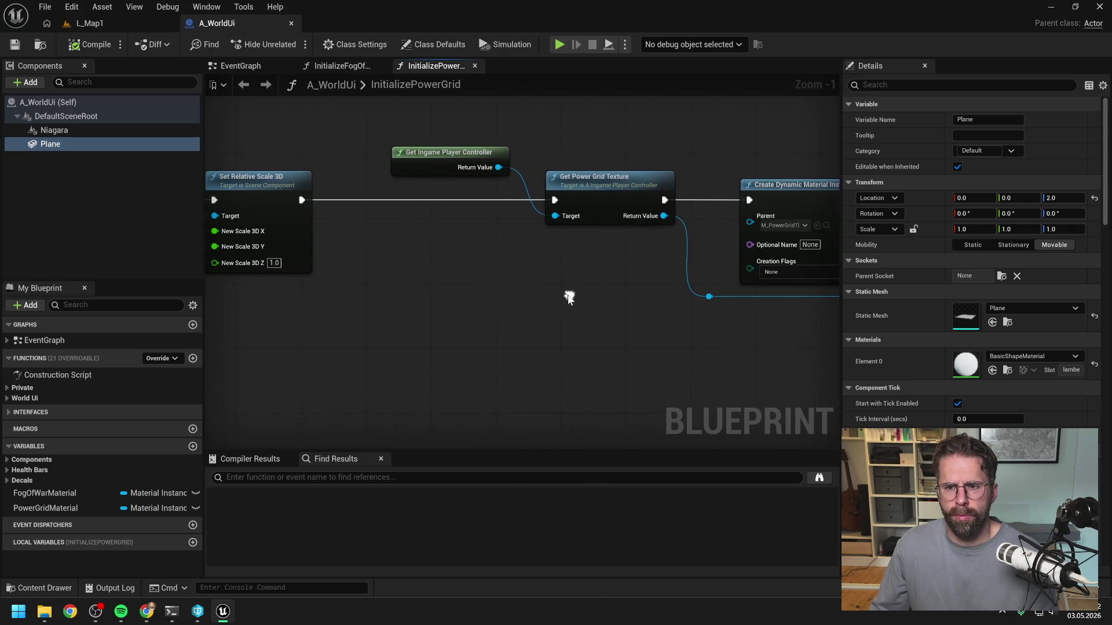
pyautogui.moveTo(651, 312); pyautogui.dragTo(478, 318)
pyautogui.moveTo(686, 338)
pyautogui.mouseDown()
pyautogui.moveTo(506, 316)
pyautogui.moveTo(385, 320)
pyautogui.mouseUp()
# Review the GridWidth, GridHeight and TileSize parameters, then return to the Set Relative Scale 3D node
pyautogui.scroll(-2, 561, 323)
pyautogui.moveTo(678, 316)
pyautogui.mouseDown()
pyautogui.moveTo(497, 321)
pyautogui.moveTo(705, 320)
pyautogui.mouseUp()
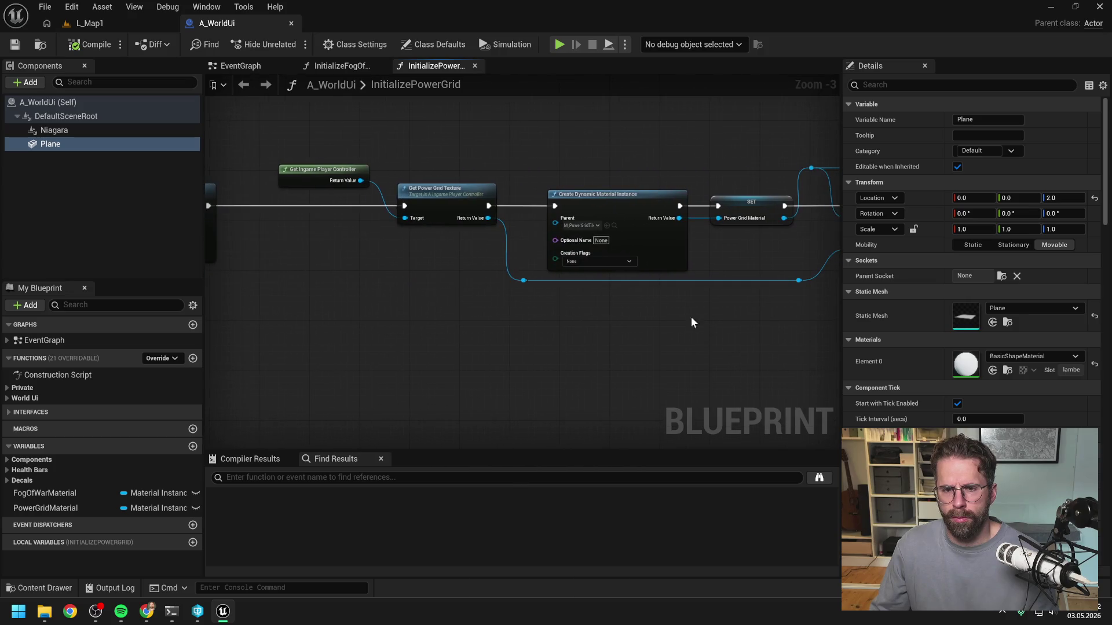
pyautogui.moveTo(467, 305); pyautogui.dragTo(623, 304)
pyautogui.moveTo(513, 301); pyautogui.dragTo(733, 299)
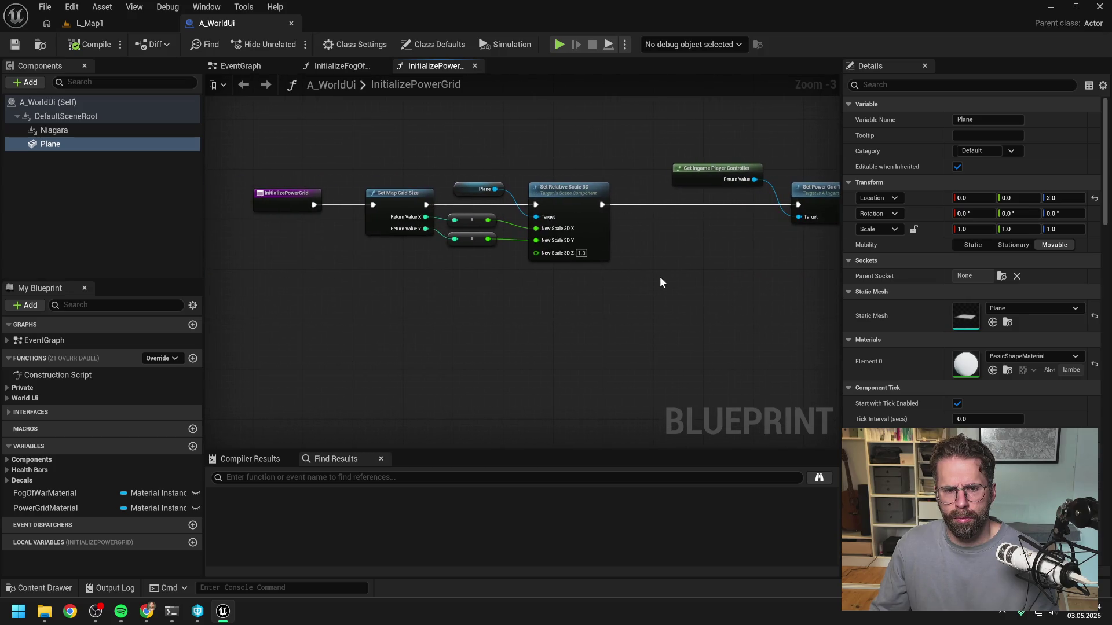
pyautogui.scroll(1, 659, 282)
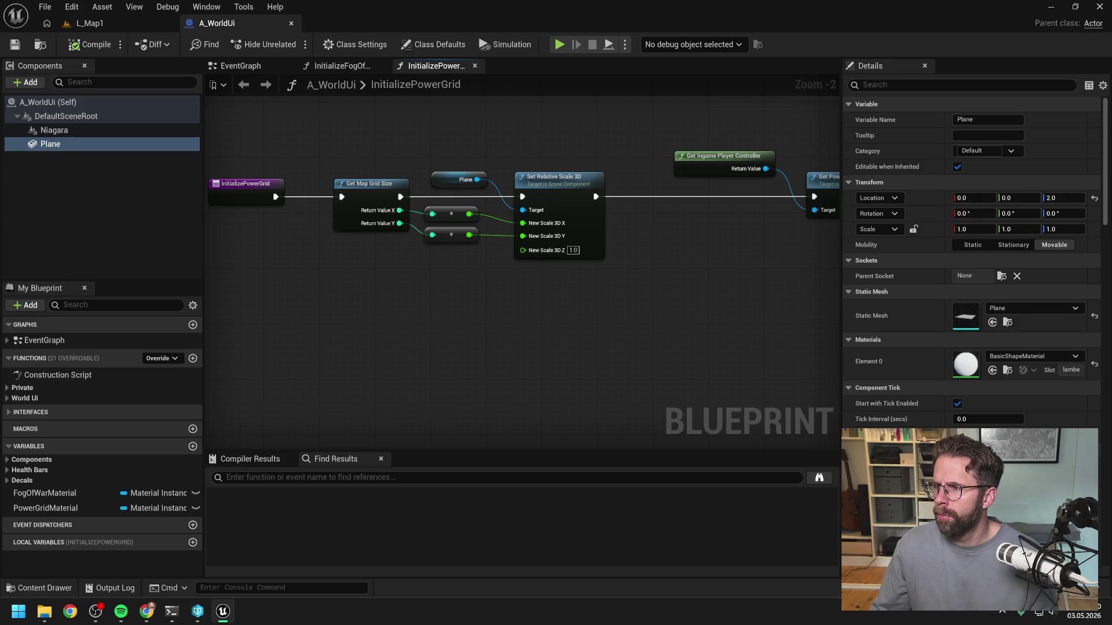
pyautogui.hotkey('alt', 'Tab')
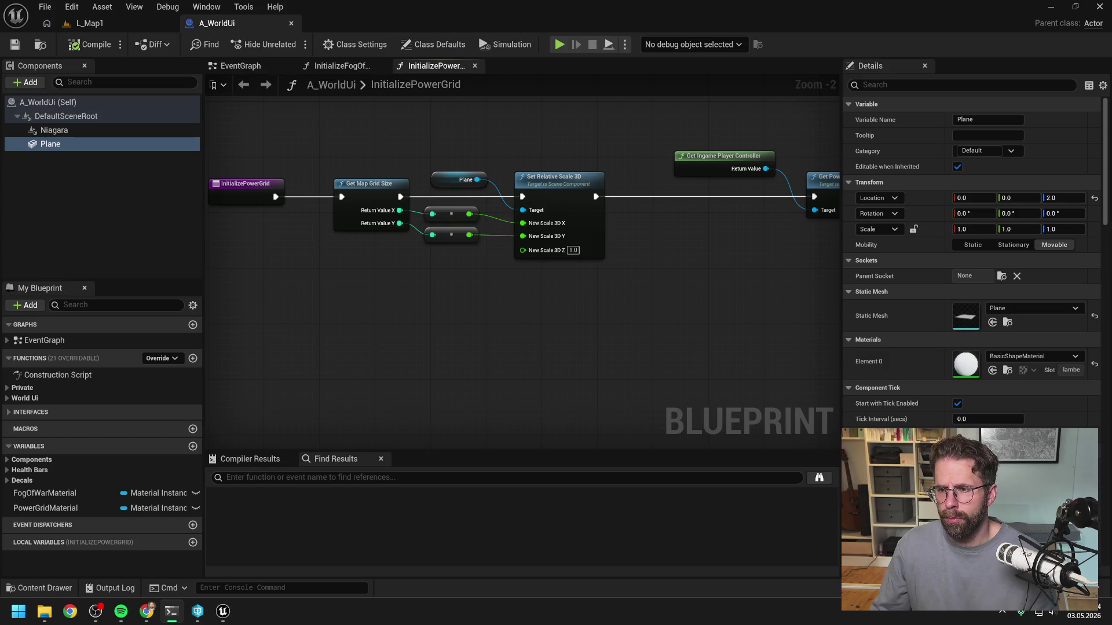
pyautogui.click(673, 256)
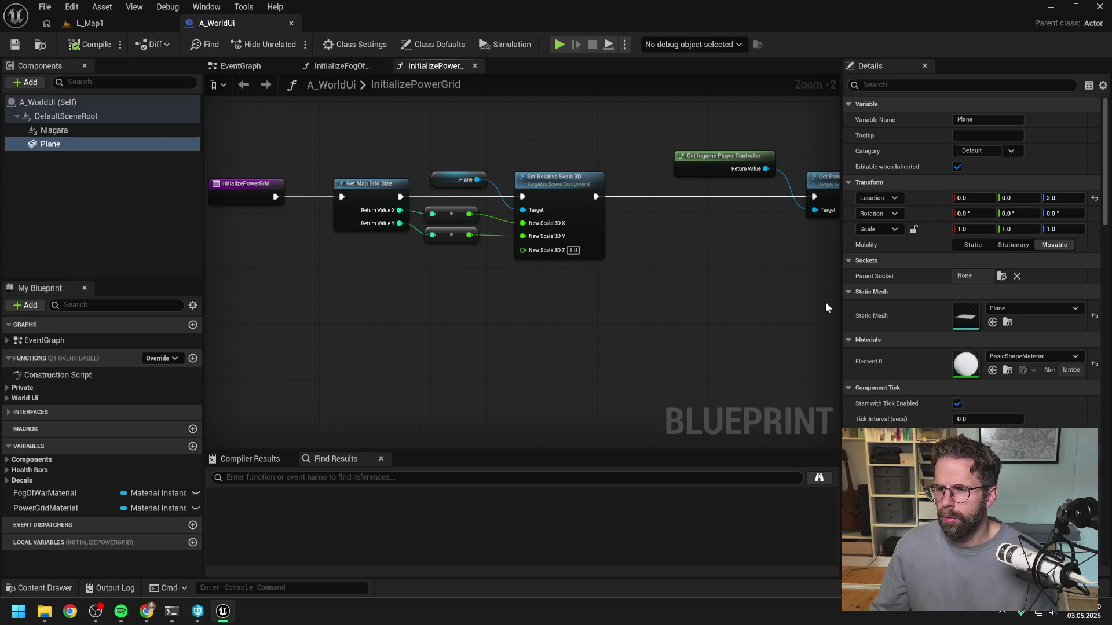
pyautogui.hotkey('alt', 'Tab')
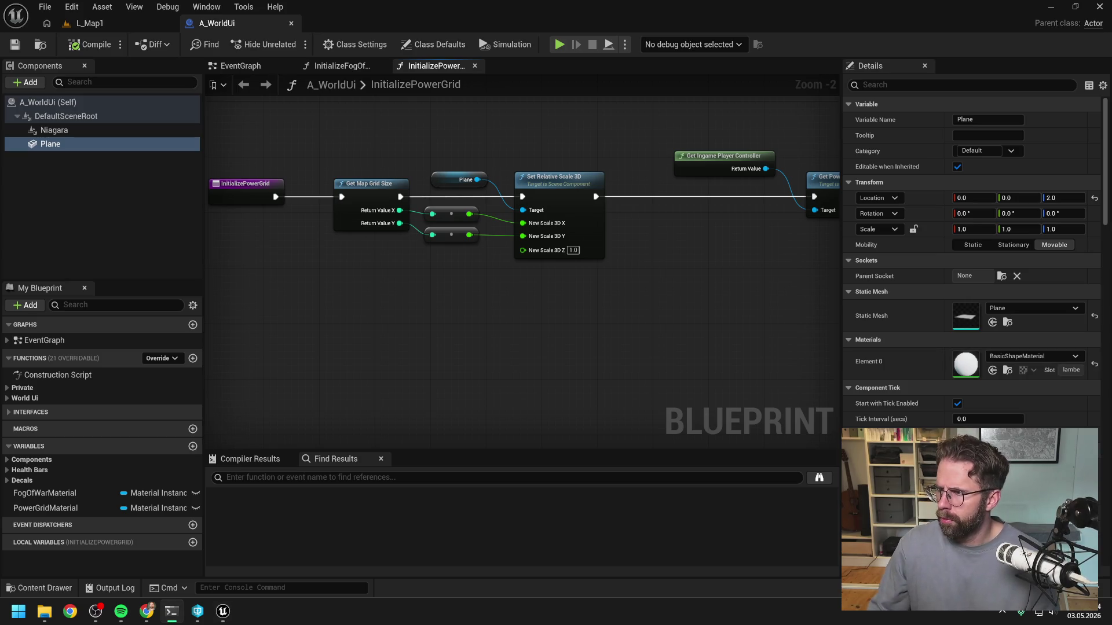
# Add 'Sehe aber gerade auch, dass das Plane RelativeRotation = 0' and move the terminal aside
pyautogui.press('BackSpace')
pyautogui.write('Sehe aber gerade auzc')
pyautogui.press('BackSpace')
pyautogui.press('BackSpace')
pyautogui.write('ch, dass das Pl')
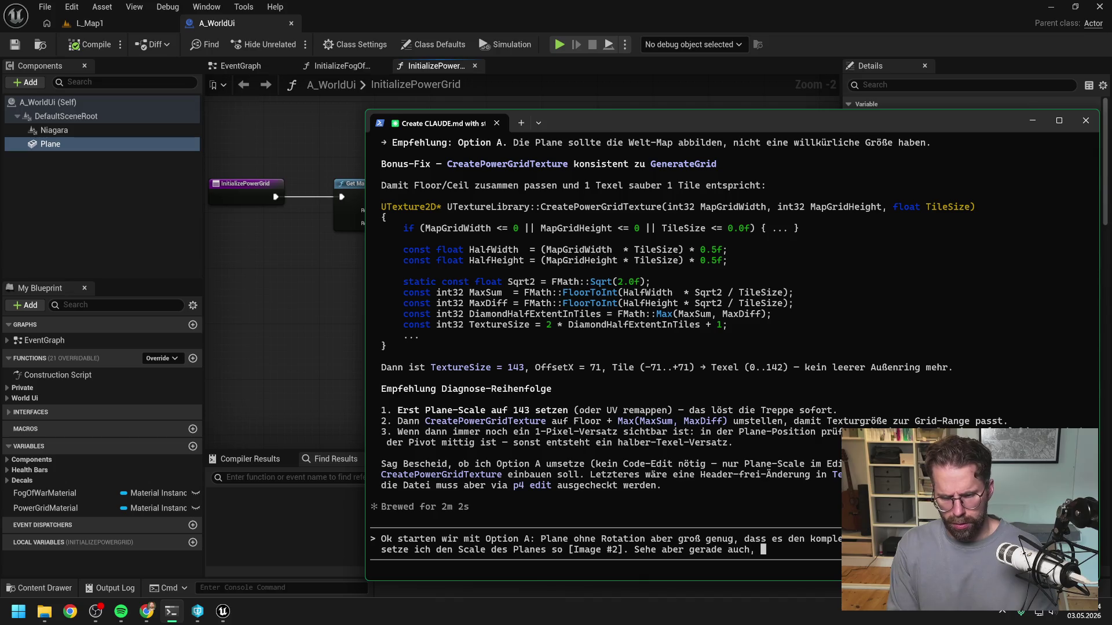
pyautogui.write('ane')
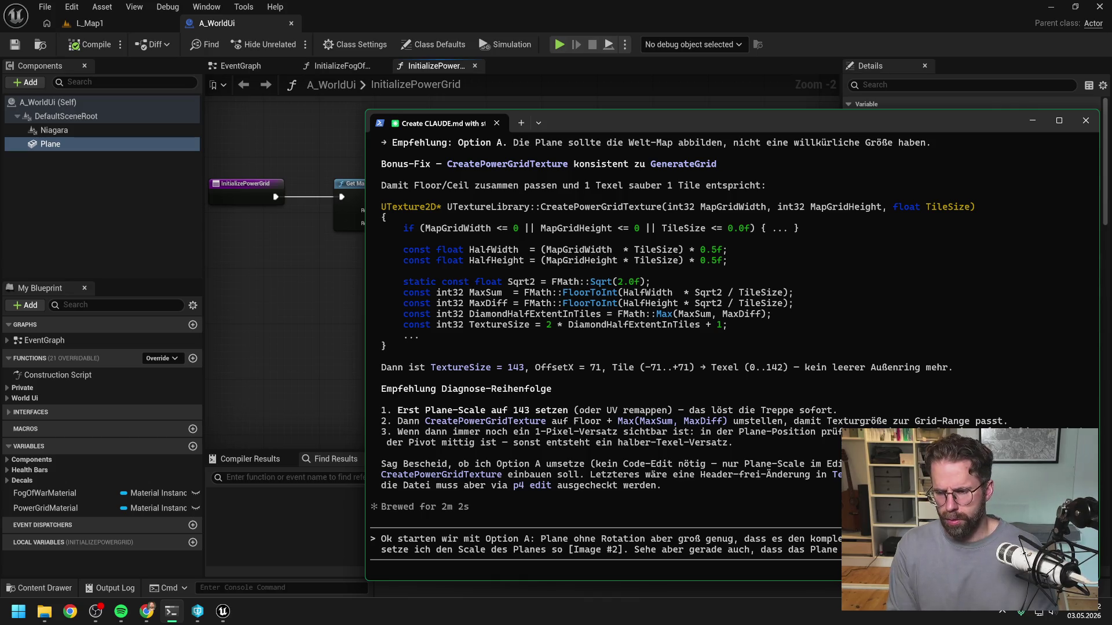
pyautogui.write('RelativeRotation = 0')
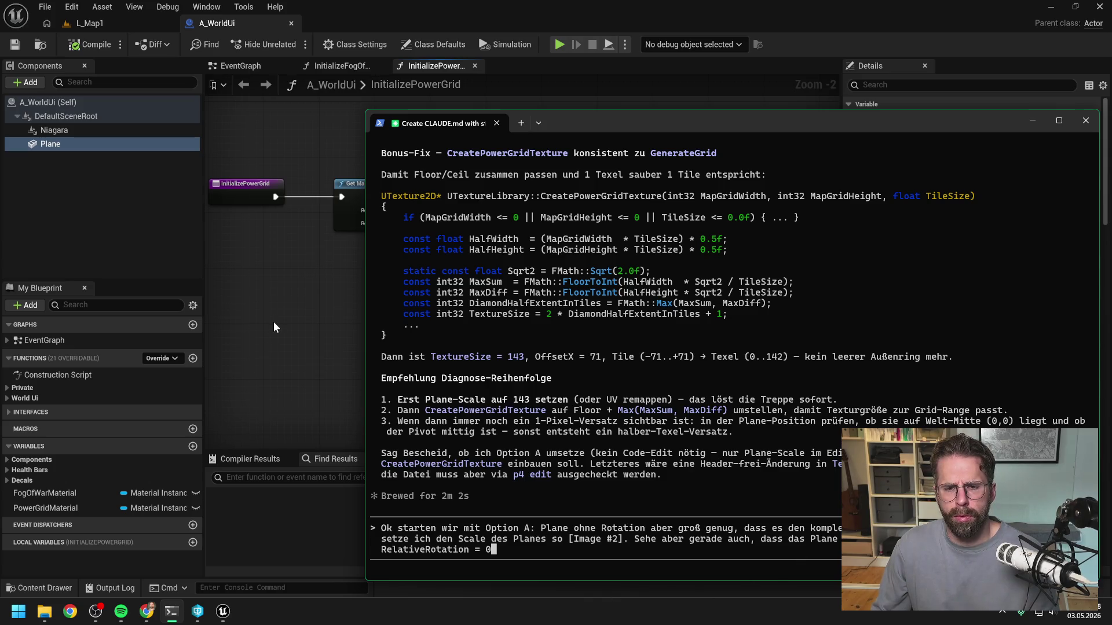
pyautogui.moveTo(586, 119); pyautogui.dragTo(556, 3)
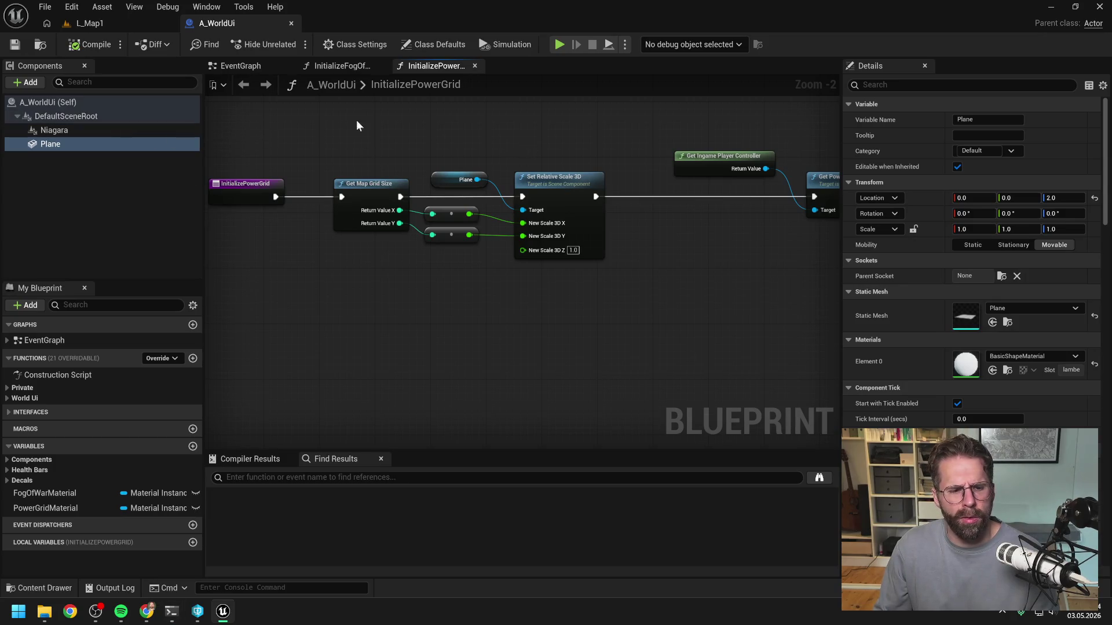
# Set the Plane's Rotation Z to 45° and play-test L_Map1, panning over the grid
pyautogui.click(1065, 215)
pyautogui.write('45')
pyautogui.press('Return')
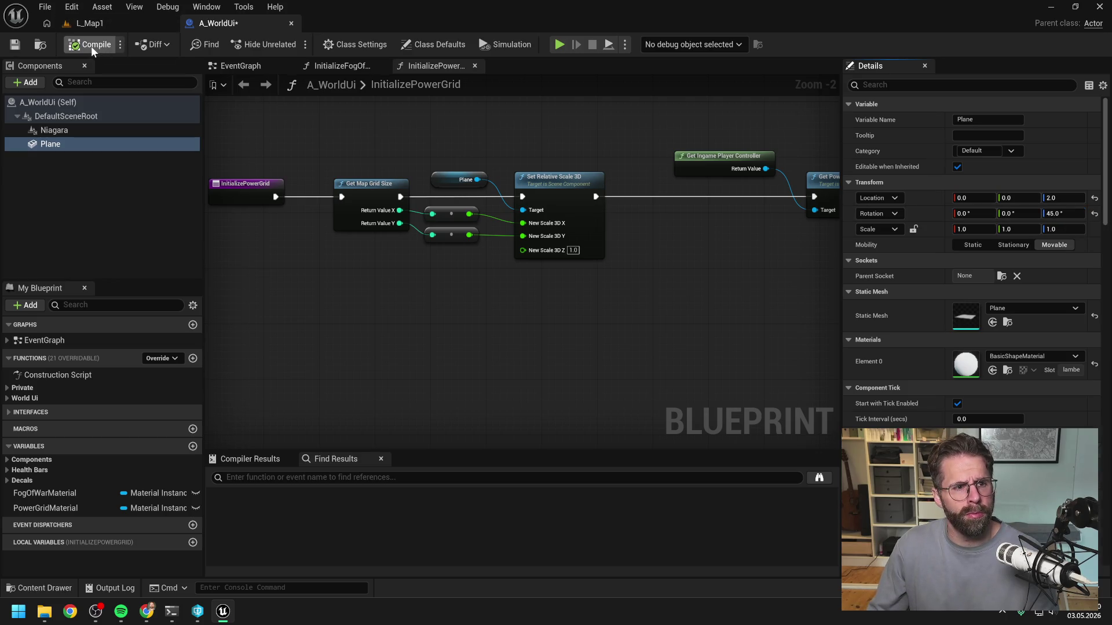
pyautogui.click(104, 24)
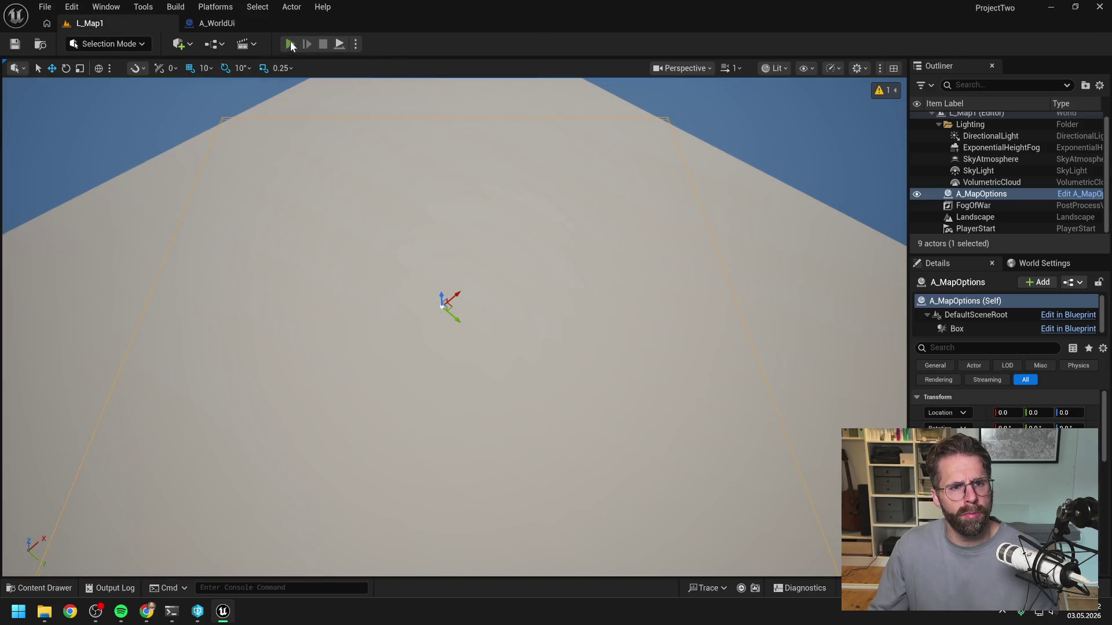
pyautogui.hotkey('alt', 'p')
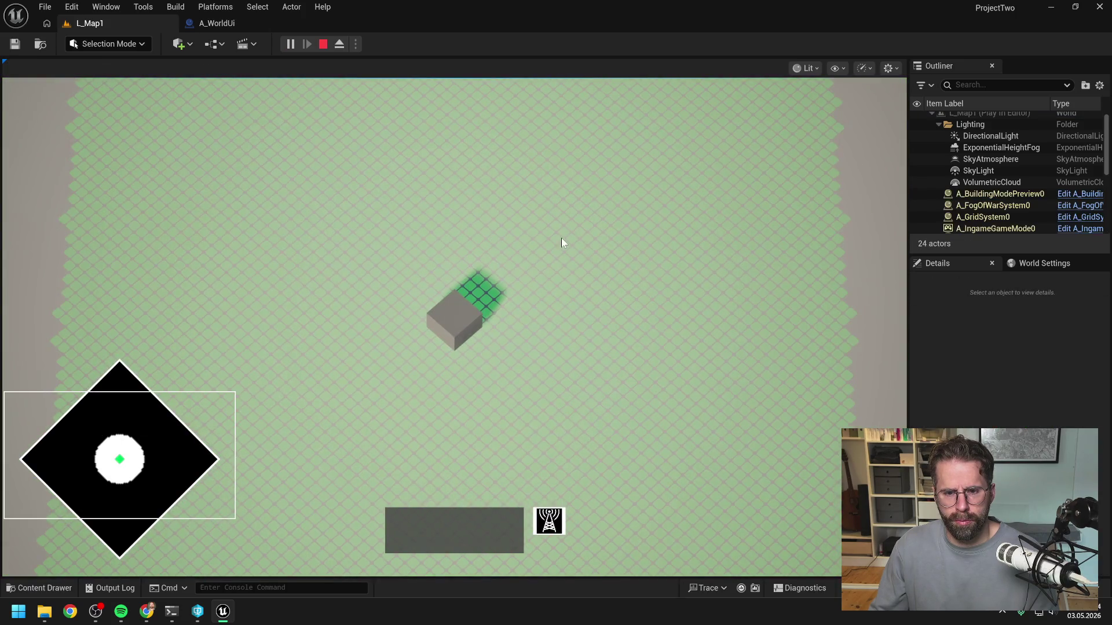
pyautogui.press('s')
pyautogui.press('w')
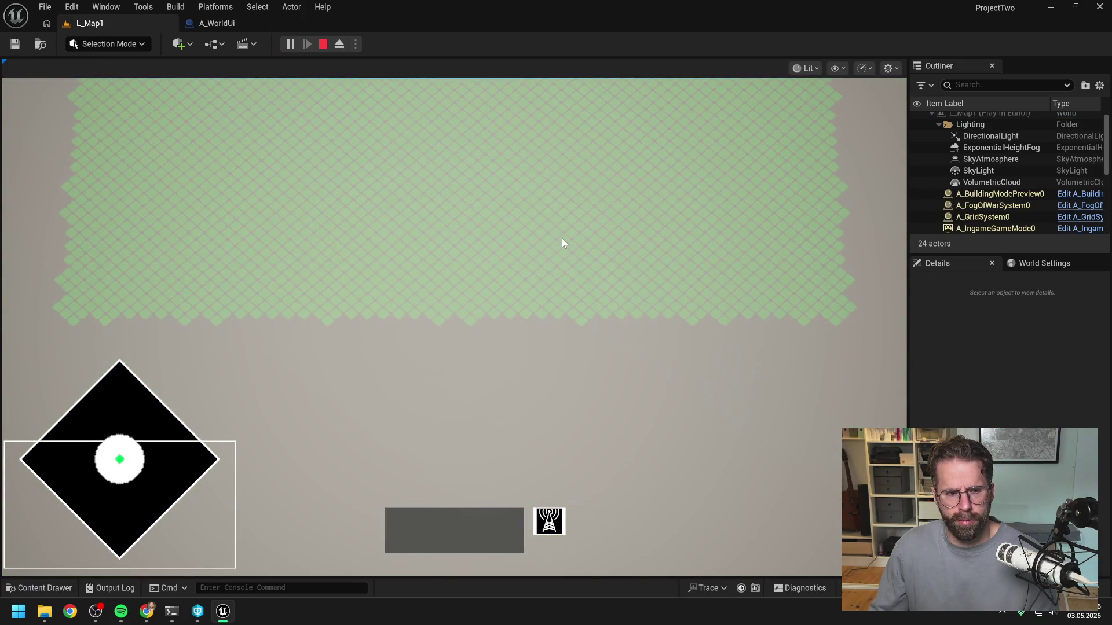
pyautogui.press('w')
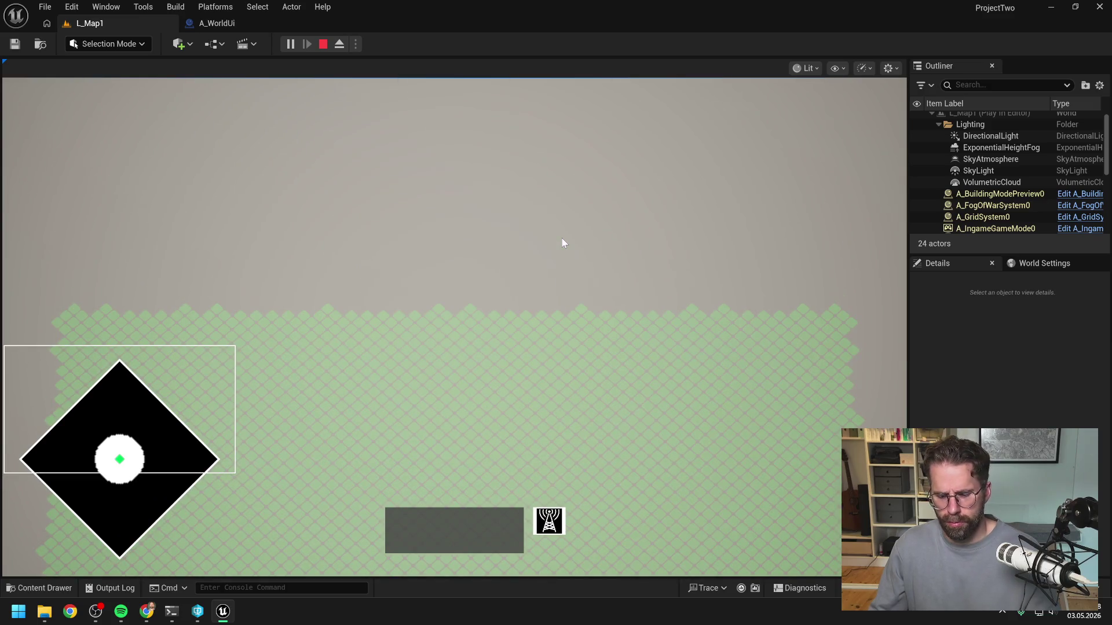
pyautogui.press('Escape')
# Reset the Plane's Rotation Z to 0 in A_WorldUi and return to the Claude Code terminal
pyautogui.click(214, 23)
pyautogui.click(1063, 214)
pyautogui.write('0')
pyautogui.press('Return')
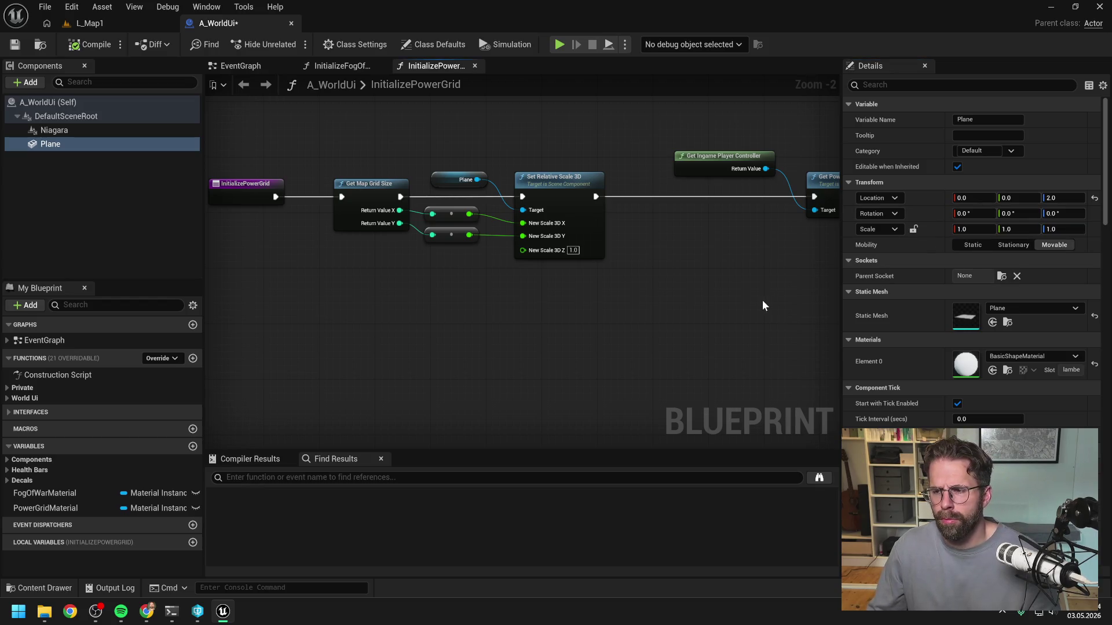
pyautogui.click(171, 611)
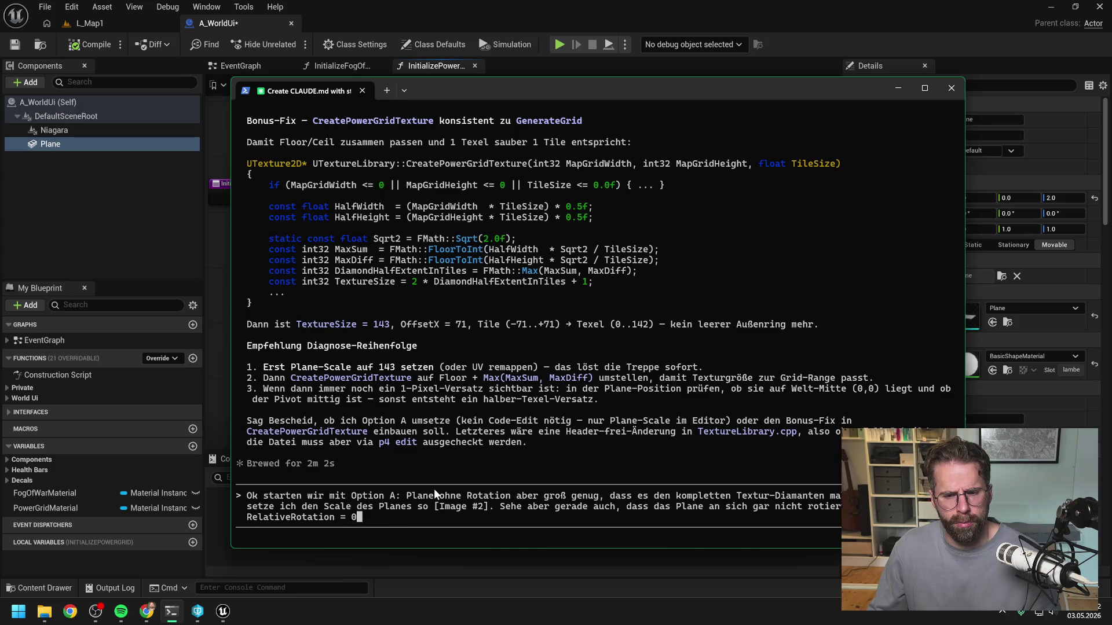
# Submit the Option A prompt with the plane-scale screenshot, then go back to the Unreal blueprint
pyautogui.press('Return')
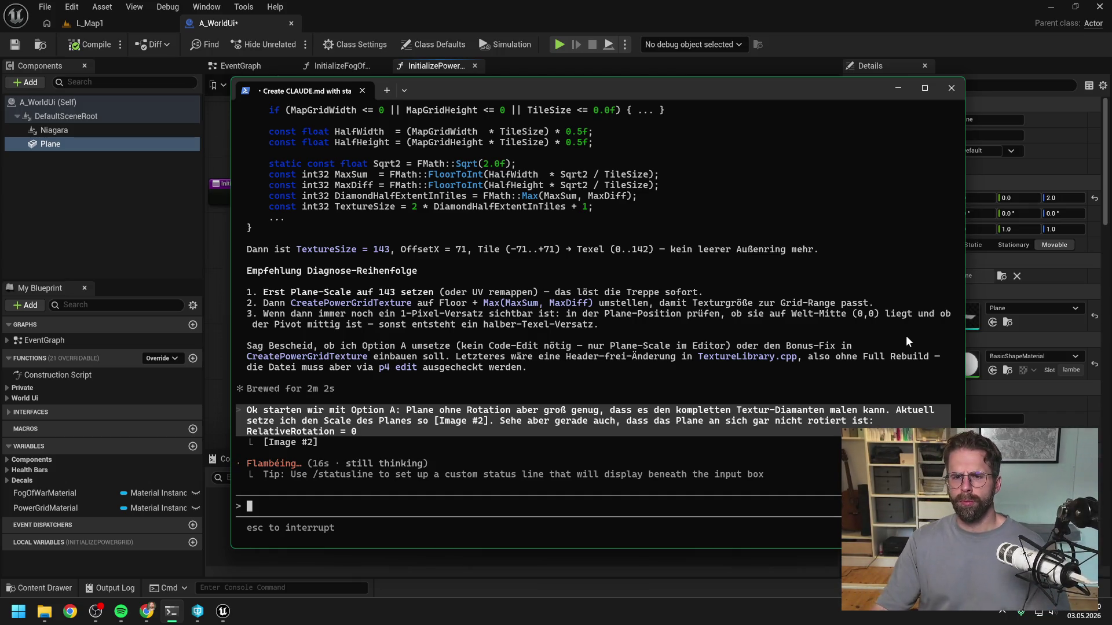
pyautogui.click(808, 48)
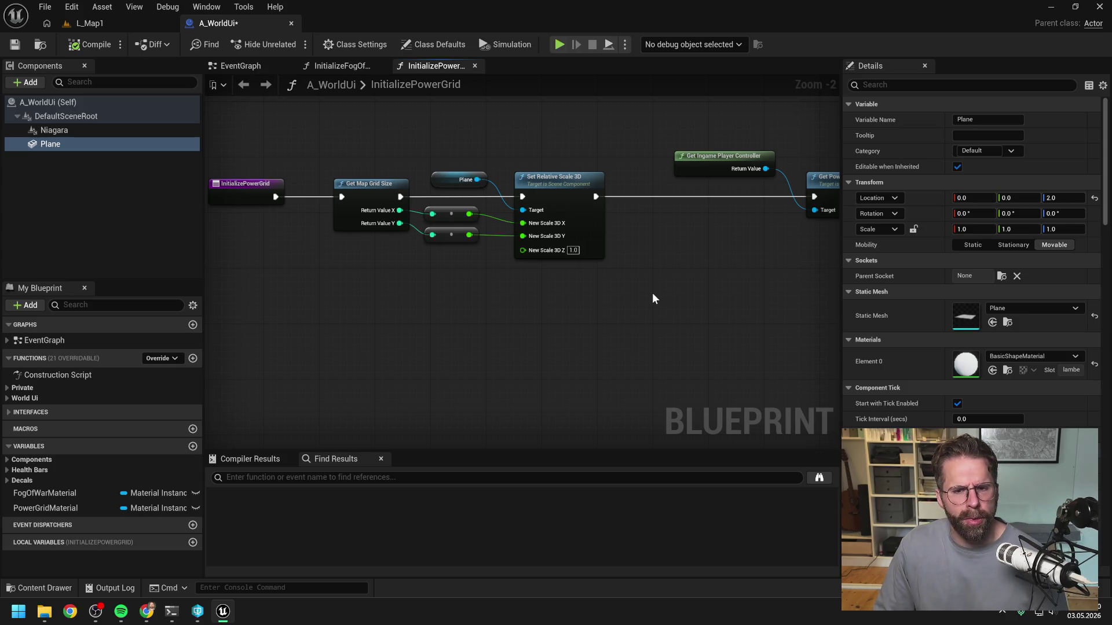
# Review the InitializeFogOfWar graph, then return to InitializePowerGrid and the Claude Code terminal
pyautogui.moveTo(710, 258)
pyautogui.mouseDown()
pyautogui.moveTo(547, 267)
pyautogui.moveTo(431, 303)
pyautogui.moveTo(471, 301)
pyautogui.moveTo(286, 288)
pyautogui.moveTo(461, 300)
pyautogui.moveTo(434, 311)
pyautogui.moveTo(462, 323)
pyautogui.moveTo(410, 315)
pyautogui.moveTo(712, 308)
pyautogui.moveTo(487, 313)
pyautogui.moveTo(741, 318)
pyautogui.moveTo(714, 314)
pyautogui.mouseUp()
pyautogui.scroll(-1, 434, 313)
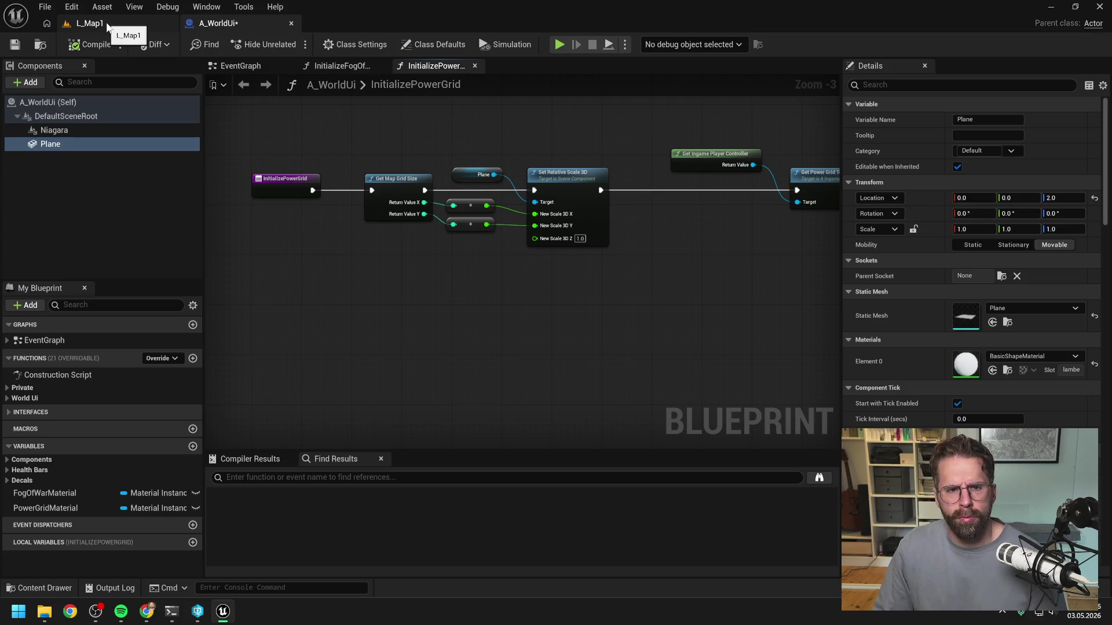
pyautogui.click(338, 71)
pyautogui.moveTo(370, 140)
pyautogui.mouseDown()
pyautogui.moveTo(581, 141)
pyautogui.moveTo(538, 128)
pyautogui.mouseUp()
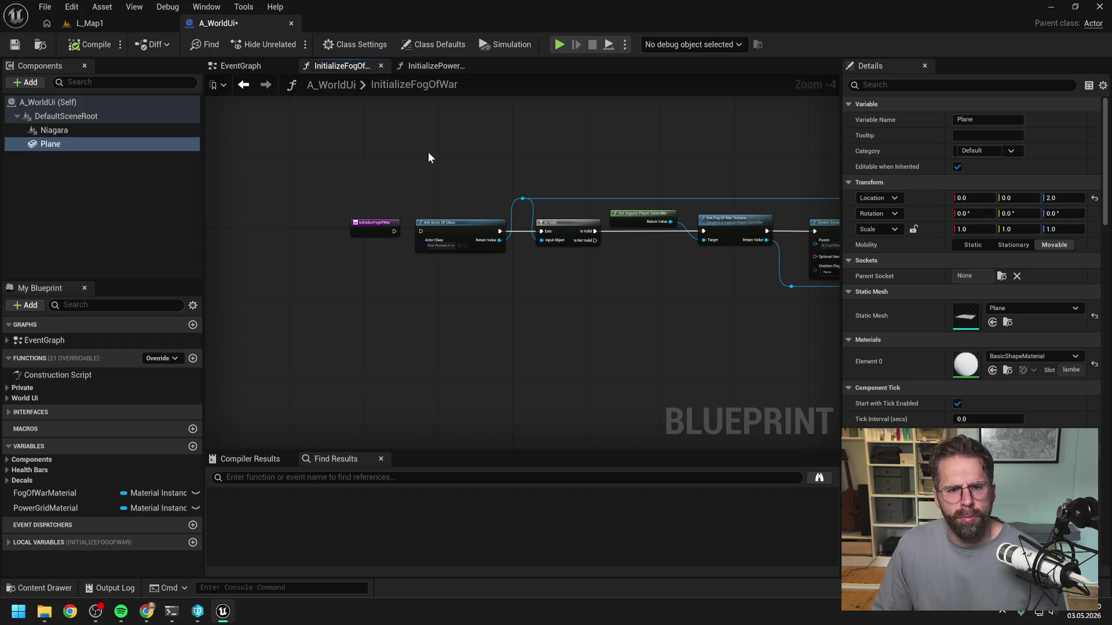
pyautogui.click(436, 65)
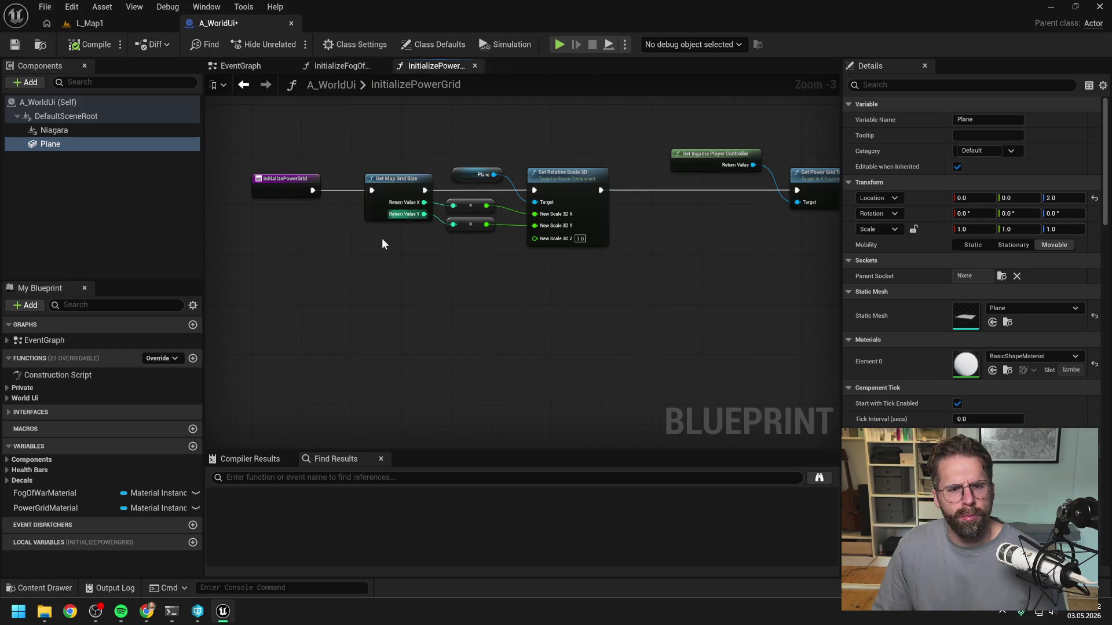
pyautogui.click(171, 611)
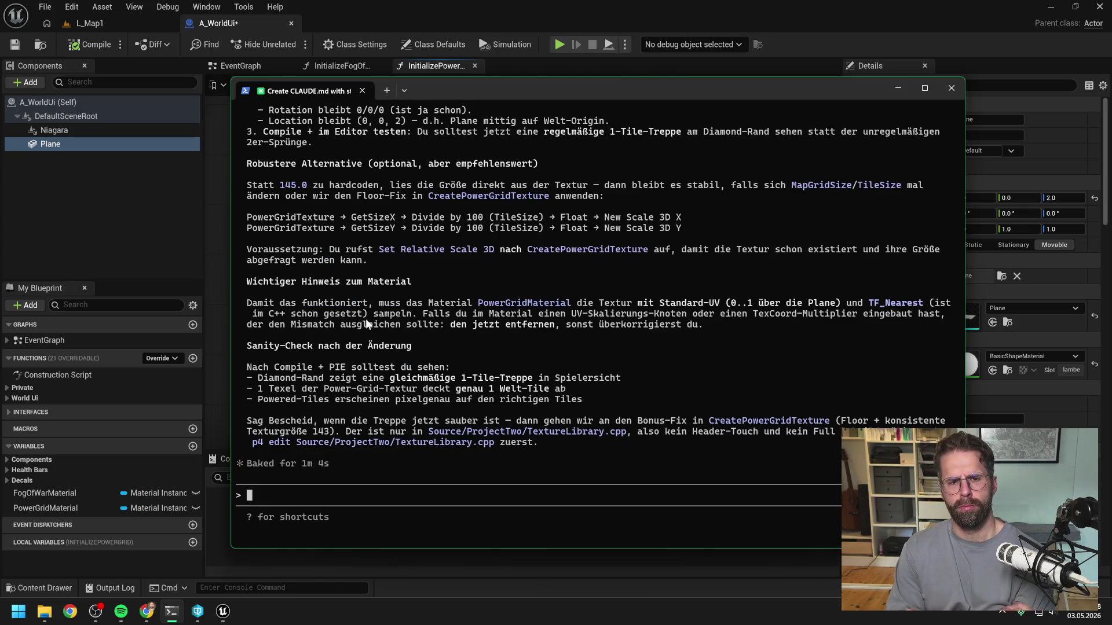
# Read through Claude's reply recommending a constant 145 plane scale in X and Y, then return to Unreal
pyautogui.scroll(4, 450, 305)
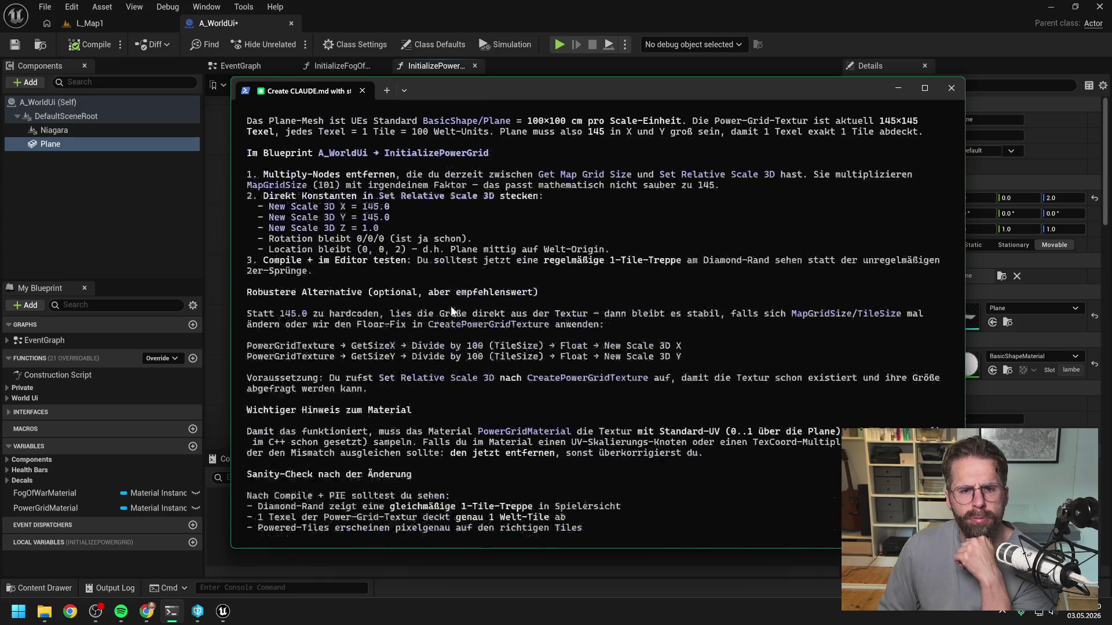
pyautogui.scroll(3, 446, 304)
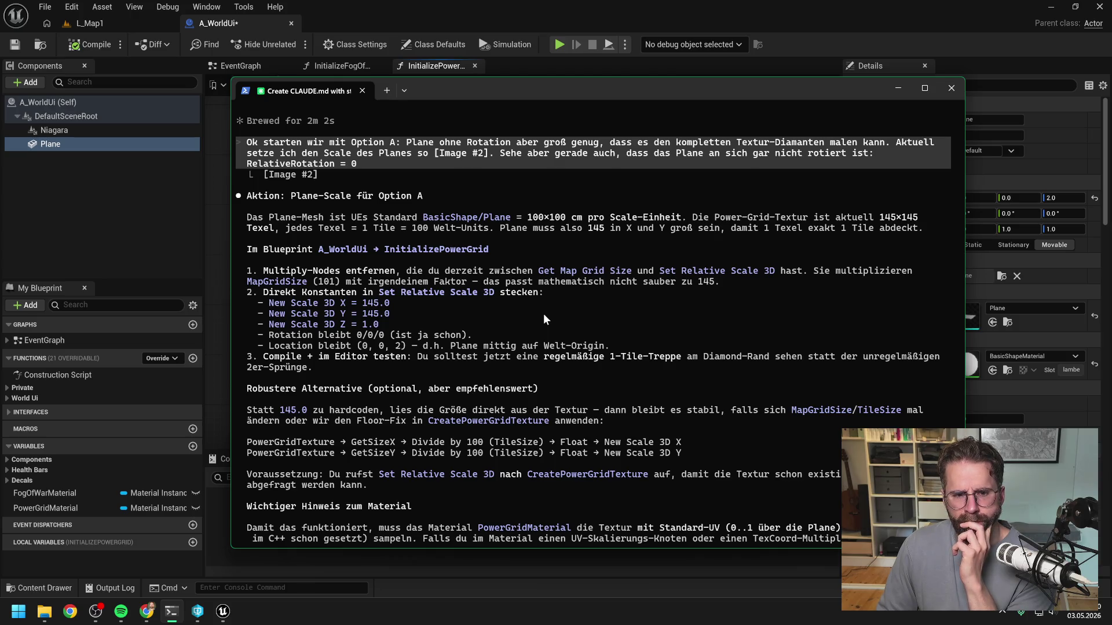
pyautogui.moveTo(272, 91)
pyautogui.mouseDown()
pyautogui.moveTo(1104, 149)
pyautogui.moveTo(425, 104)
pyautogui.moveTo(462, 95)
pyautogui.mouseUp()
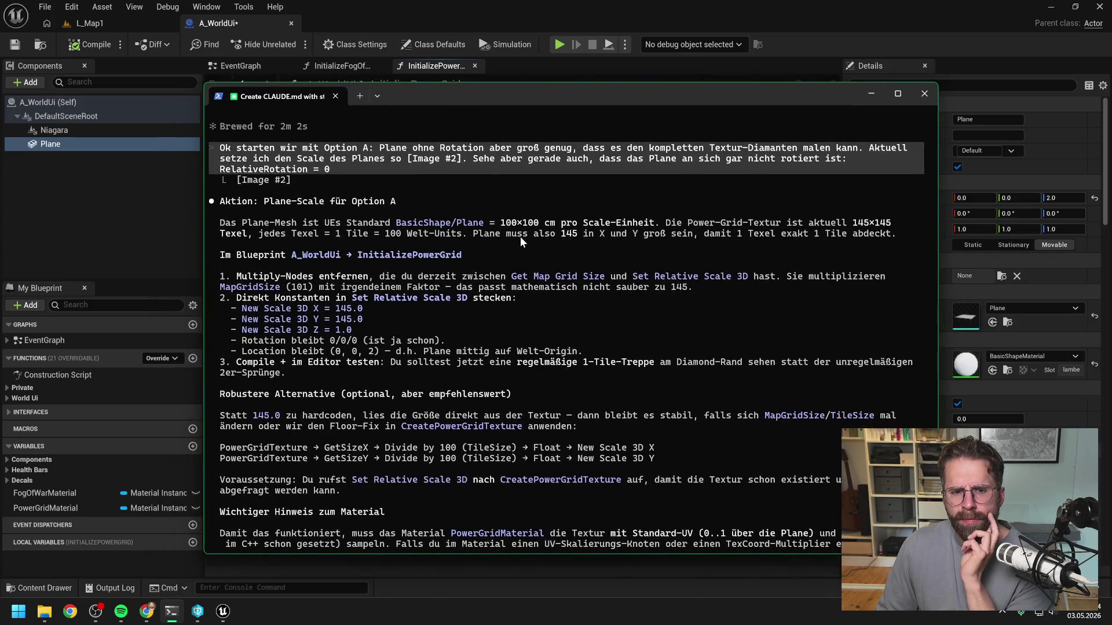
pyautogui.scroll(-1, 567, 309)
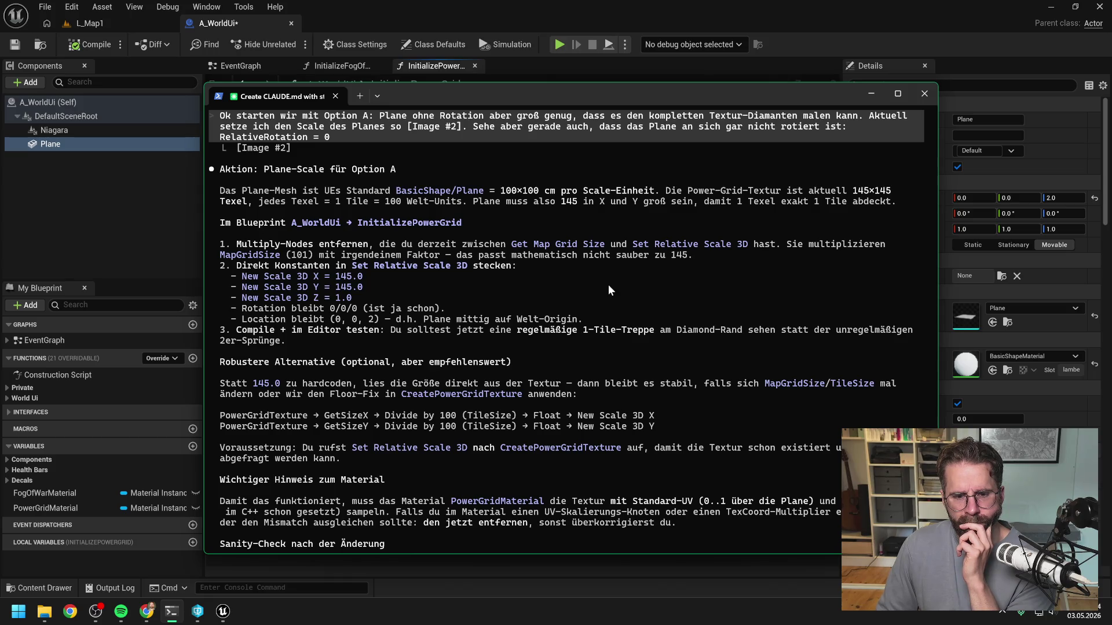
pyautogui.scroll(-1, 609, 289)
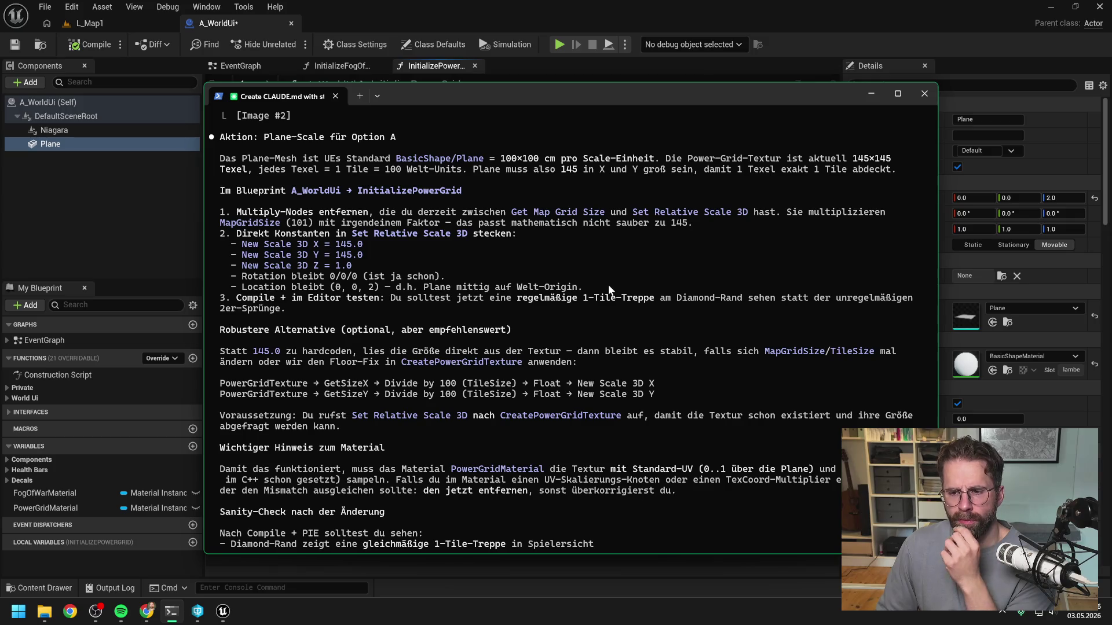
pyautogui.scroll(-1, 613, 312)
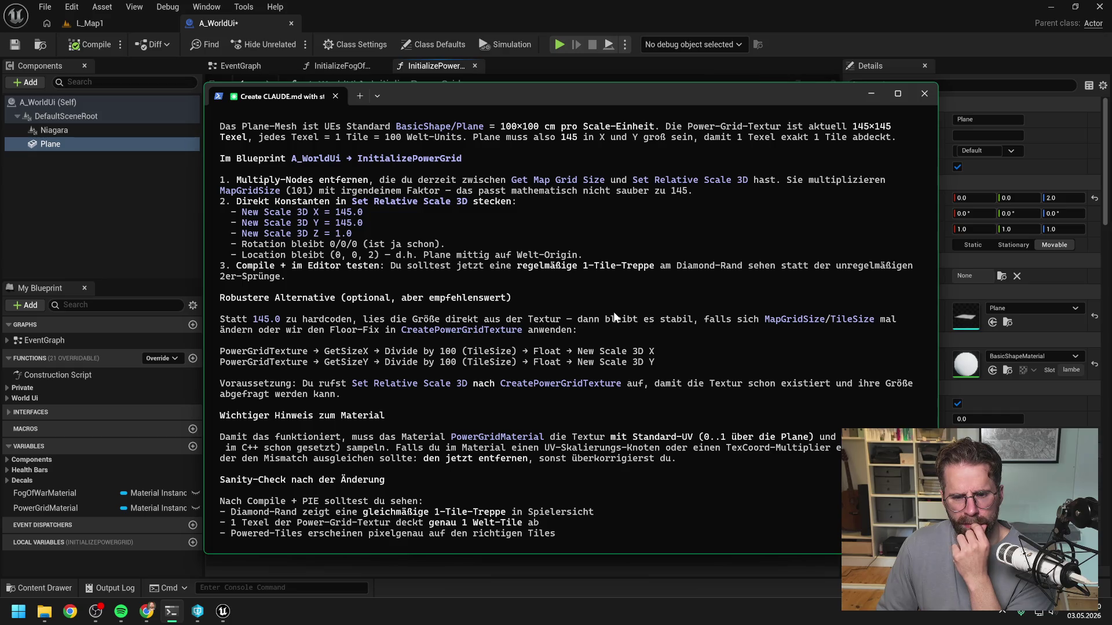
pyautogui.scroll(-1, 613, 311)
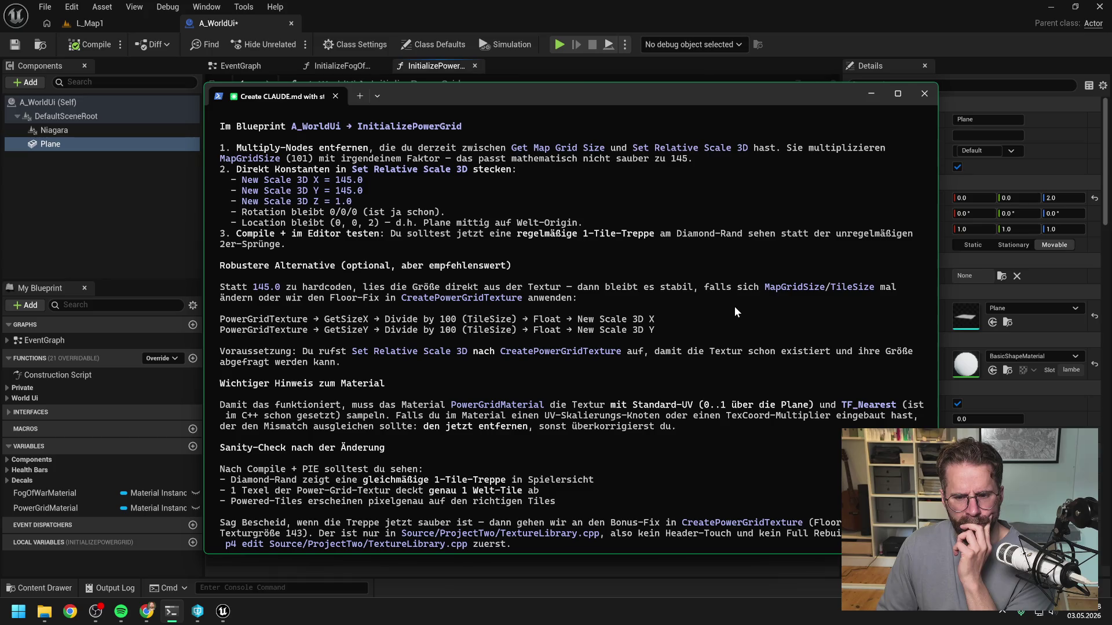
pyautogui.hotkey('alt', 'Tab')
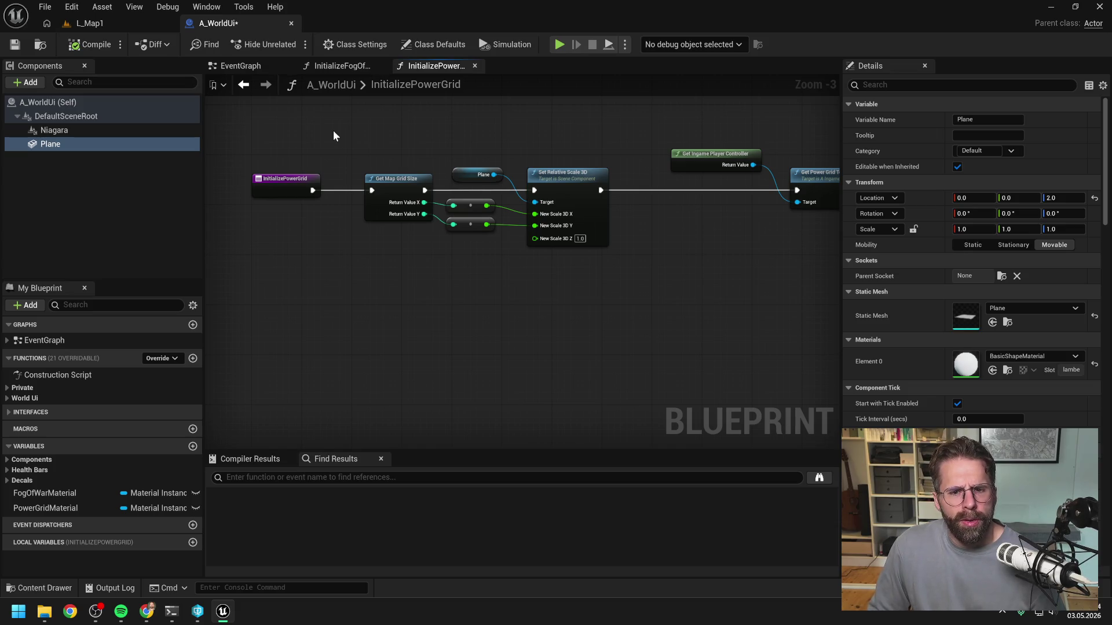
# Replace the computed New Scale 3D X and Y wires with constant 145.0 values
pyautogui.scroll(2, 458, 238)
pyautogui.keyDown('alt'); pyautogui.click(557, 207); pyautogui.keyUp('alt')
pyautogui.keyDown('alt'); pyautogui.click(557, 225); pyautogui.keyUp('alt')
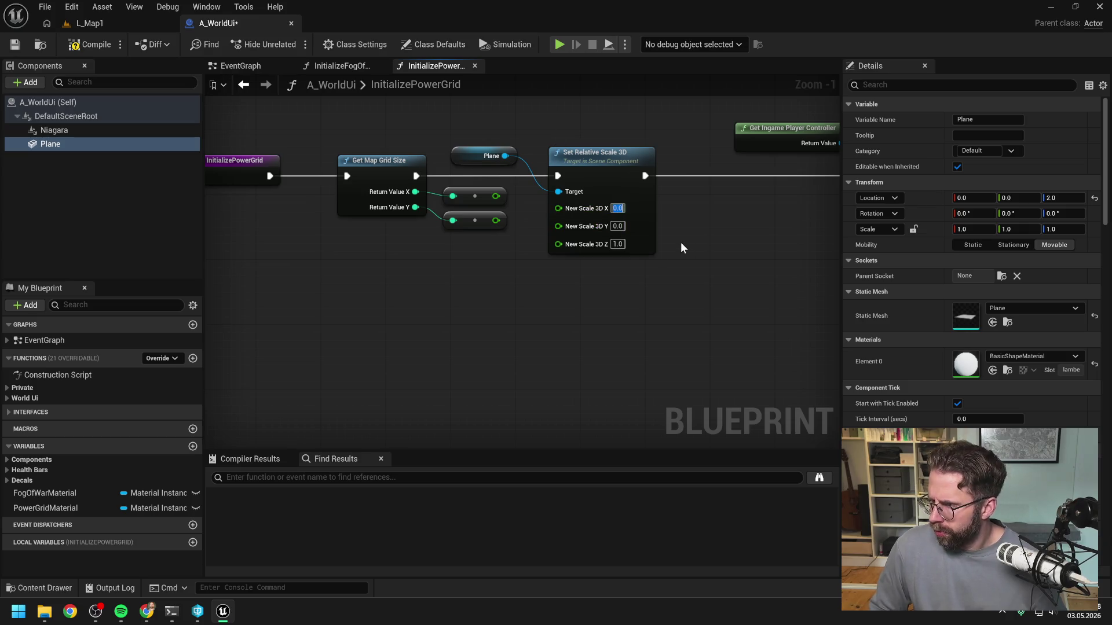
pyautogui.write('145')
pyautogui.press('Tab')
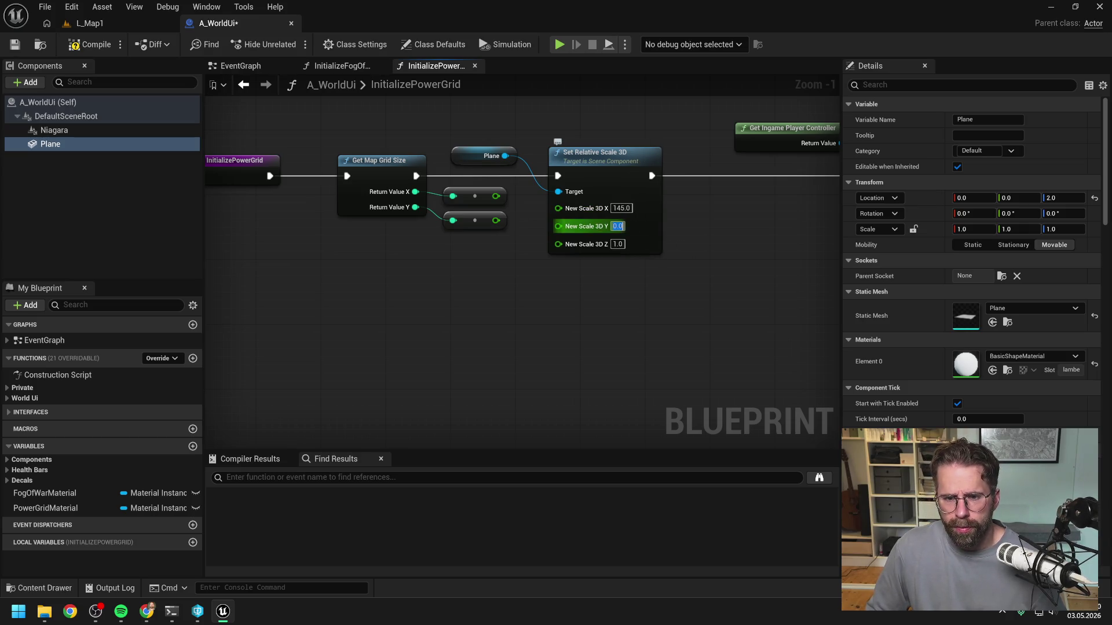
pyautogui.write('145')
pyautogui.click(577, 320)
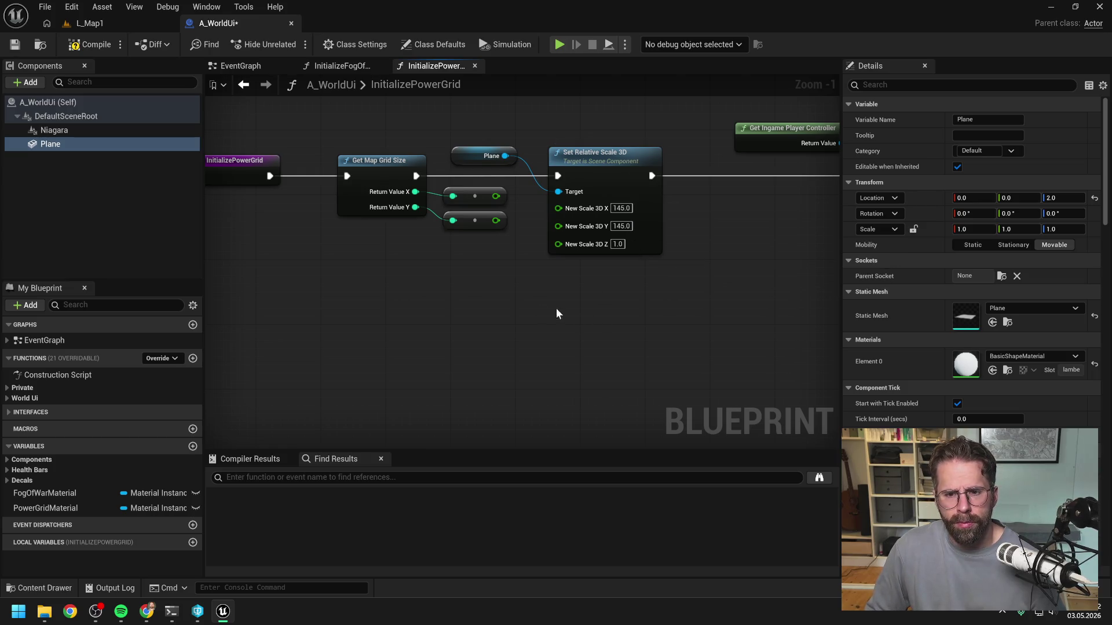
pyautogui.click(117, 25)
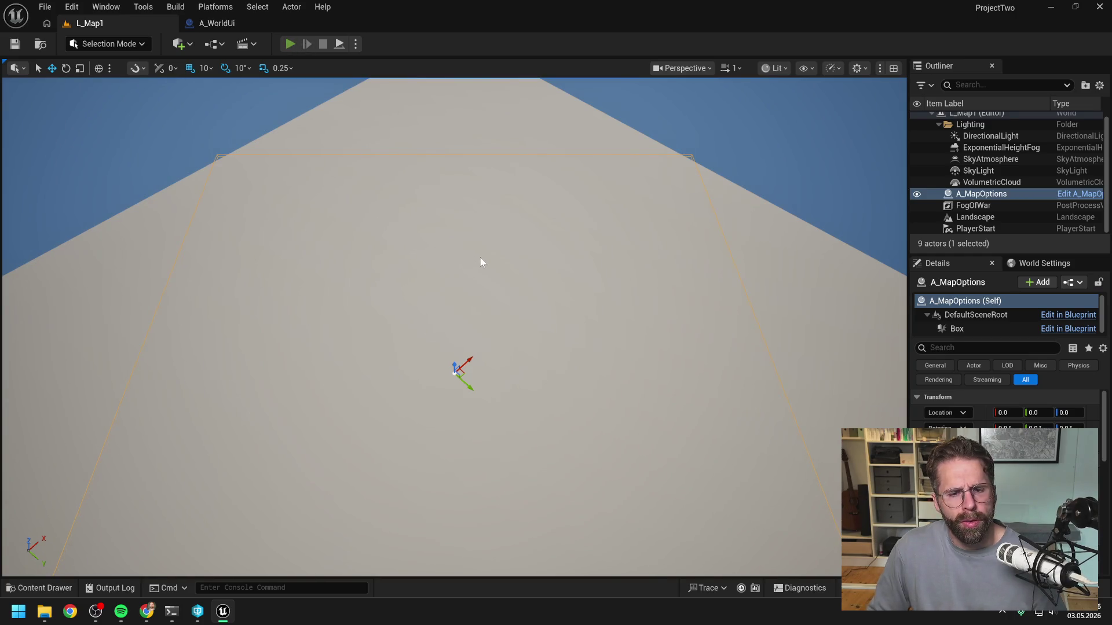
pyautogui.hotkey('alt', 'p')
pyautogui.press('s')
pyautogui.press('a')
pyautogui.press('w')
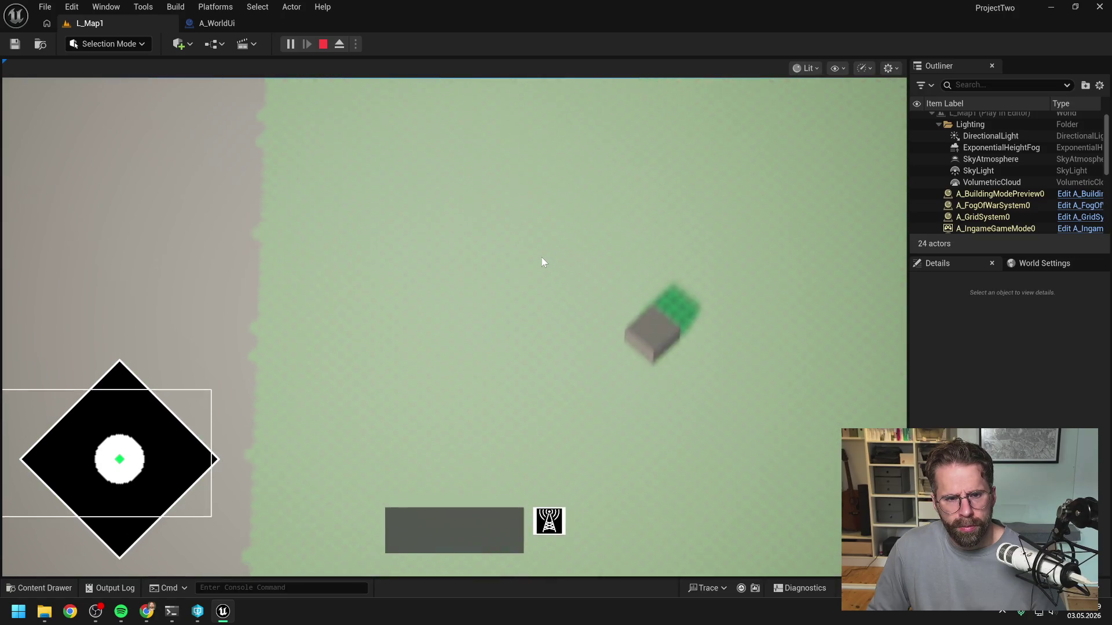
pyautogui.press('d')
pyautogui.press('s')
pyautogui.press('s')
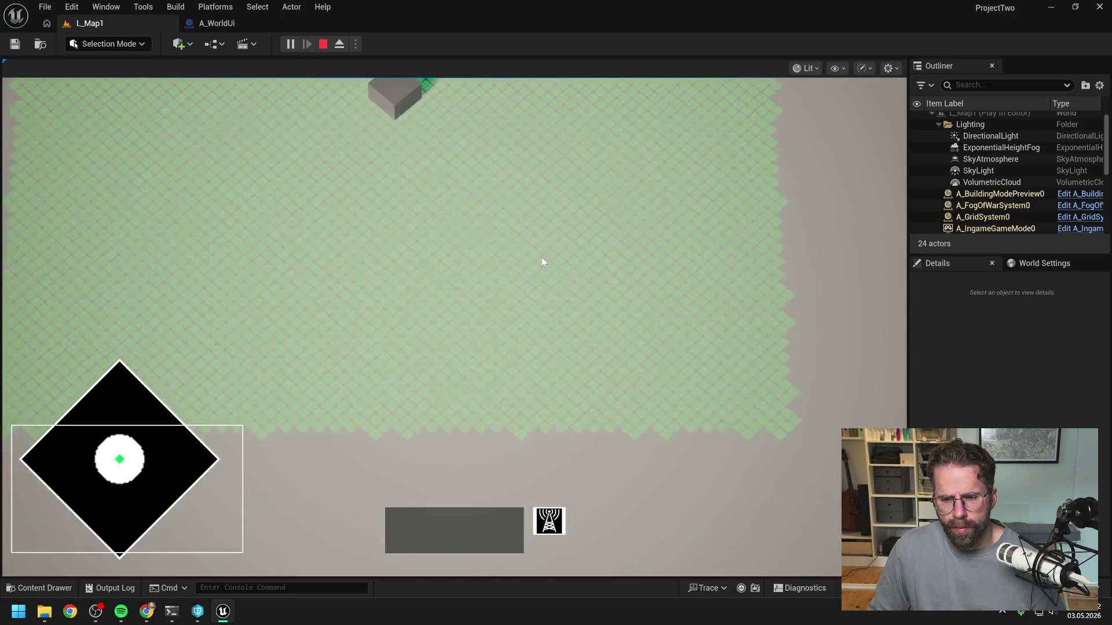
pyautogui.press('a')
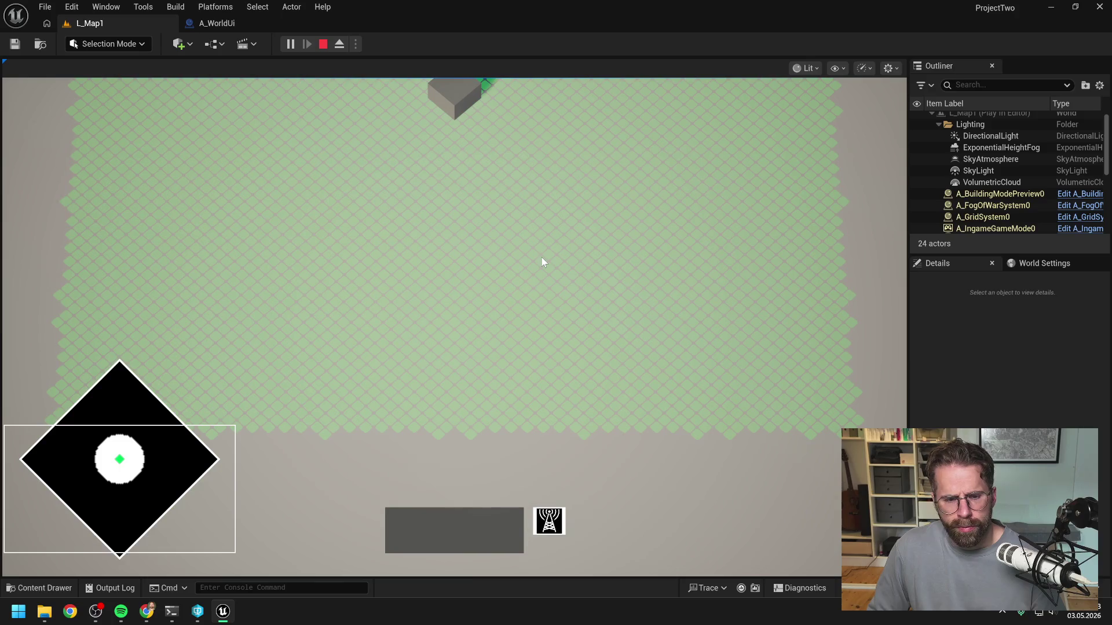
pyautogui.press('s')
pyautogui.press('d')
pyautogui.press('w')
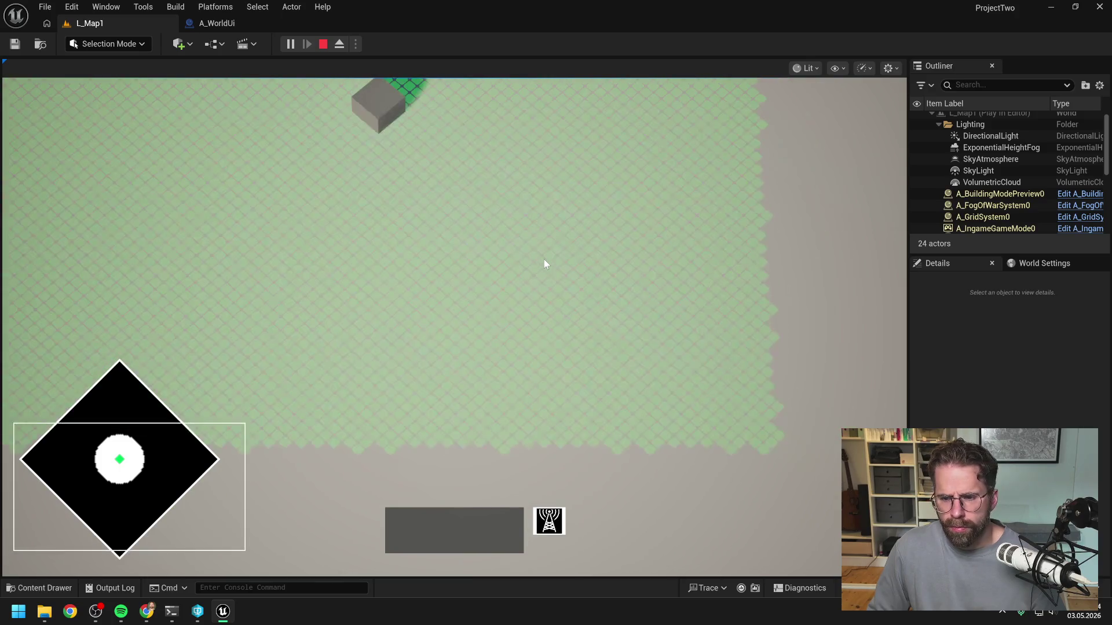
pyautogui.press('s')
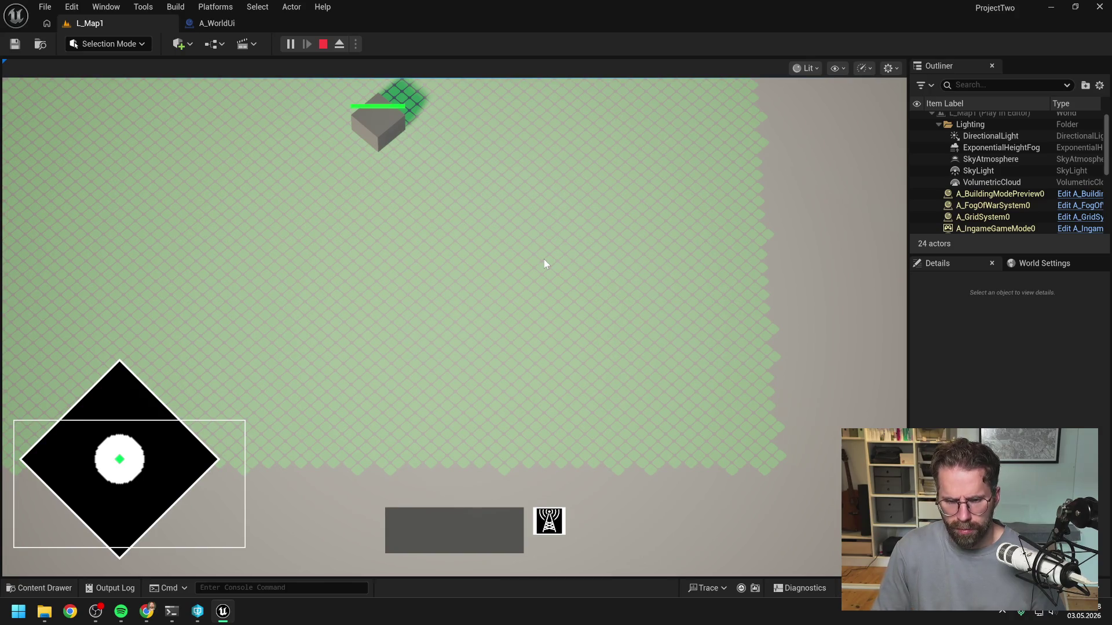
pyautogui.press('Escape')
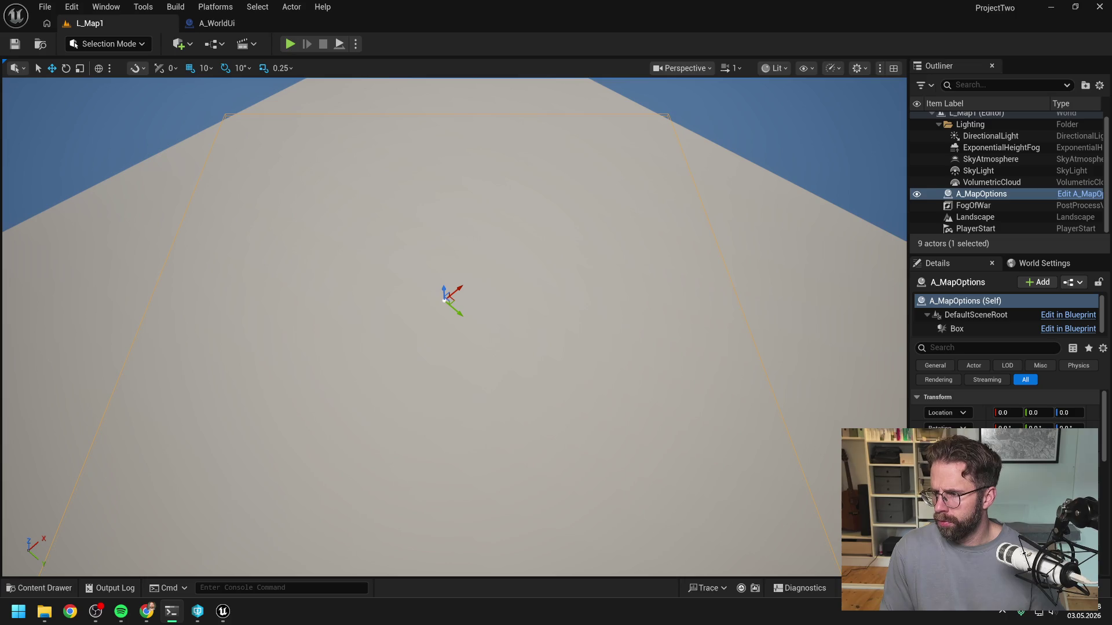
# Reconnect the computed grid-size values to New Scale 3D X and Y and compile A_WorldUi
pyautogui.click(514, 61)
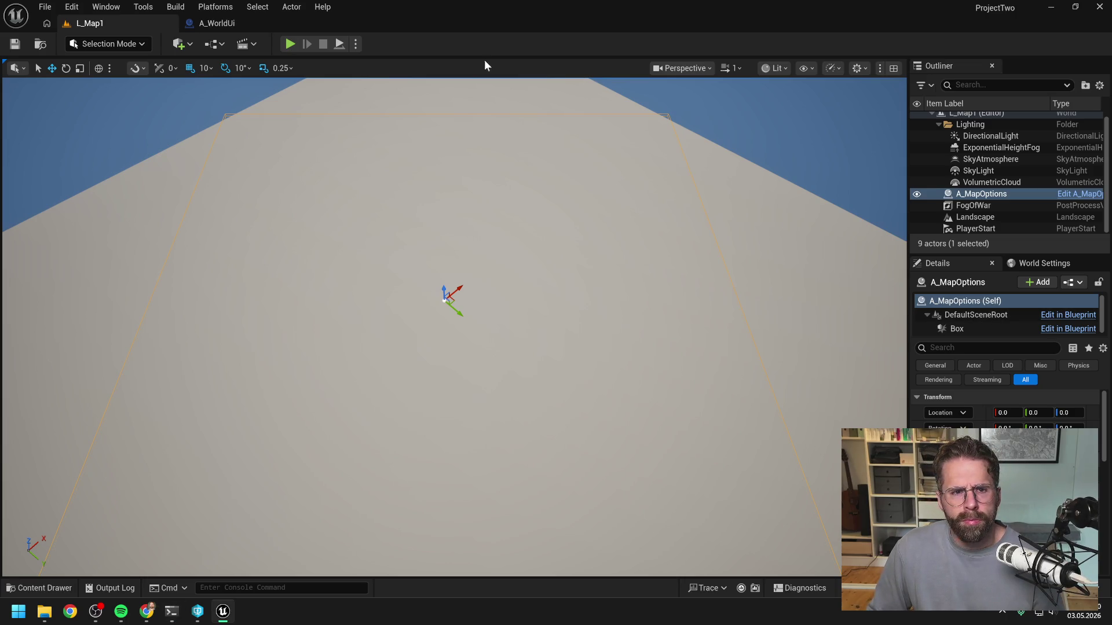
pyautogui.click(217, 25)
pyautogui.moveTo(496, 196); pyautogui.dragTo(564, 210)
pyautogui.moveTo(496, 220); pyautogui.dragTo(558, 222)
pyautogui.click(88, 50)
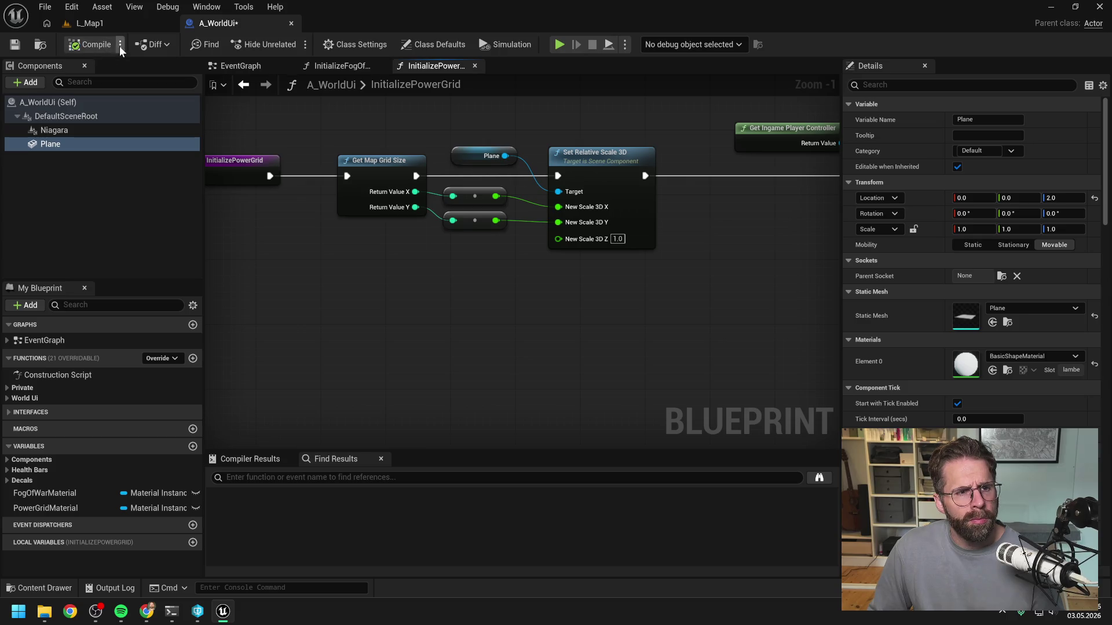
pyautogui.click(116, 23)
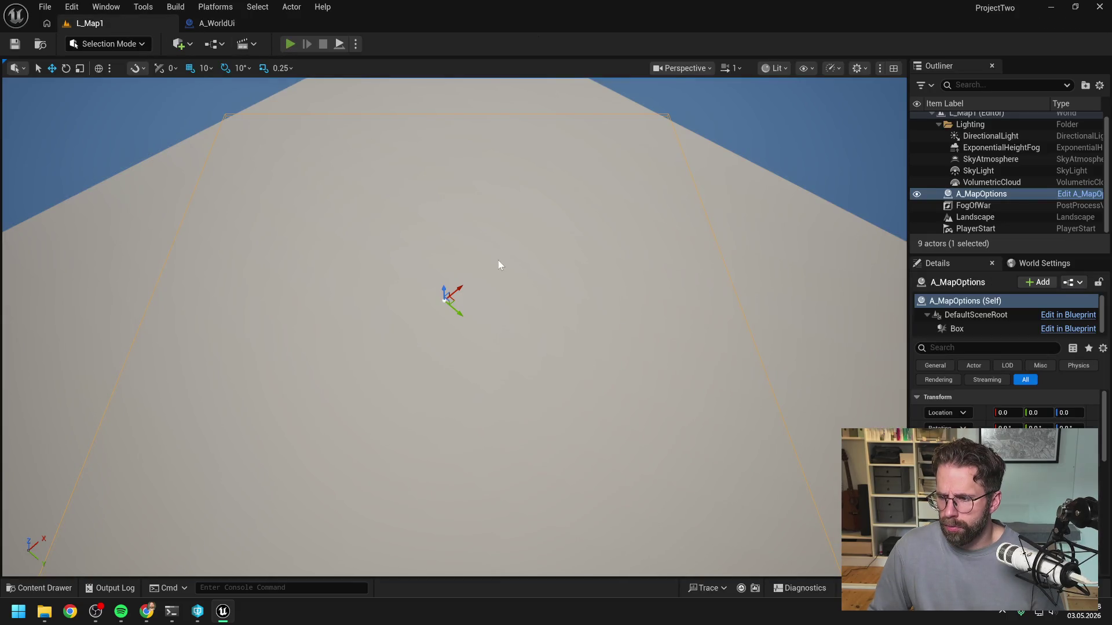
# Play L_Map1 and pan the game camera with WASD across the green power-grid tiles
pyautogui.hotkey('alt', 'p')
pyautogui.scroll(-3, 638, 298)
pyautogui.press('s')
pyautogui.press('a')
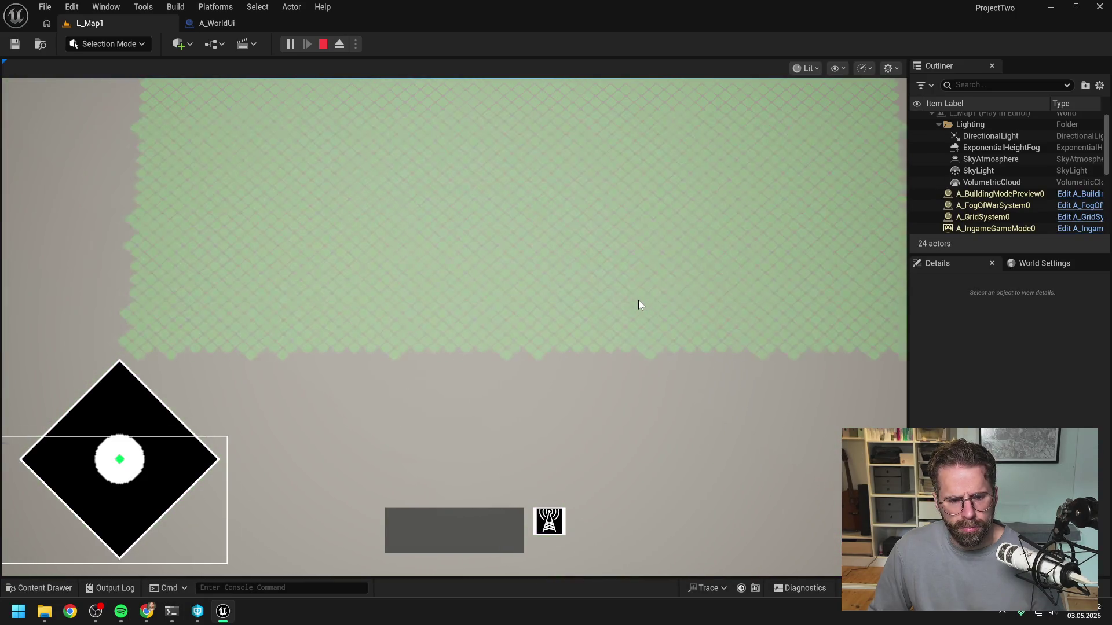
pyautogui.press('w')
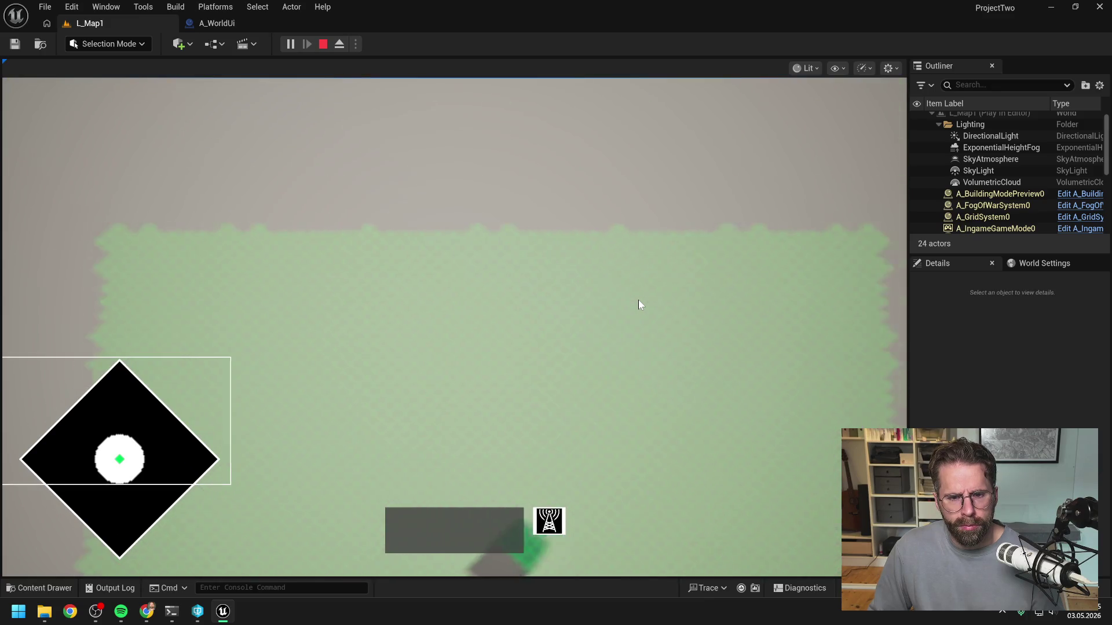
pyautogui.press('d')
pyautogui.press('s')
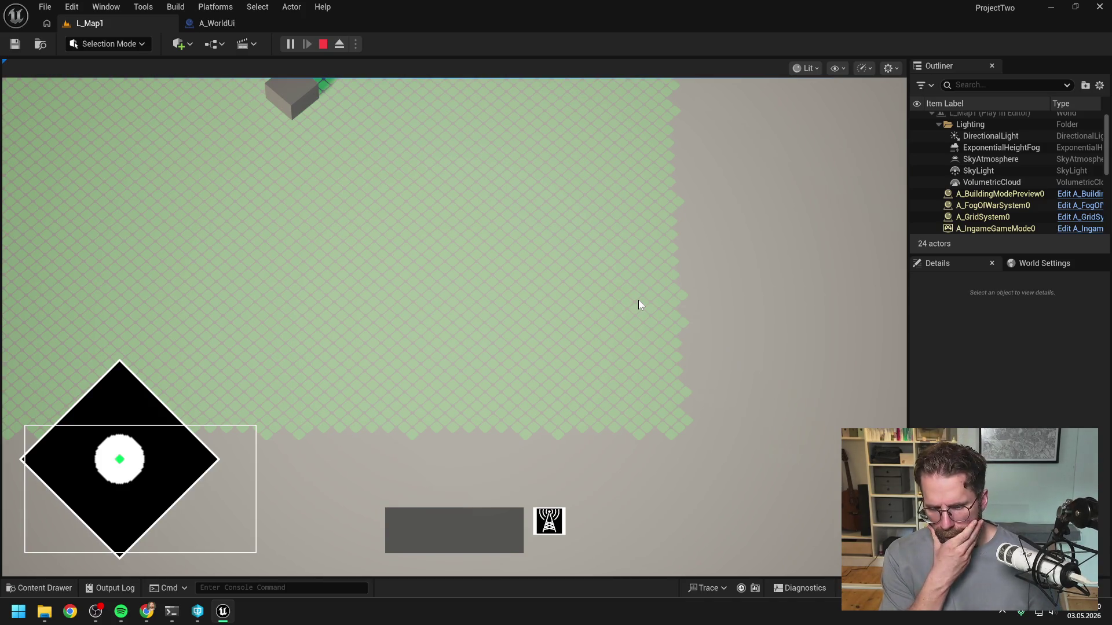
pyautogui.press('w')
pyautogui.press('w')
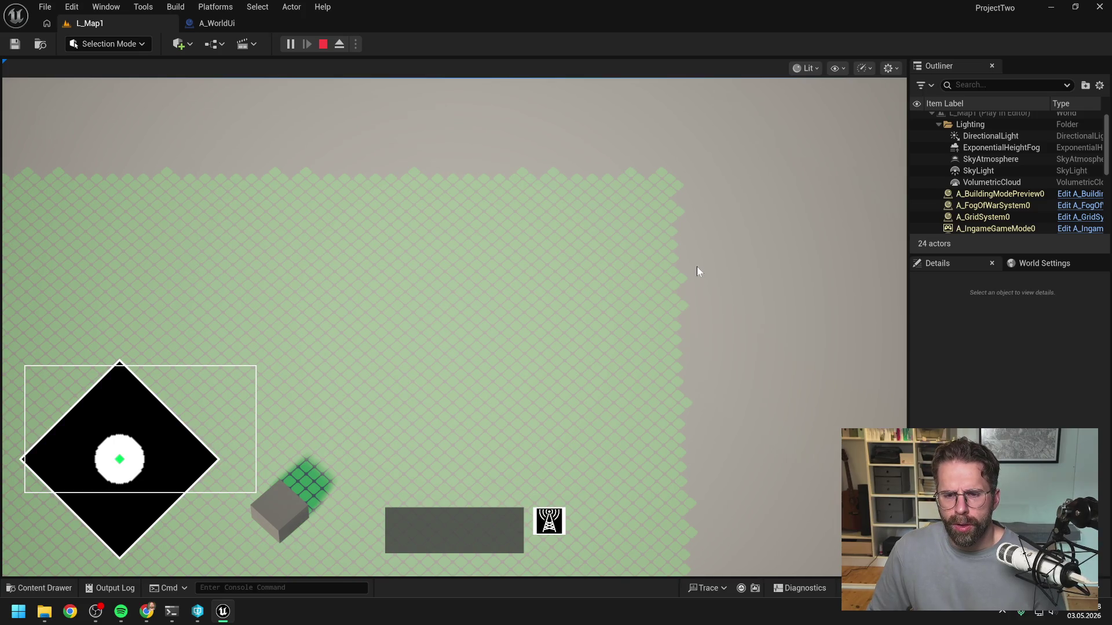
pyautogui.press('s')
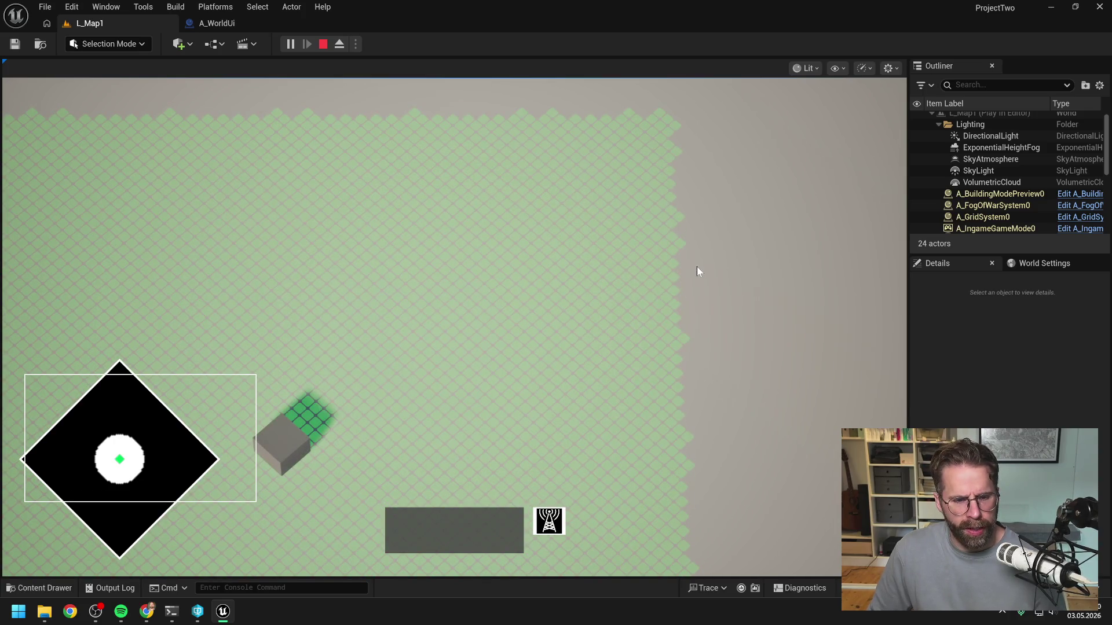
pyautogui.press('a')
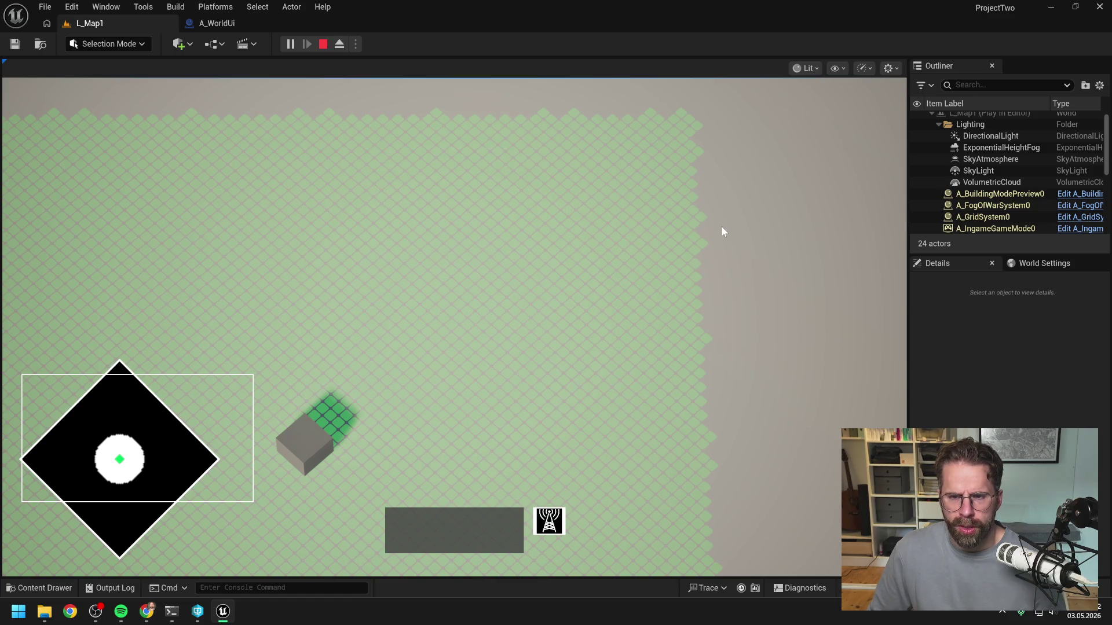
pyautogui.press('s')
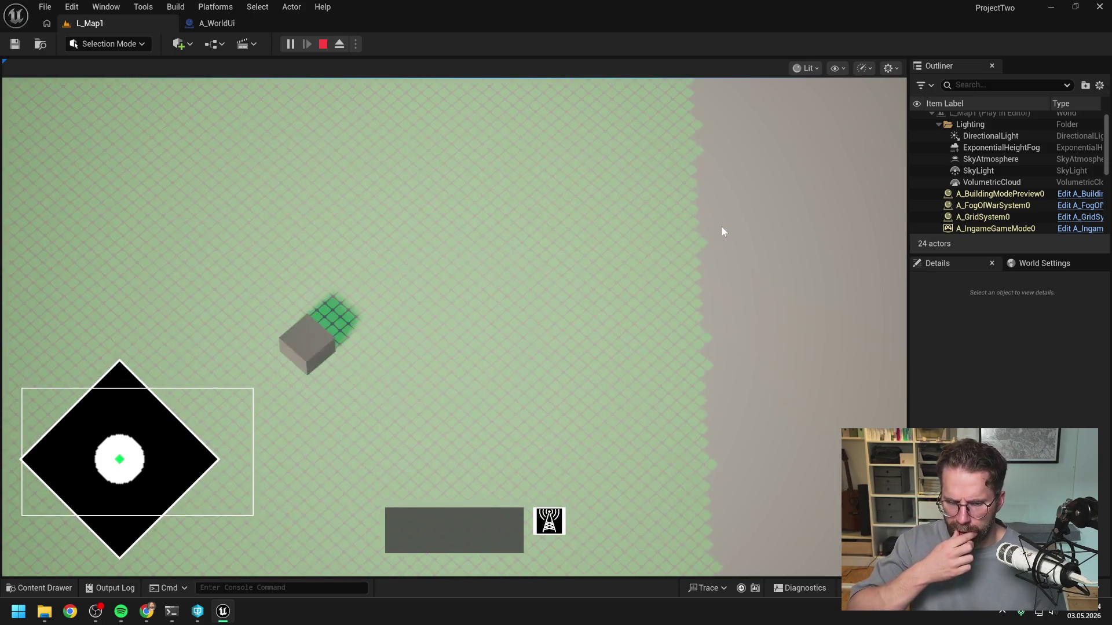
pyautogui.press('s')
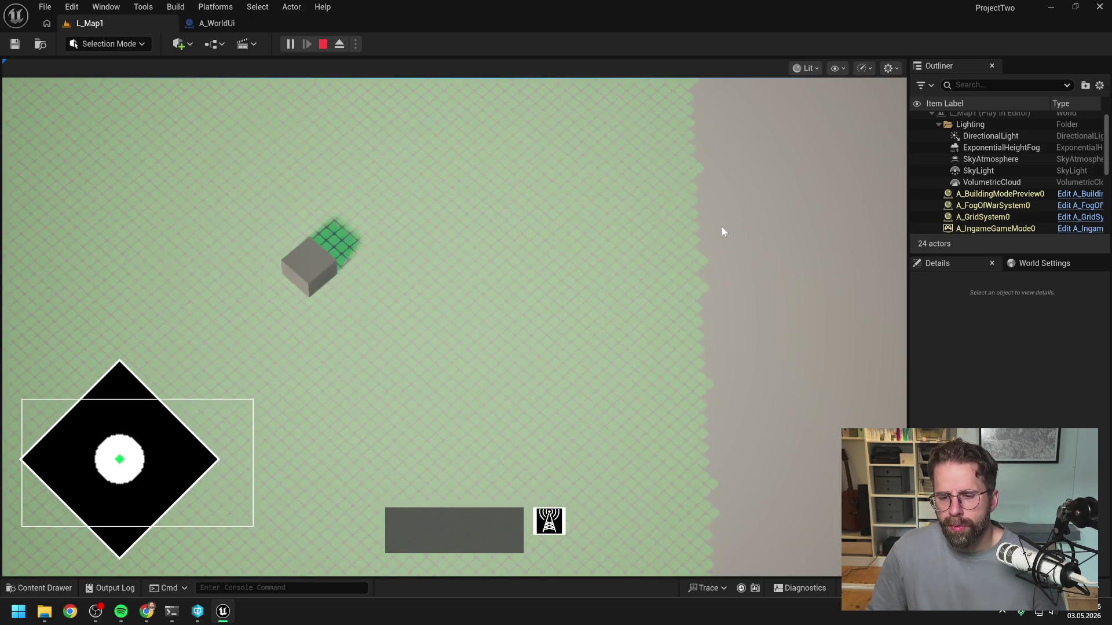
pyautogui.press('s')
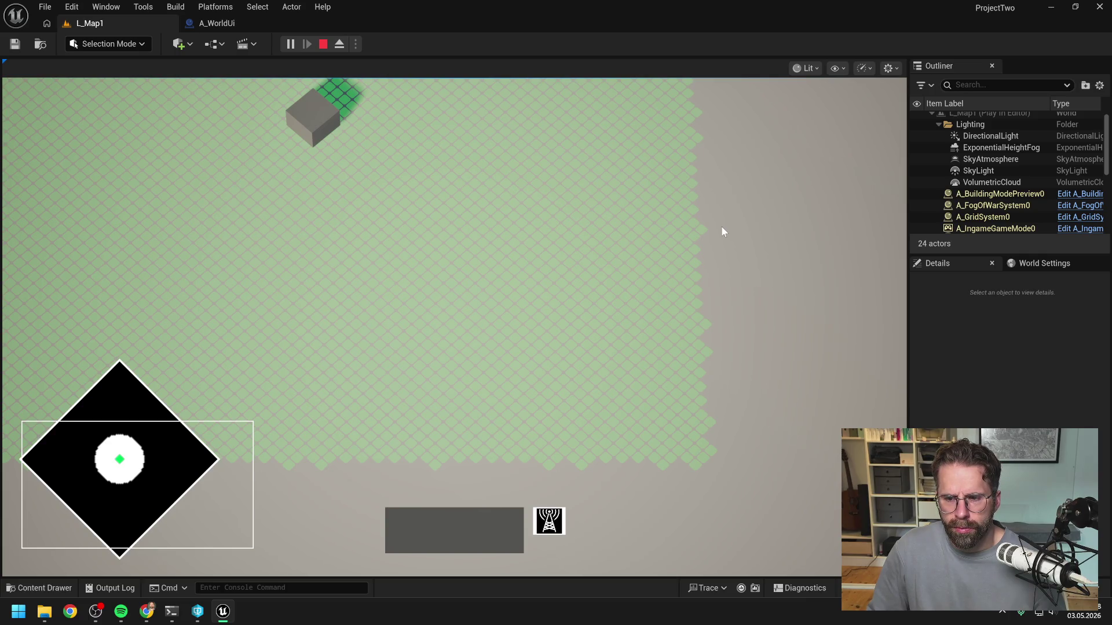
pyautogui.press('w')
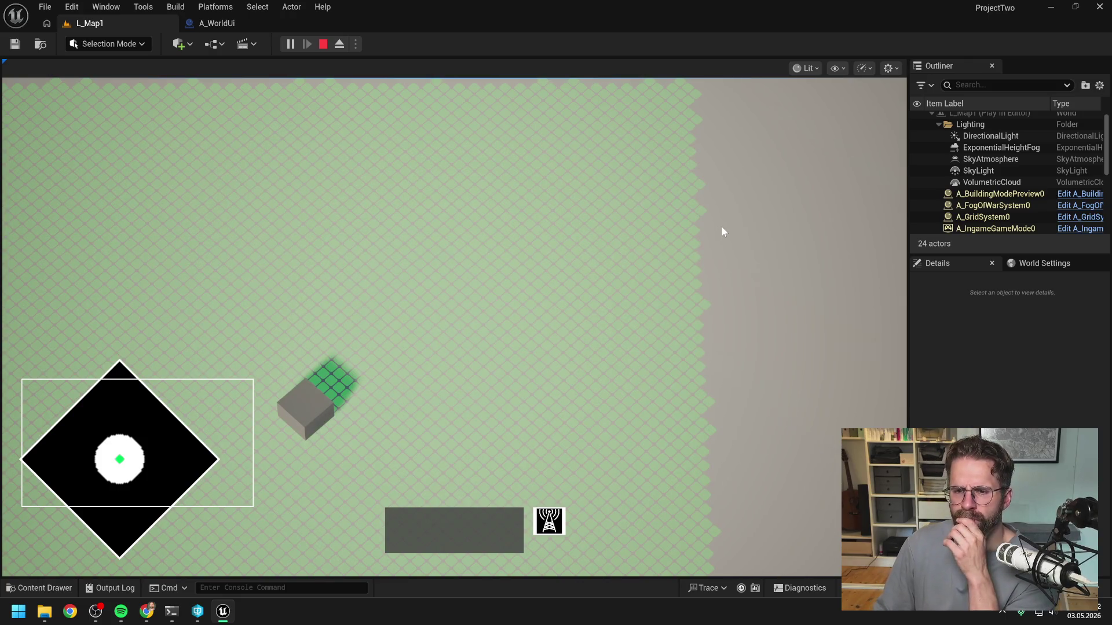
pyautogui.press('w')
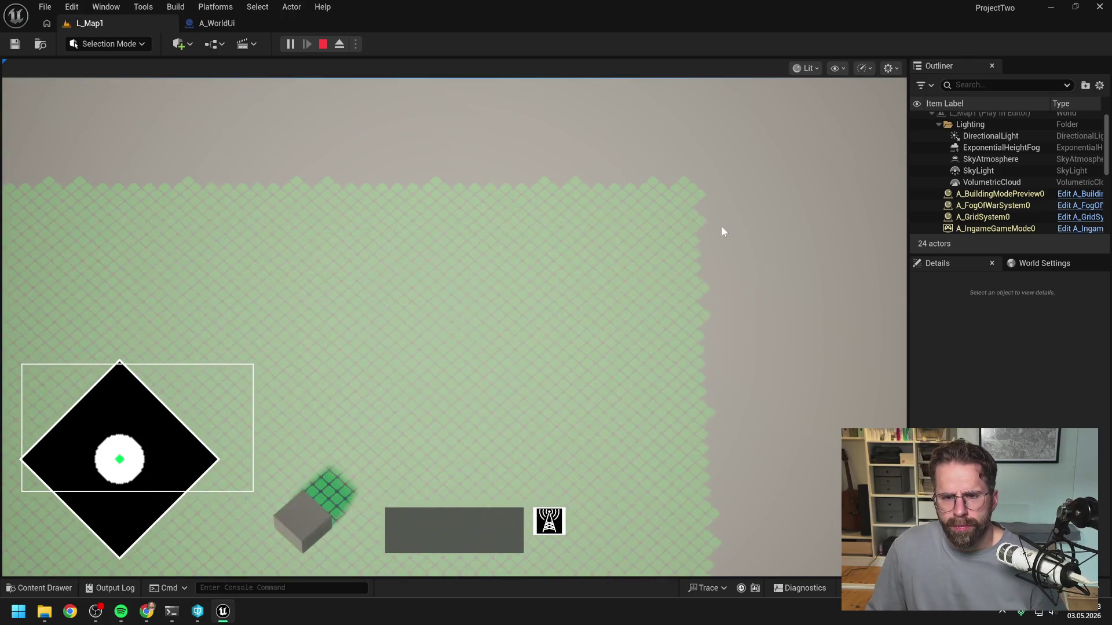
pyautogui.press('s')
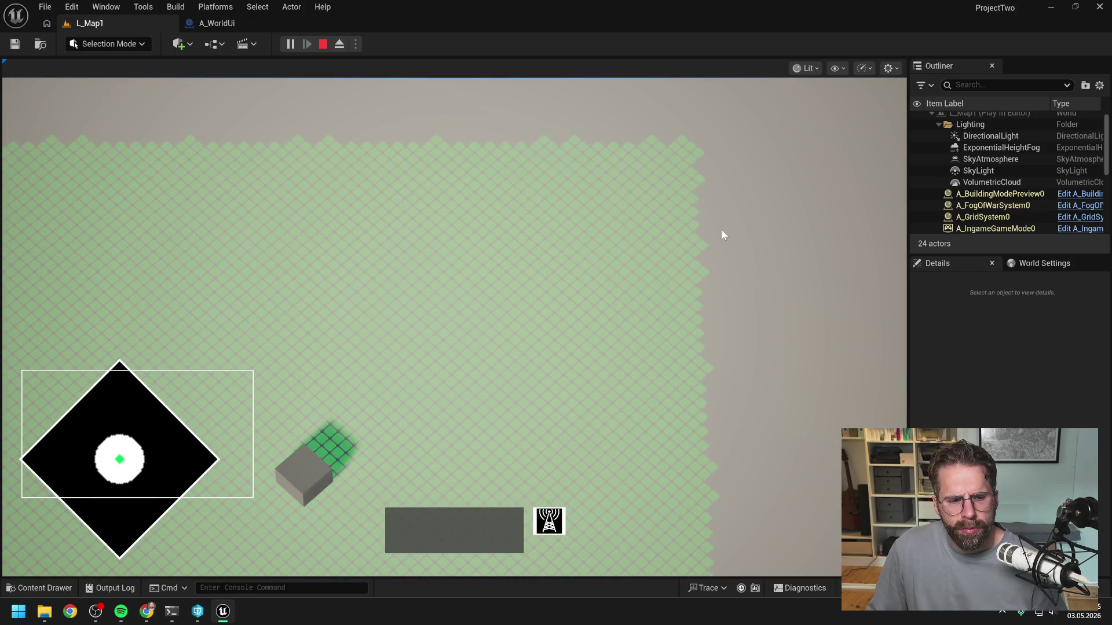
pyautogui.press('a')
pyautogui.press('s')
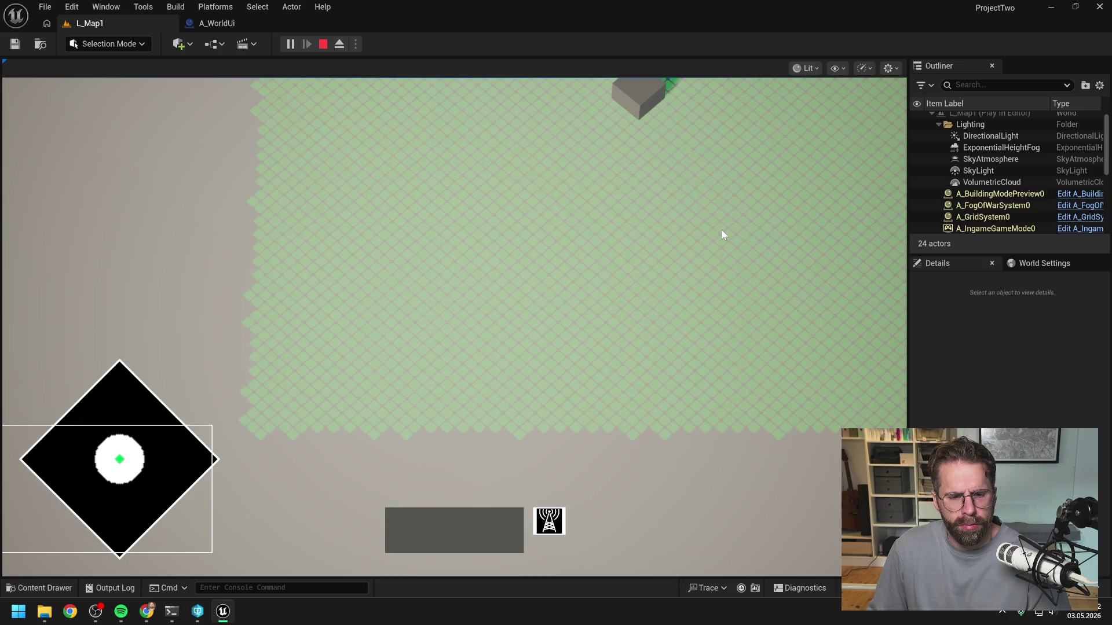
pyautogui.press('d')
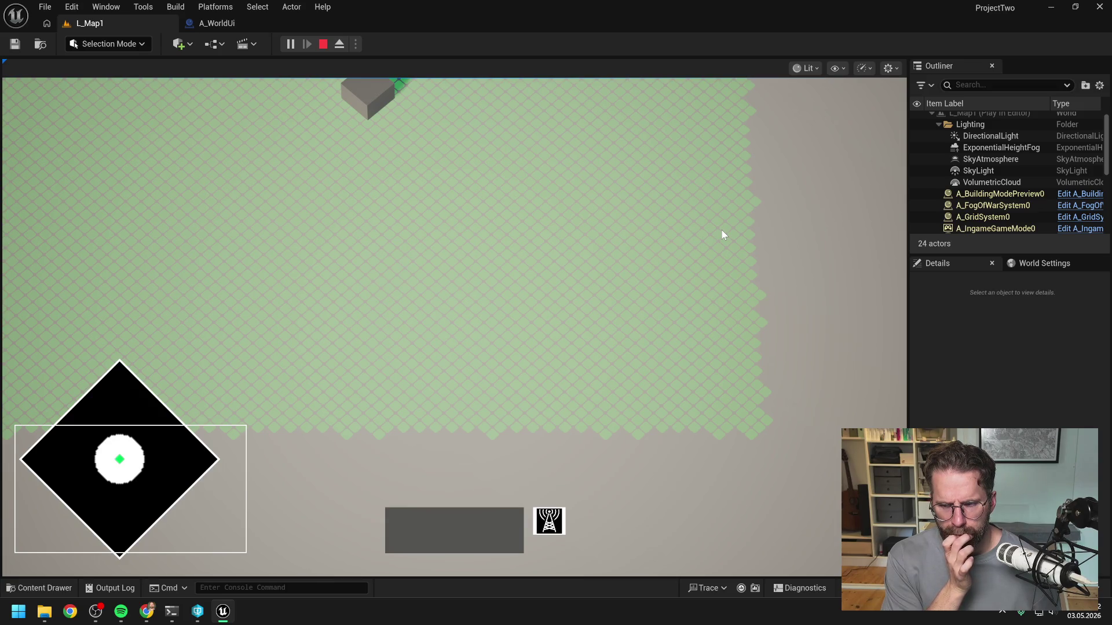
pyautogui.press('w')
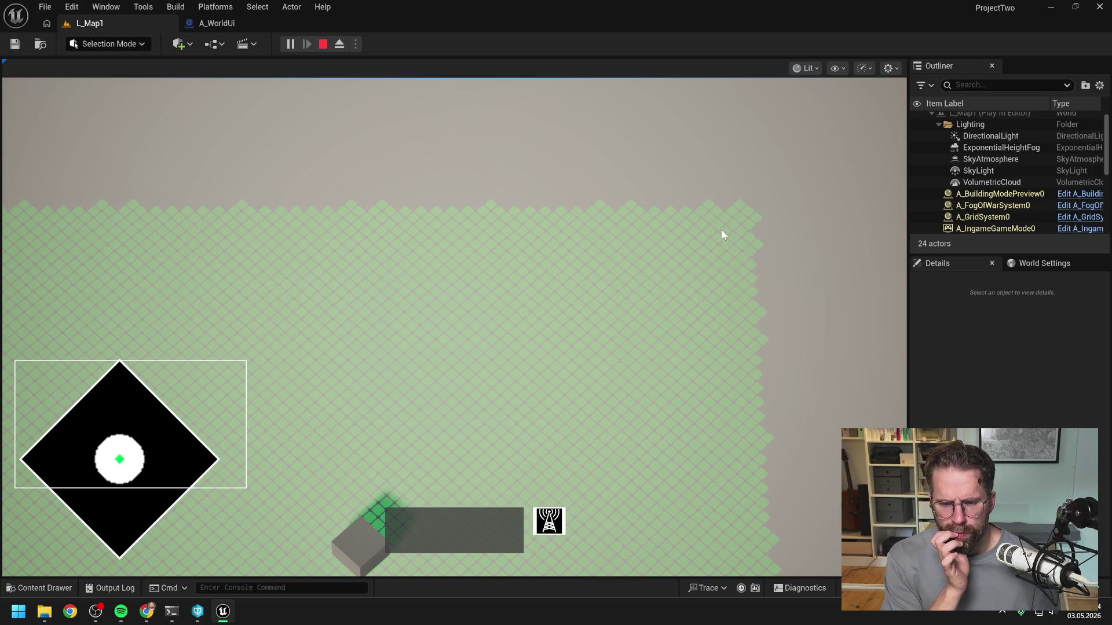
# Finish panning over the grid, stop the play session, and open the Content Drawer
pyautogui.press('s')
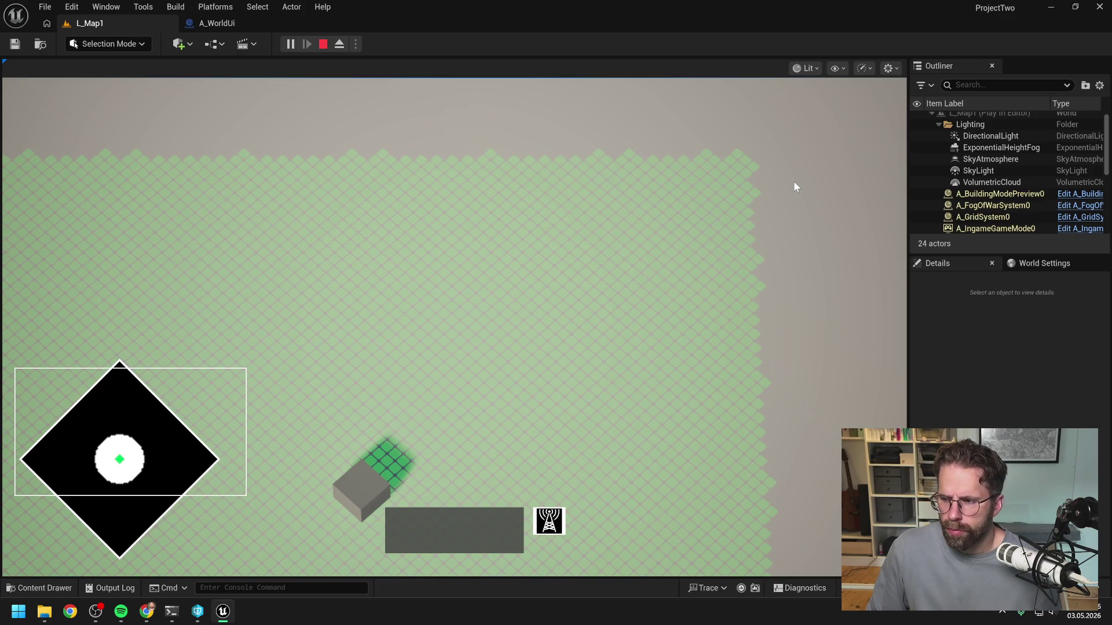
pyautogui.press('s')
pyautogui.press('a')
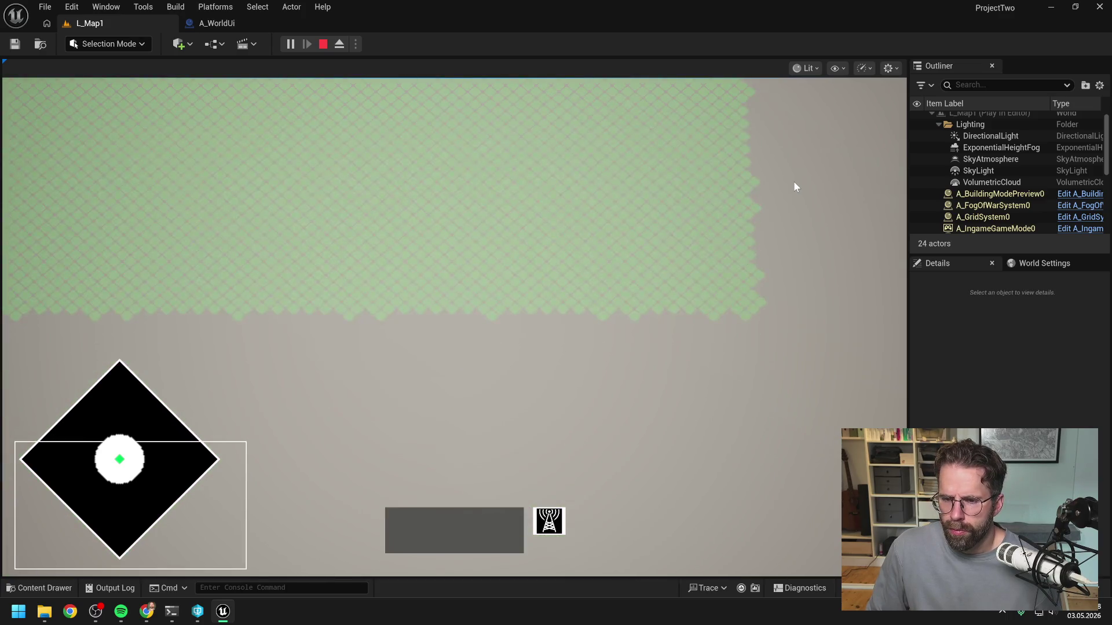
pyautogui.press('a')
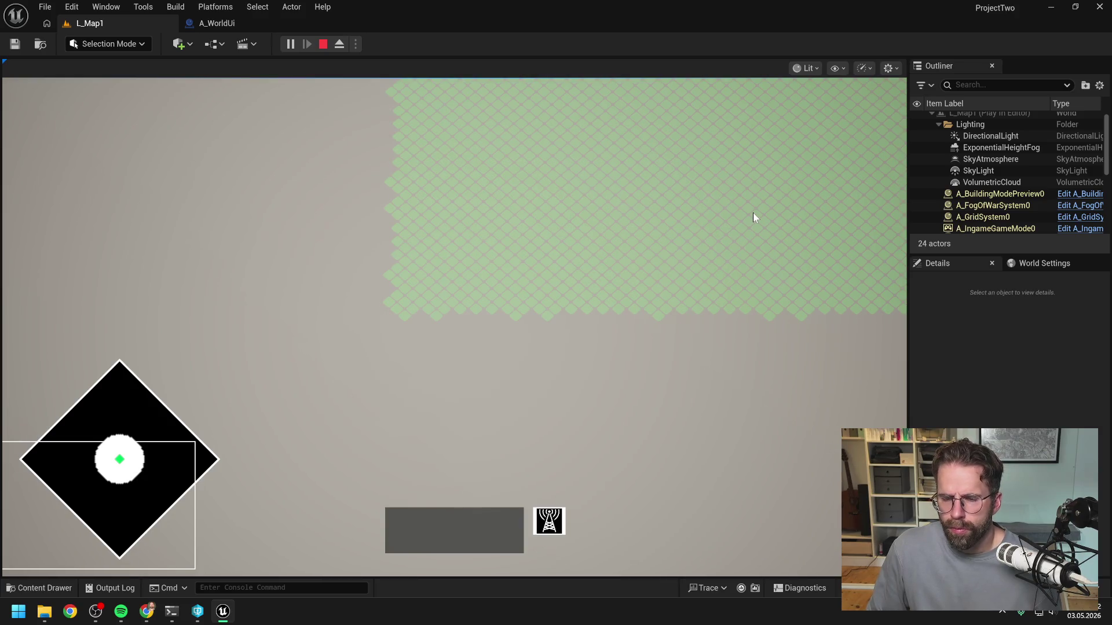
pyautogui.press('d')
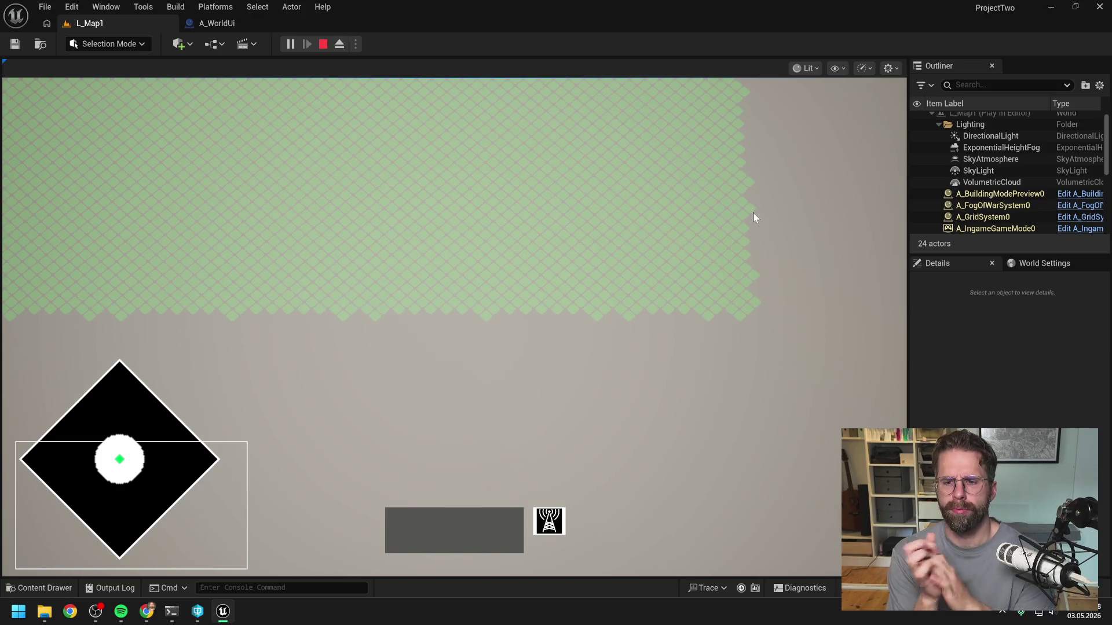
pyautogui.press('w')
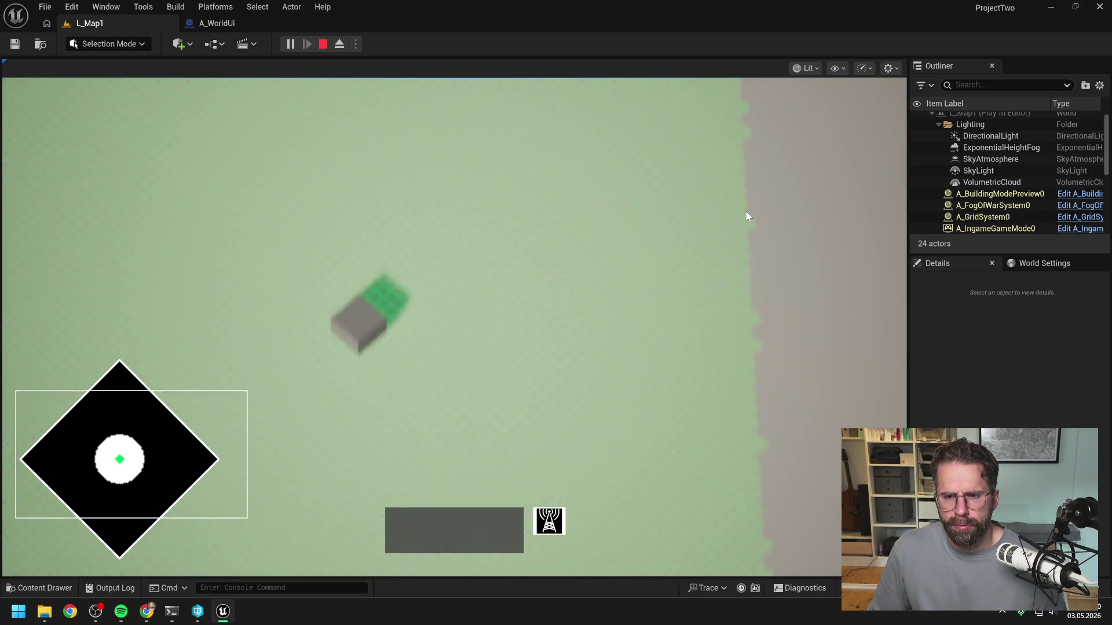
pyautogui.press('w')
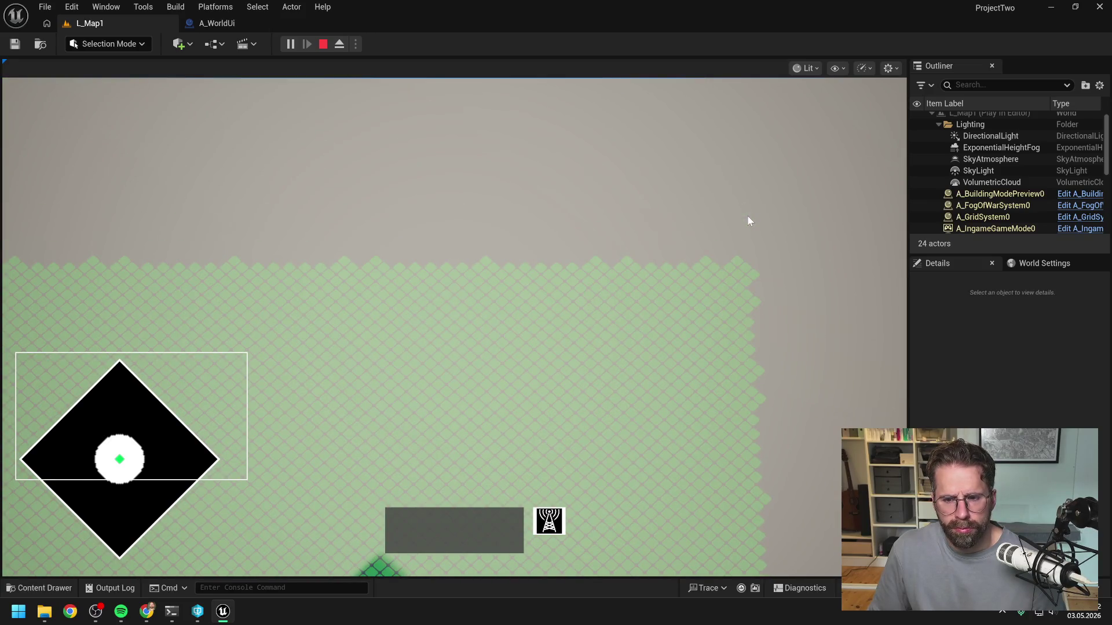
pyautogui.press('s')
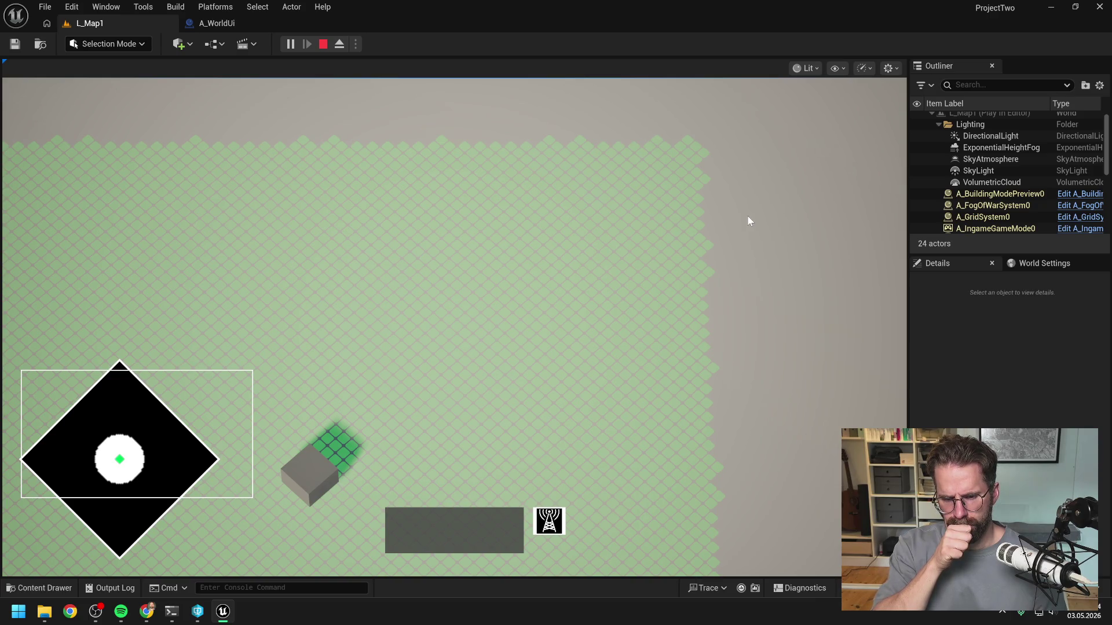
pyautogui.press('s')
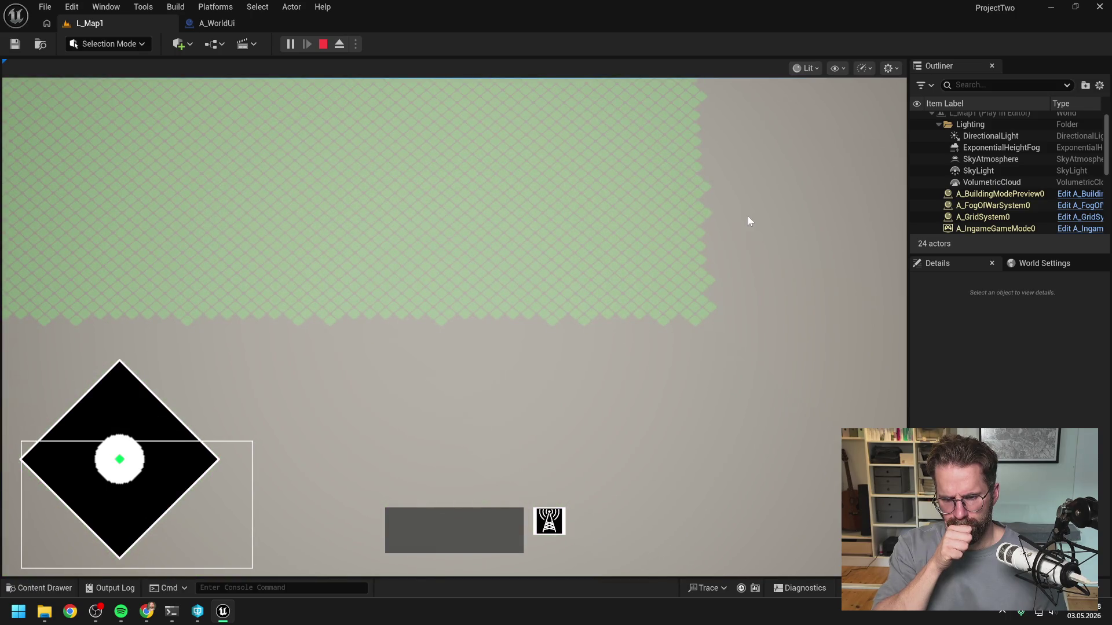
pyautogui.press('w')
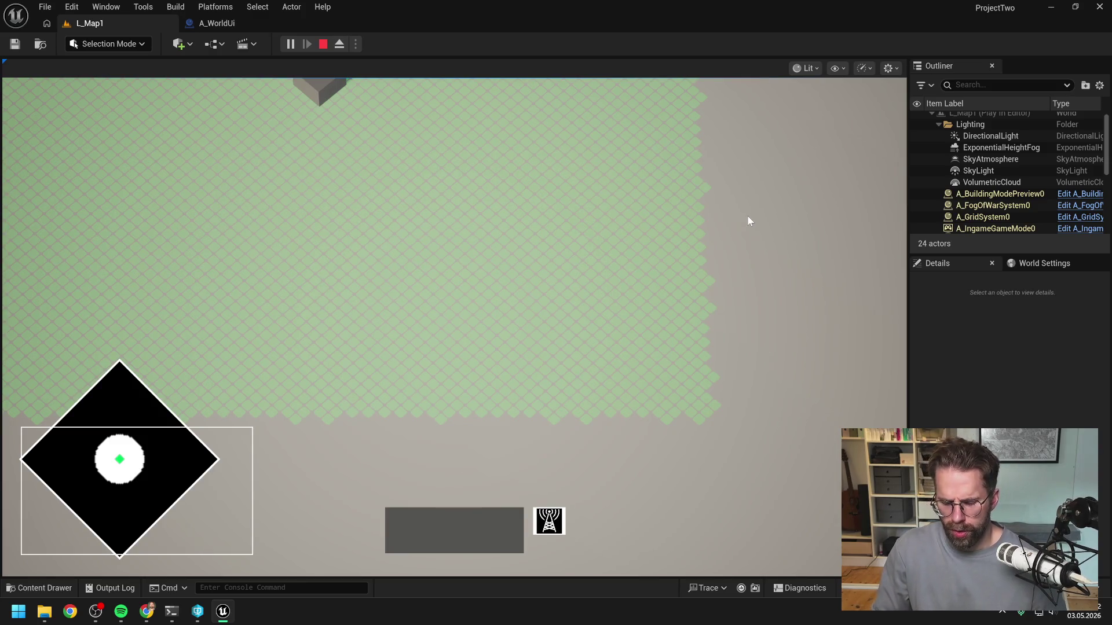
pyautogui.press('Escape')
pyautogui.hotkey('ctrl', 'space')
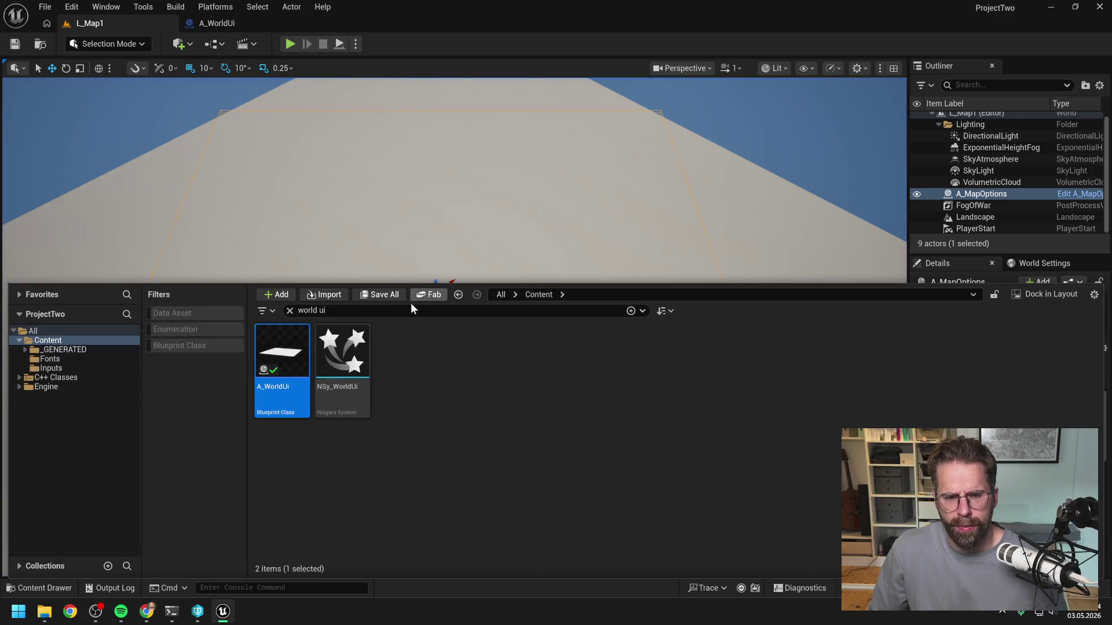
# Filter the Content Drawer by 'M_' and select the M_PowerGridTile material
pyautogui.click(312, 311)
pyautogui.write('M')
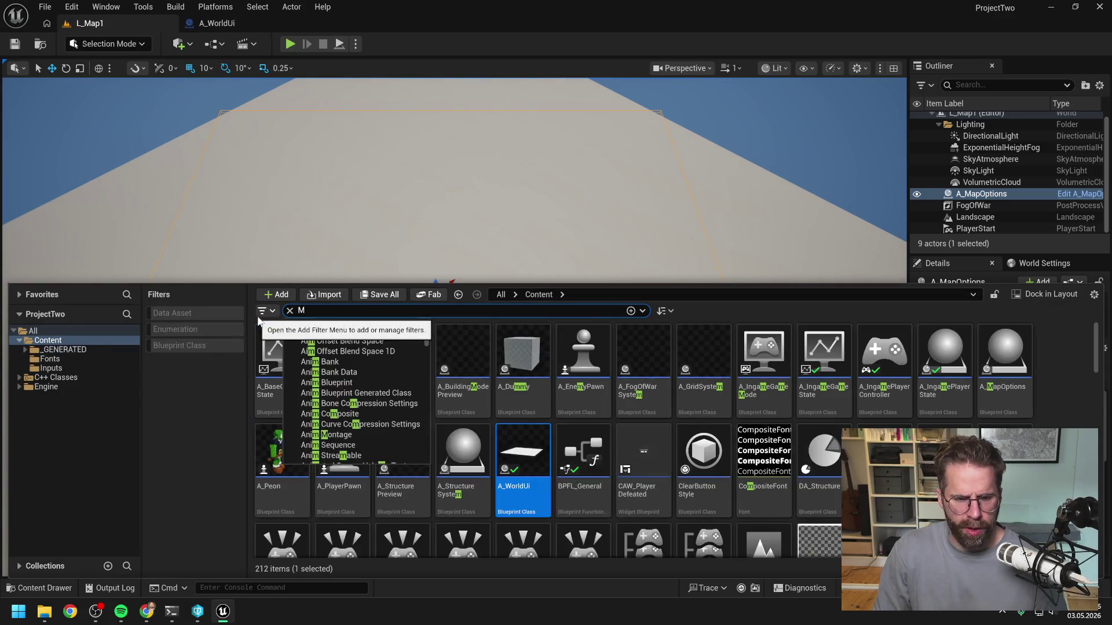
pyautogui.write('_')
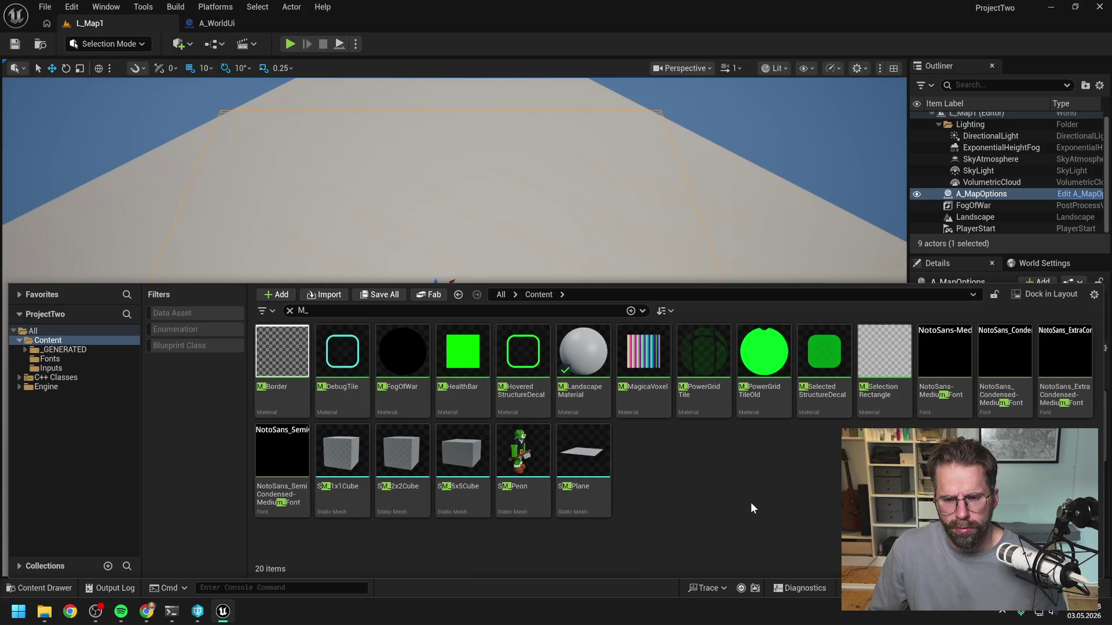
pyautogui.click(701, 392)
# Open M_PowerGridTile in the material editor and delete its upper group of nodes
pyautogui.doubleClick(700, 392)
pyautogui.scroll(-8, 640, 360)
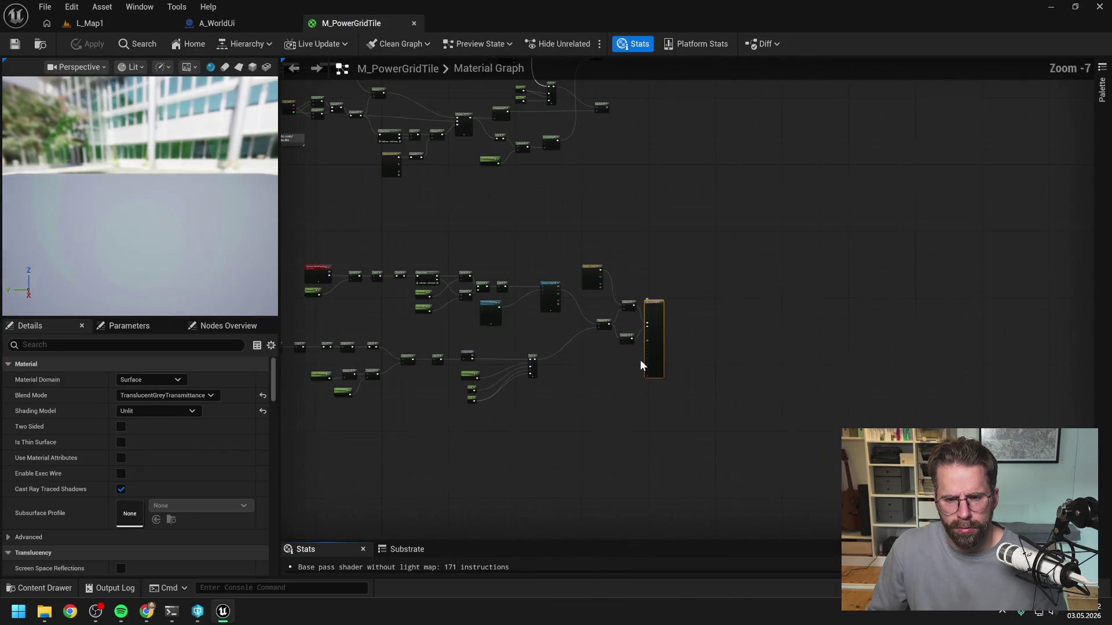
pyautogui.moveTo(760, 343)
pyautogui.mouseDown()
pyautogui.moveTo(725, 405)
pyautogui.moveTo(736, 442)
pyautogui.mouseUp()
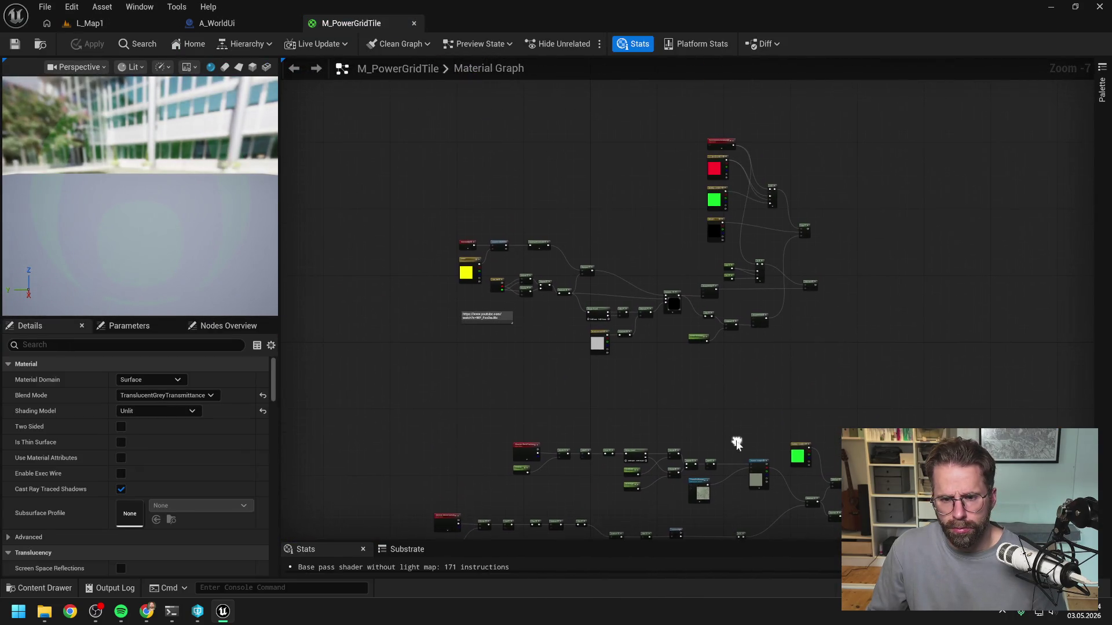
pyautogui.moveTo(443, 130); pyautogui.dragTo(872, 347)
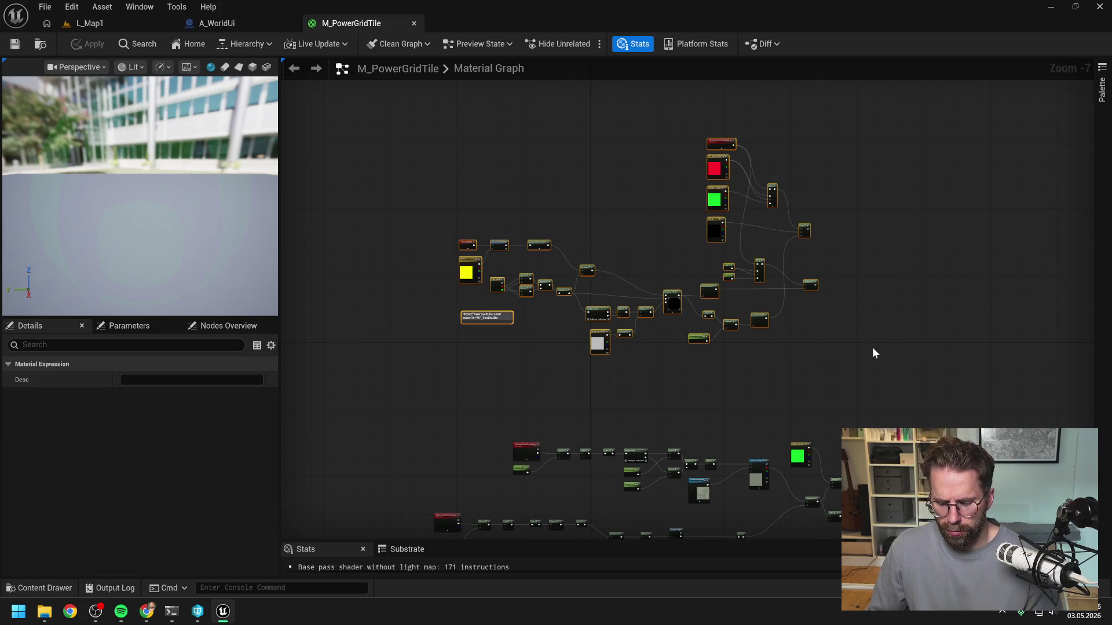
pyautogui.press('Delete')
# Pan the material graph so the remaining nodes and the material output node are visible
pyautogui.moveTo(705, 531); pyautogui.dragTo(679, 287)
pyautogui.scroll(4, 679, 287)
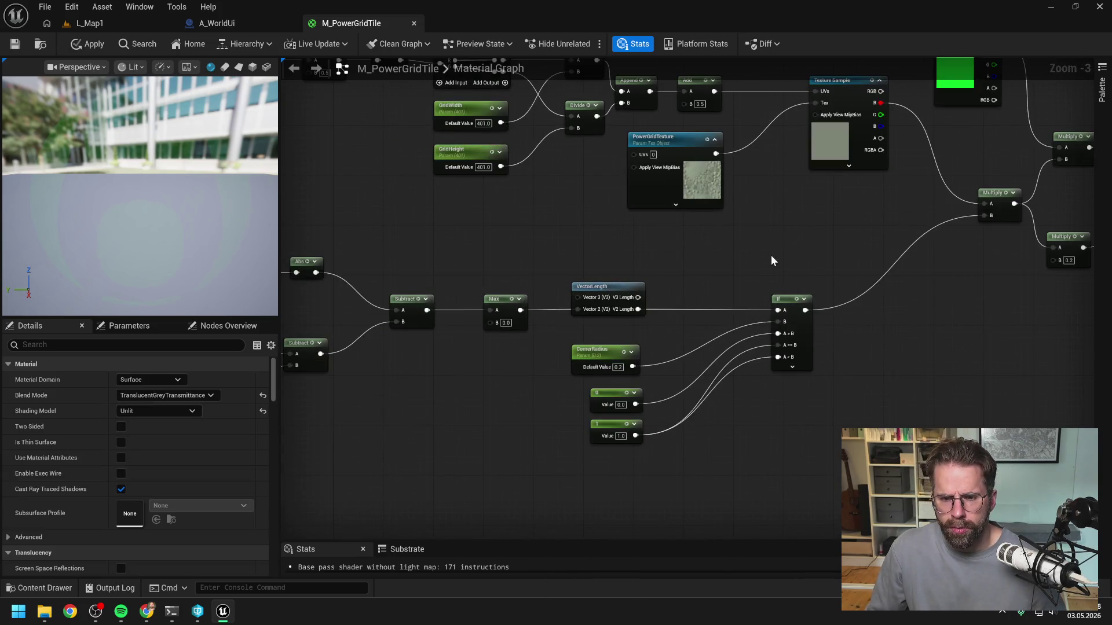
pyautogui.scroll(-1, 771, 255)
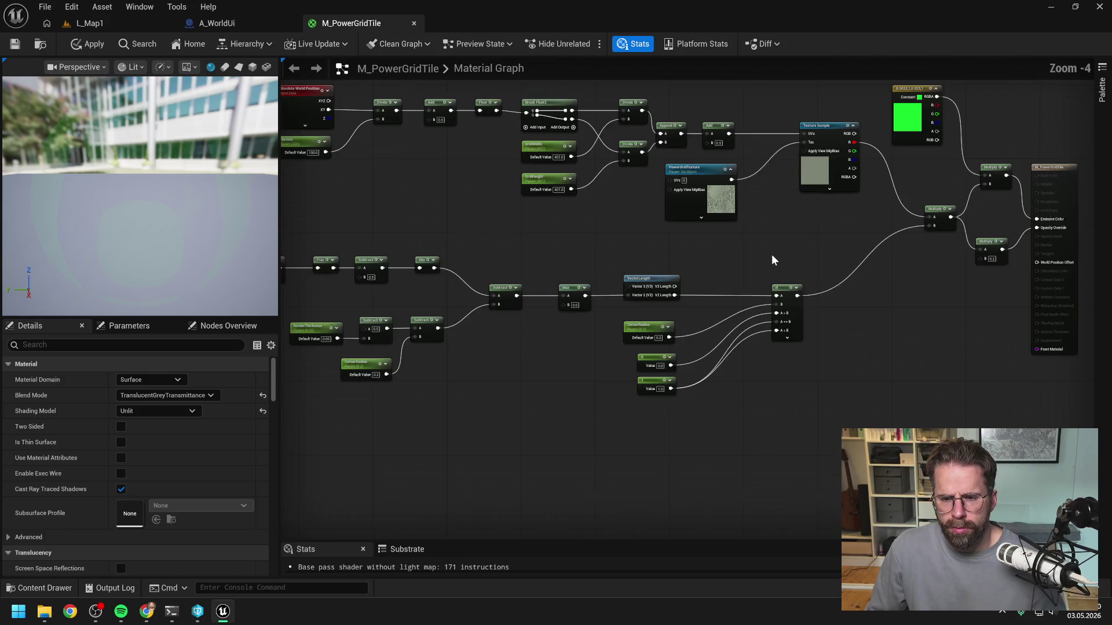
pyautogui.moveTo(809, 249); pyautogui.dragTo(836, 287)
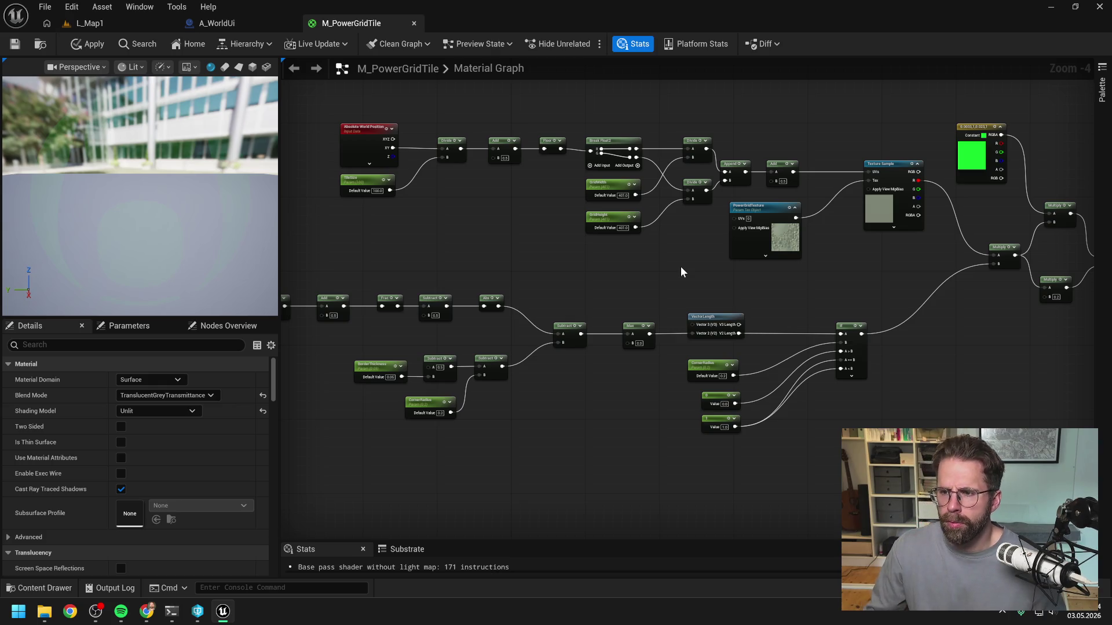
pyautogui.moveTo(852, 276)
pyautogui.mouseDown()
pyautogui.moveTo(747, 268)
pyautogui.moveTo(798, 280)
pyautogui.mouseUp()
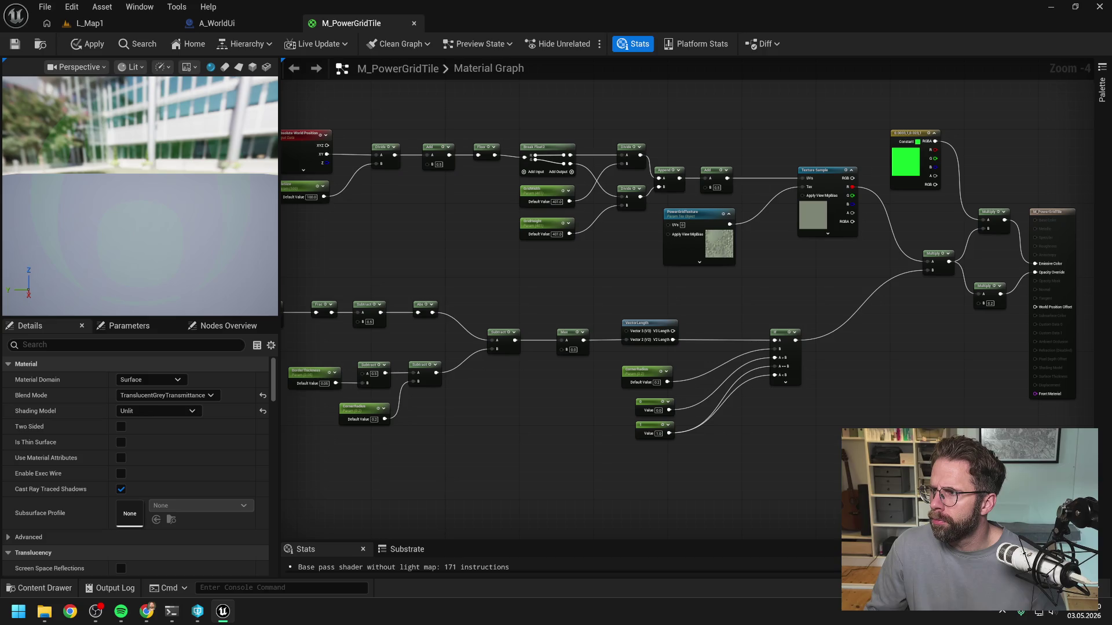
pyautogui.click(171, 611)
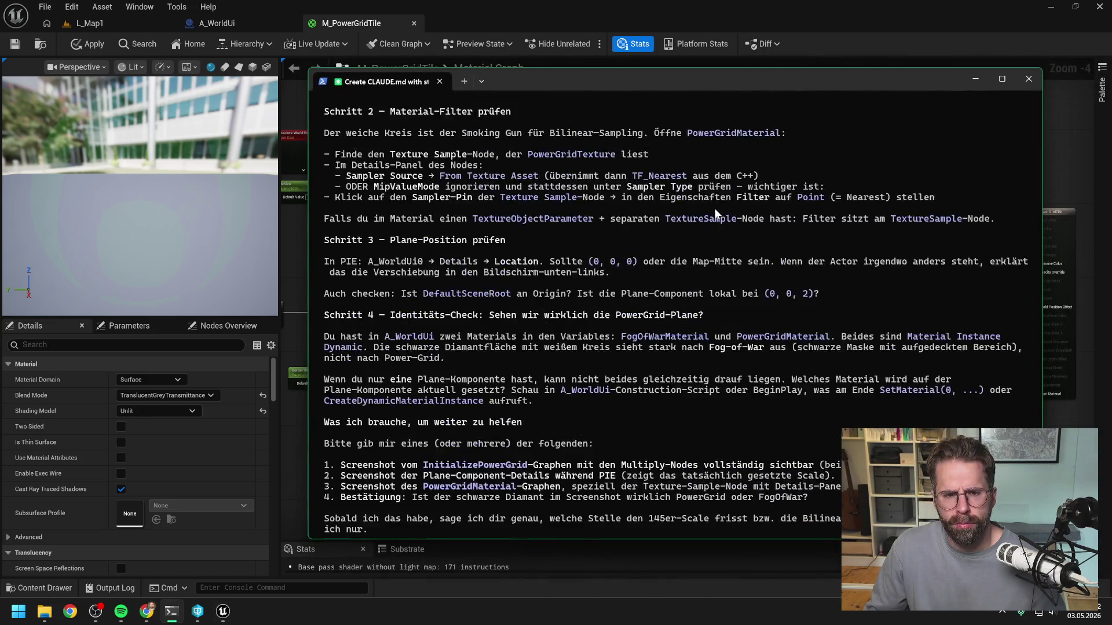
# Scroll back through Claude Code's 'Befund aus dem Screenshot' findings on plane size, blurry circle and off-centre placement
pyautogui.scroll(8, 714, 207)
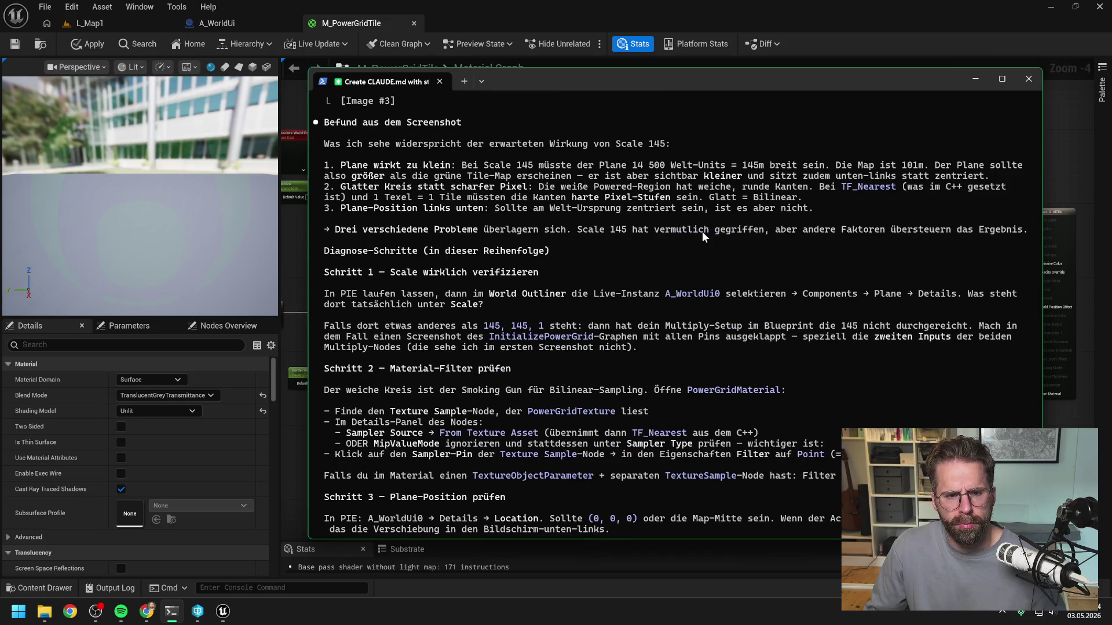
pyautogui.scroll(2, 668, 239)
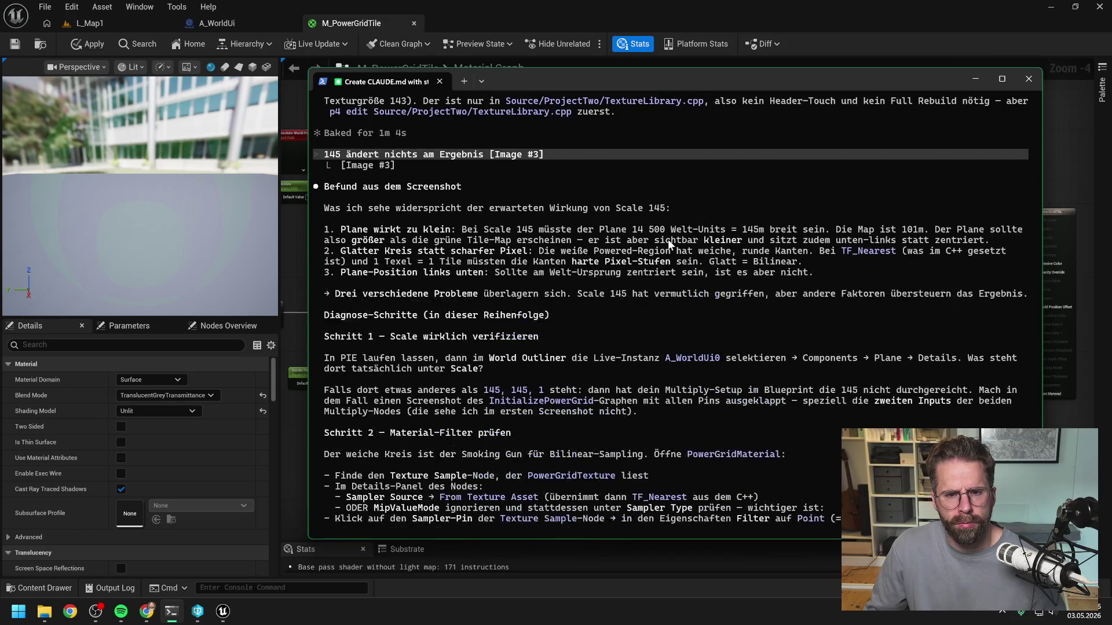
pyautogui.scroll(-1, 666, 238)
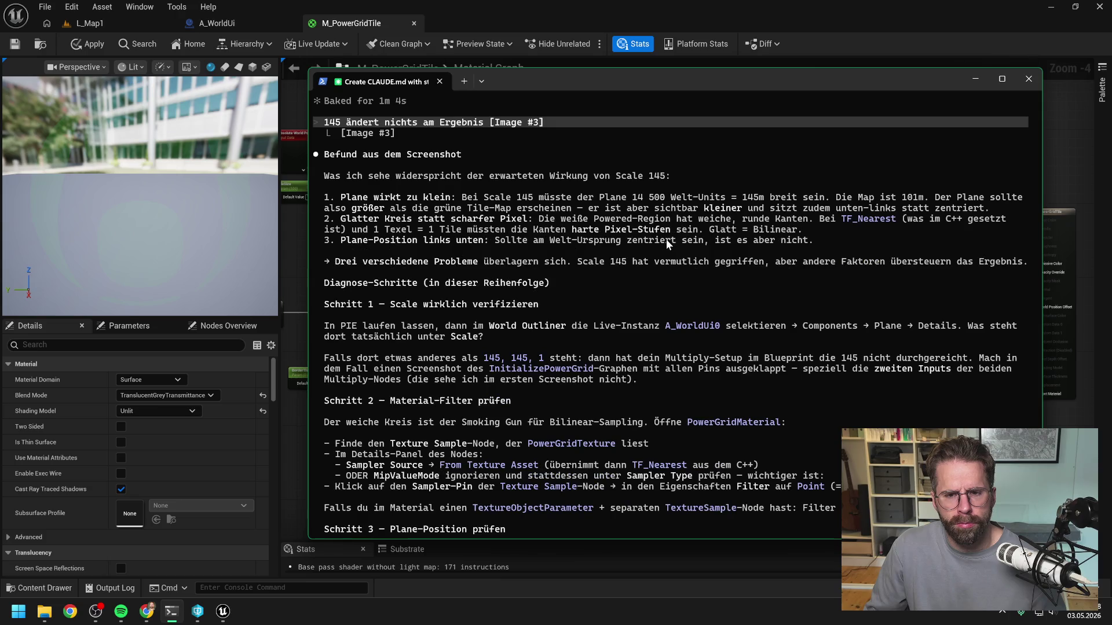
pyautogui.scroll(-1, 671, 290)
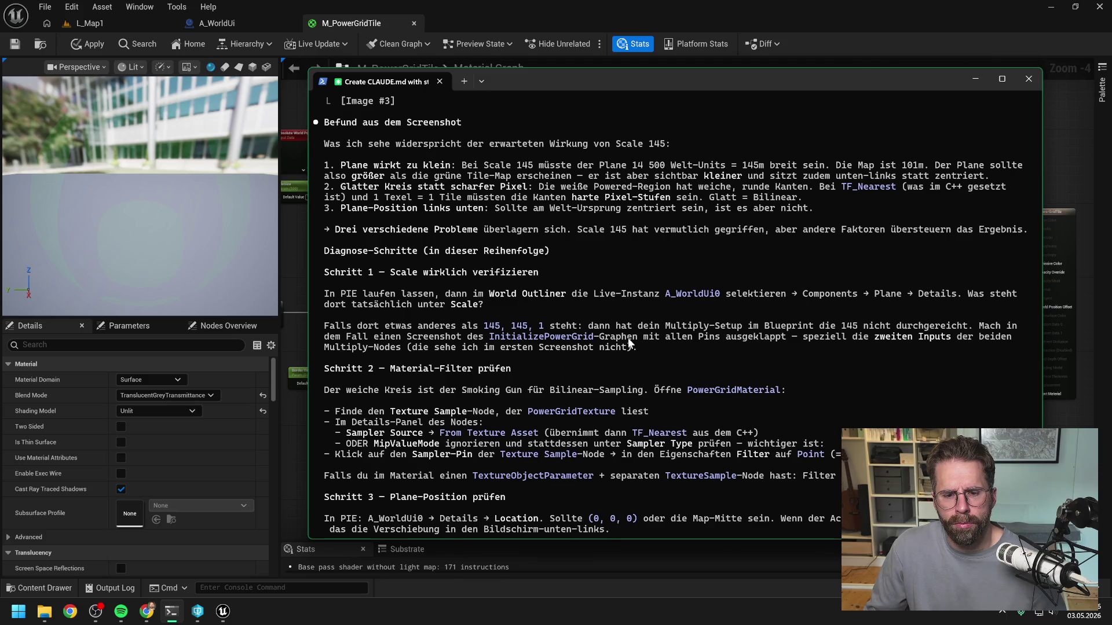
# Tell Claude Code in German to ignore the bottom-left minimap and focus on the irregularly cut green tiles
pyautogui.write('links unten ist die Minimap')
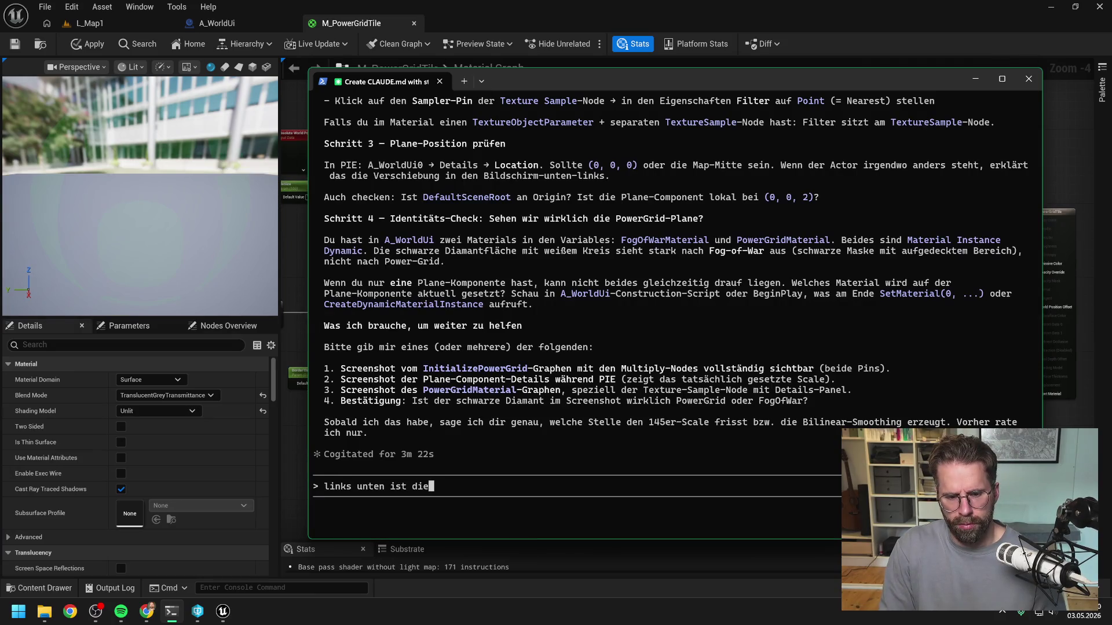
pyautogui.write(' di')
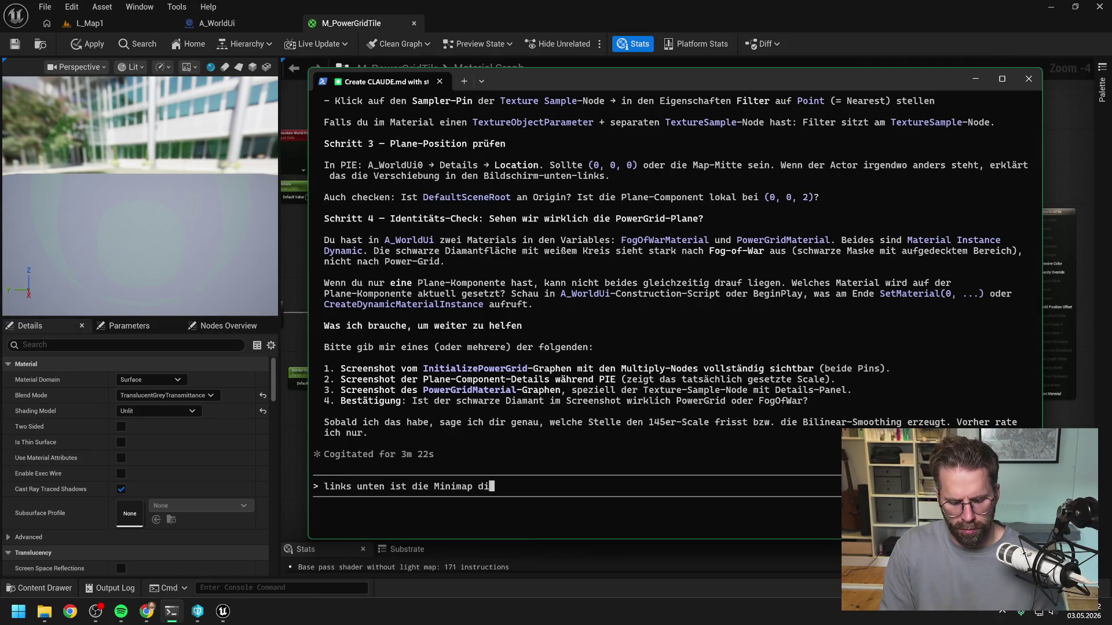
pyautogui.write('e kannst du komplet')
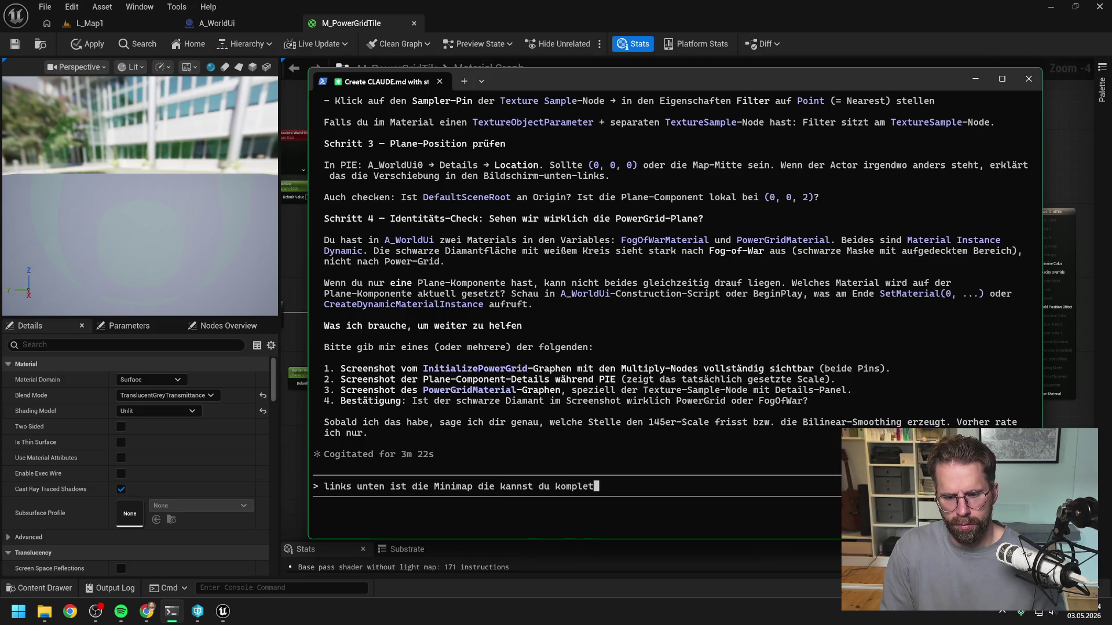
pyautogui.write('t ignorieren')
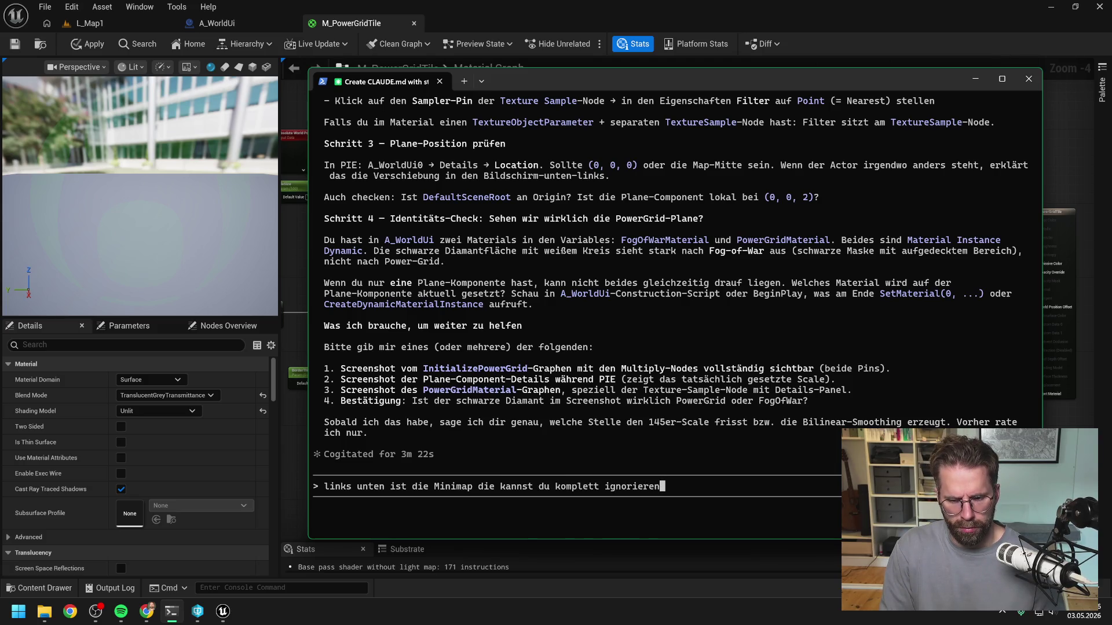
pyautogui.write(', es g')
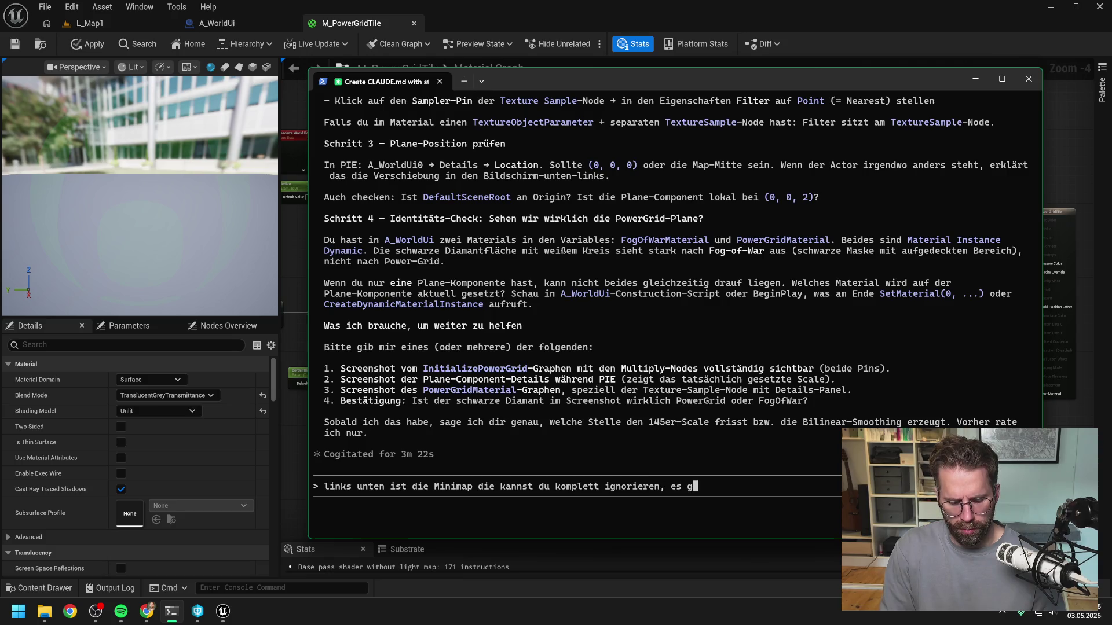
pyautogui.write('eht um die grünen ')
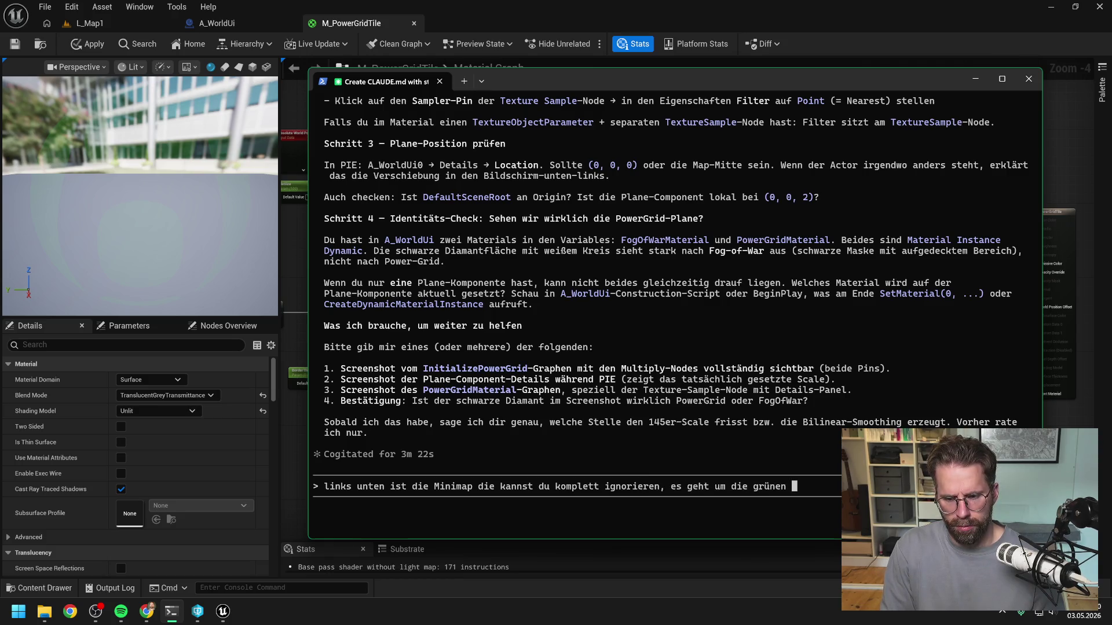
pyautogui.write('Tiles in')
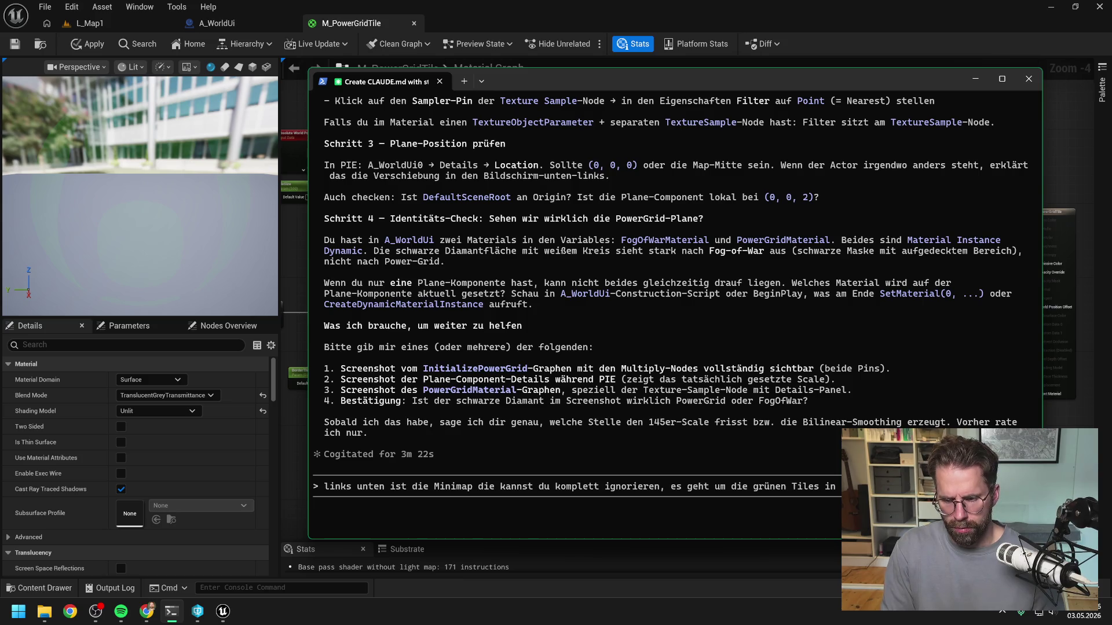
pyautogui.write('um die Ränd')
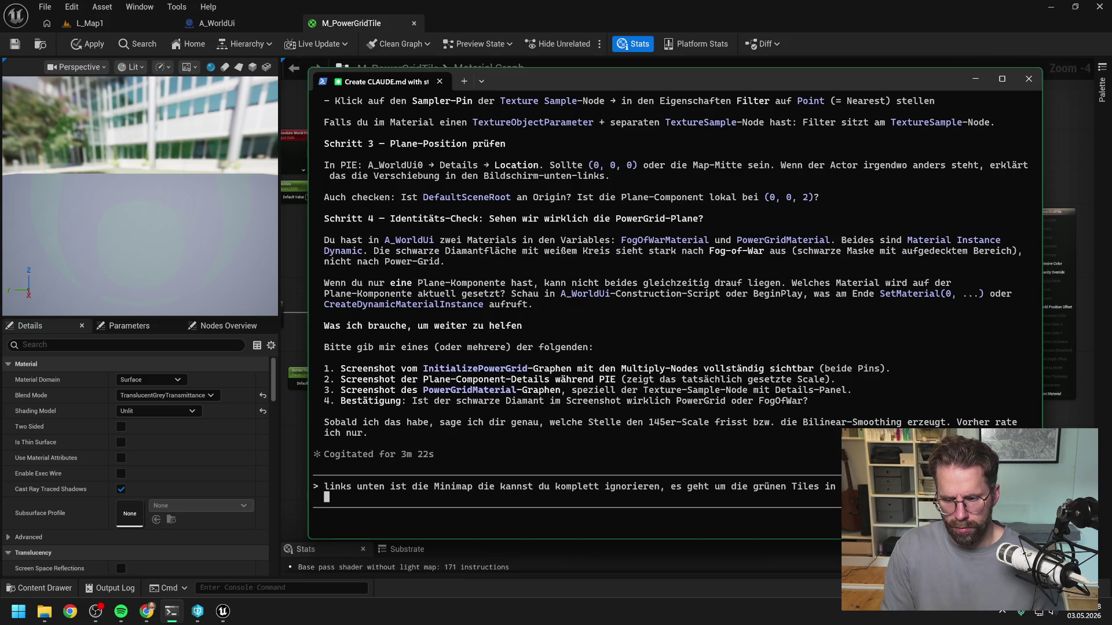
pyautogui.write('er, d')
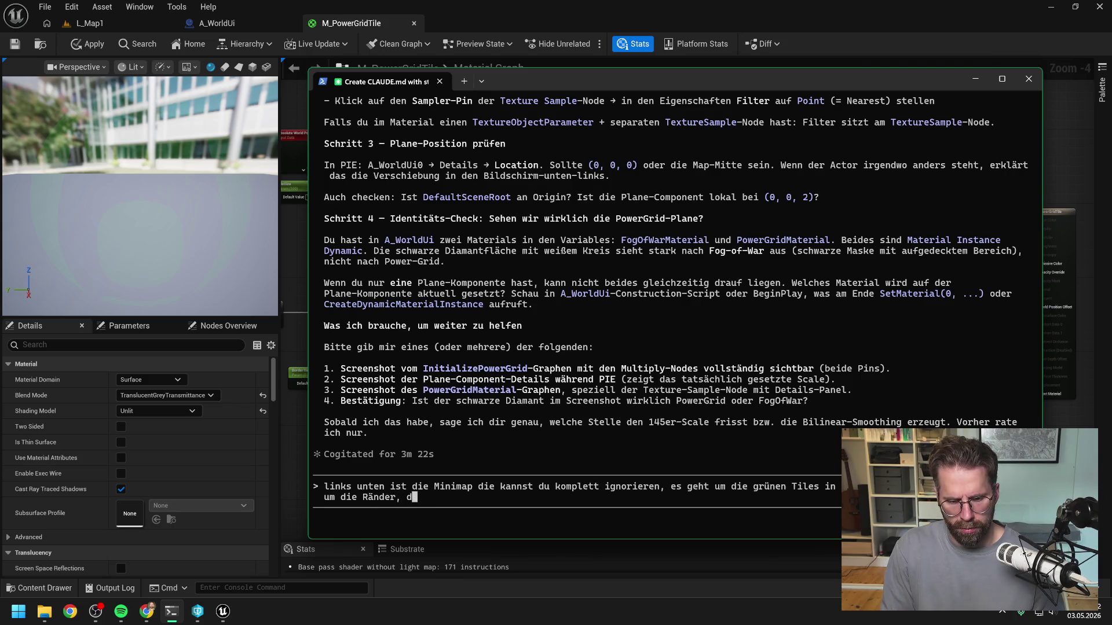
pyautogui.press('BackSpace')
pyautogui.press('BackSpace')
pyautogui.write(', die sind nicht regelmäßig')
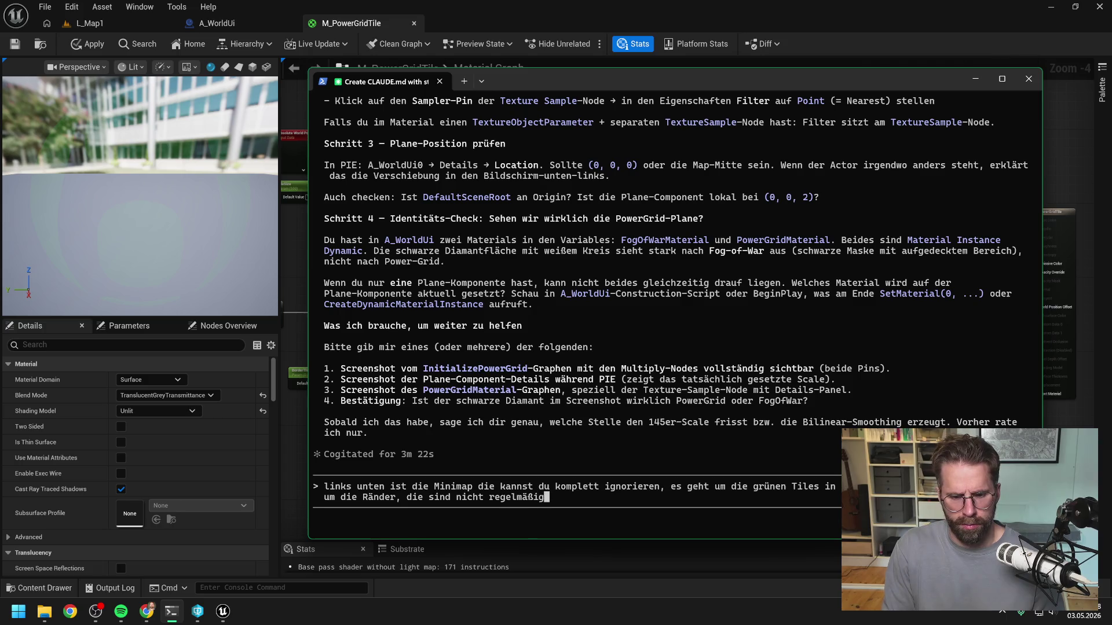
pyautogui.write(' abgesch')
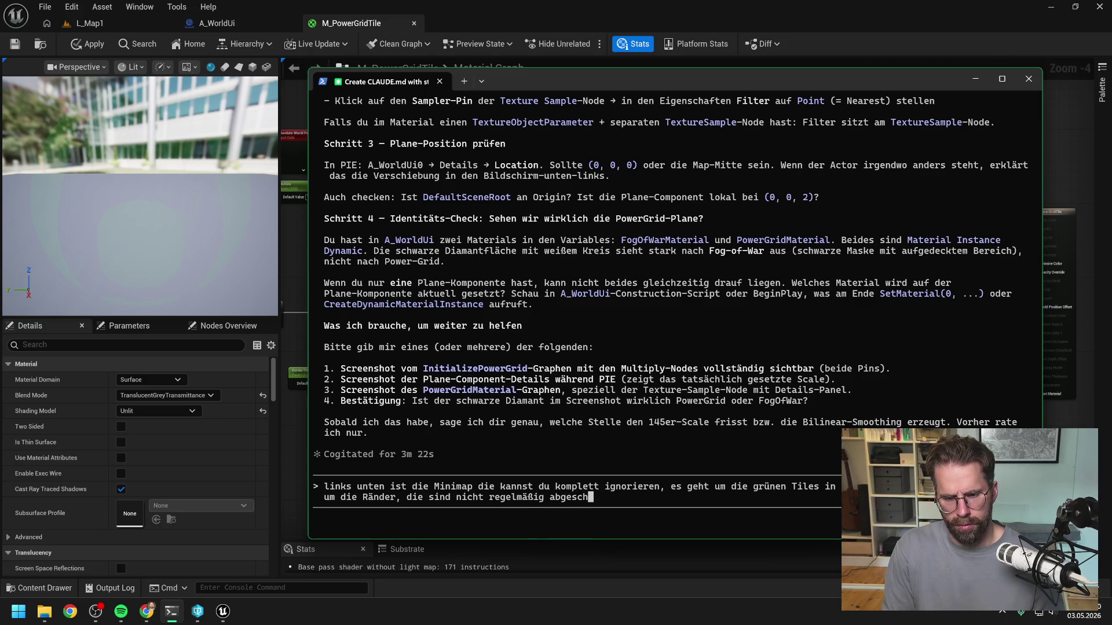
pyautogui.write('nitten')
pyautogui.press('Return')
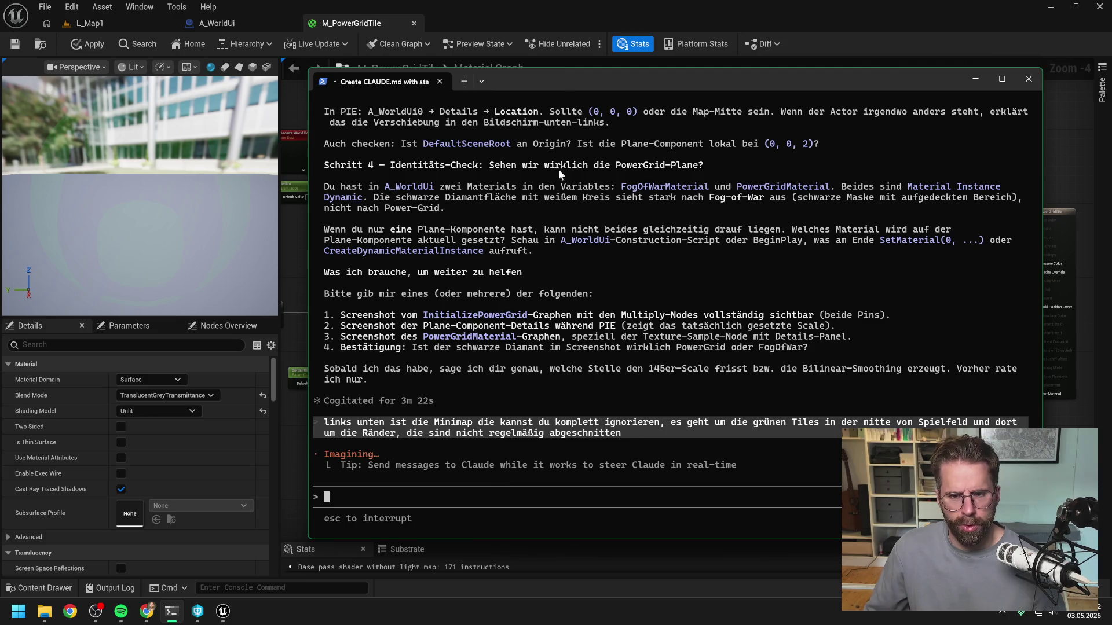
pyautogui.click(975, 79)
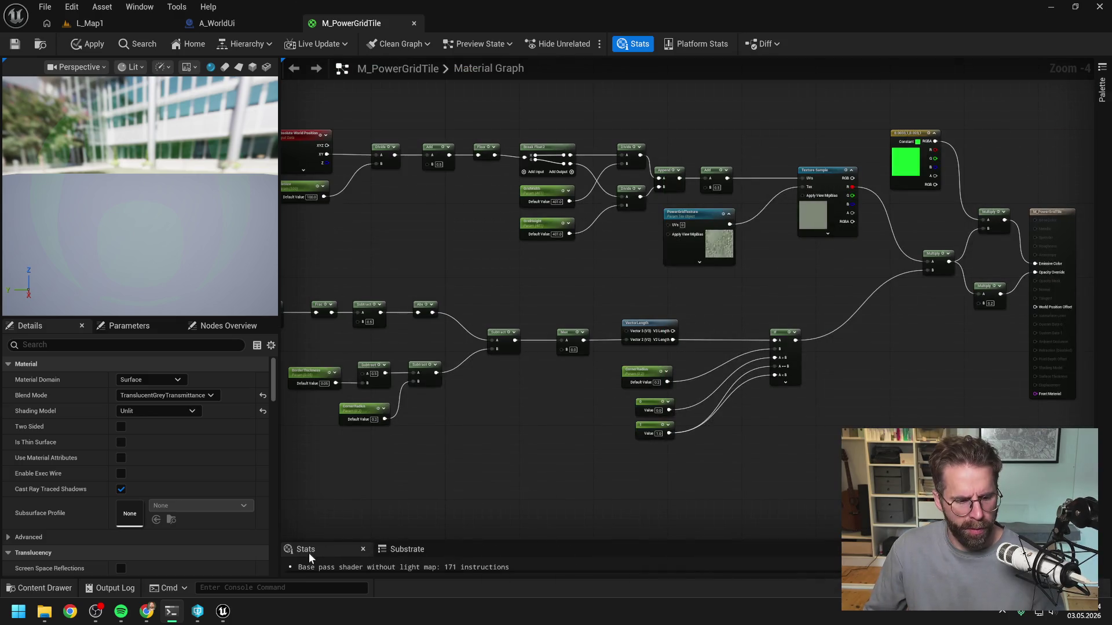
# Bring the Claude.ai chat window to the front and scroll through the earlier conversation
pyautogui.moveTo(147, 612)
pyautogui.click(228, 548)
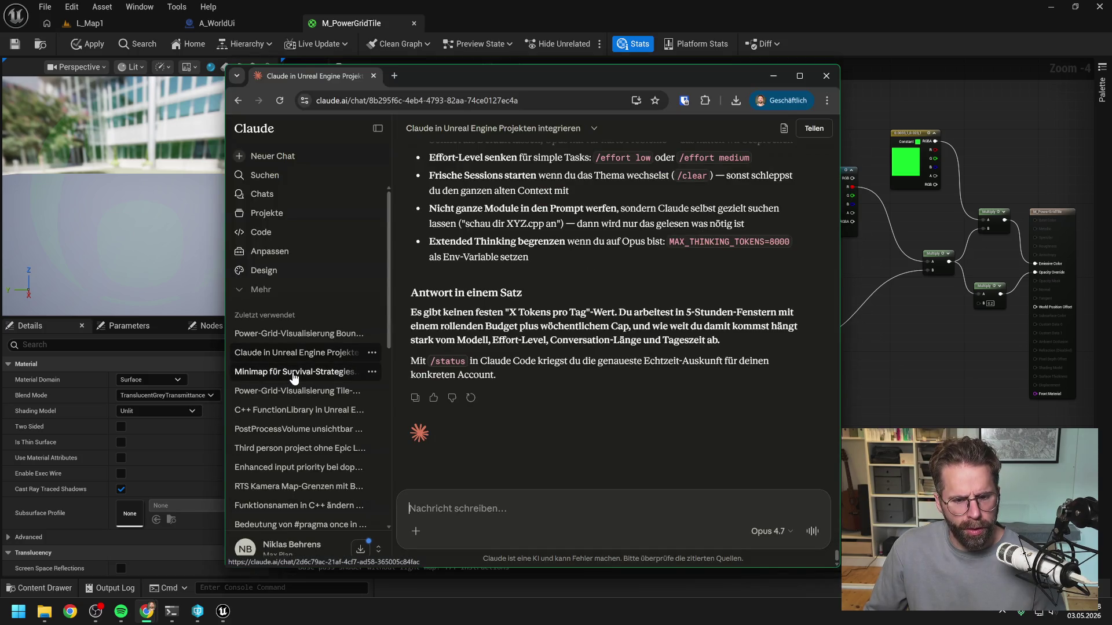
pyautogui.scroll(3, 564, 324)
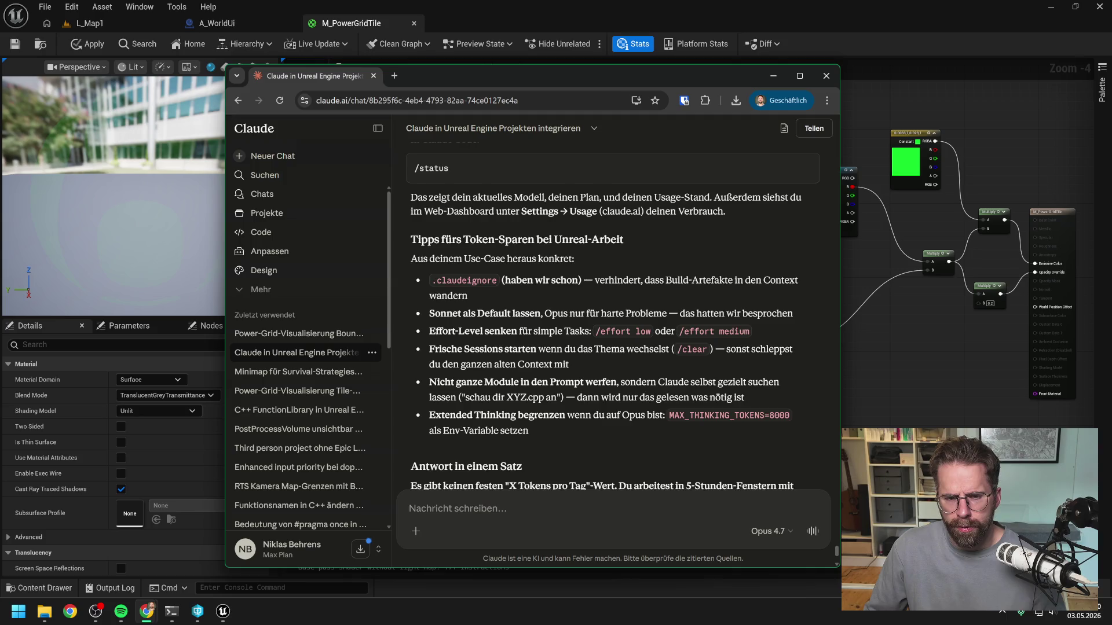
pyautogui.scroll(15, 591, 328)
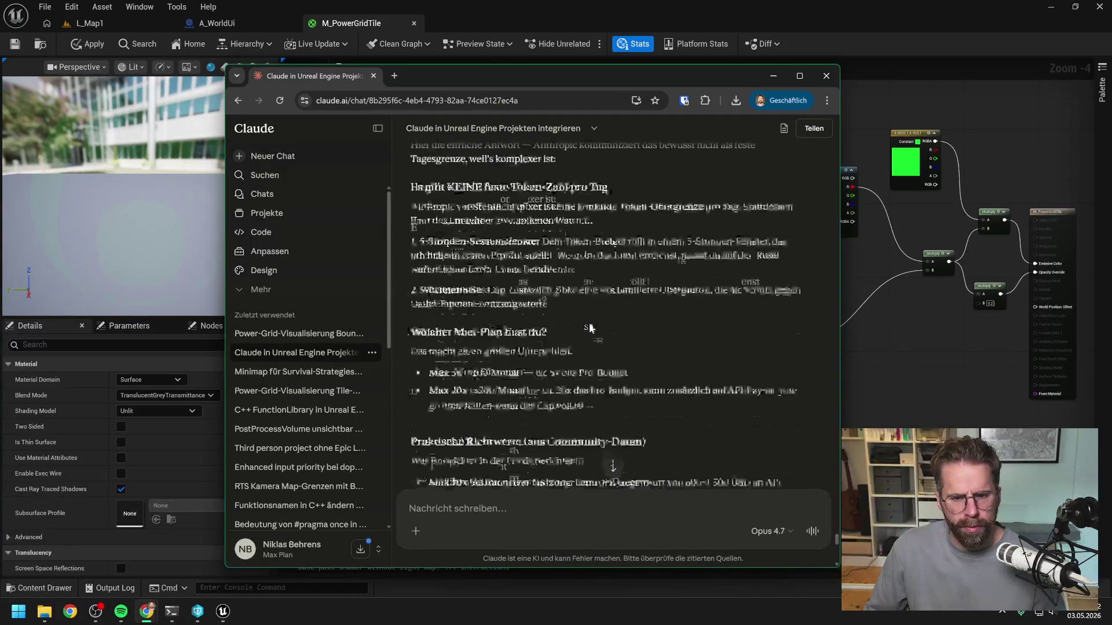
pyautogui.scroll(-20, 579, 336)
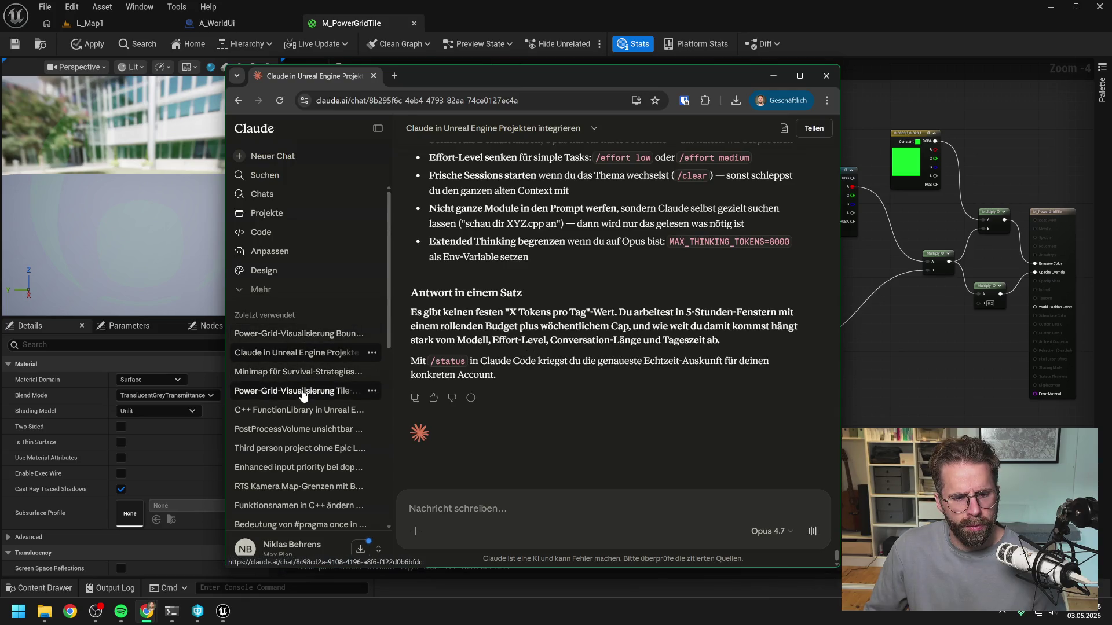
# In the Power-Grid tile mask chat, ask whether the material could be packed as Custom HLSL
pyautogui.click(301, 392)
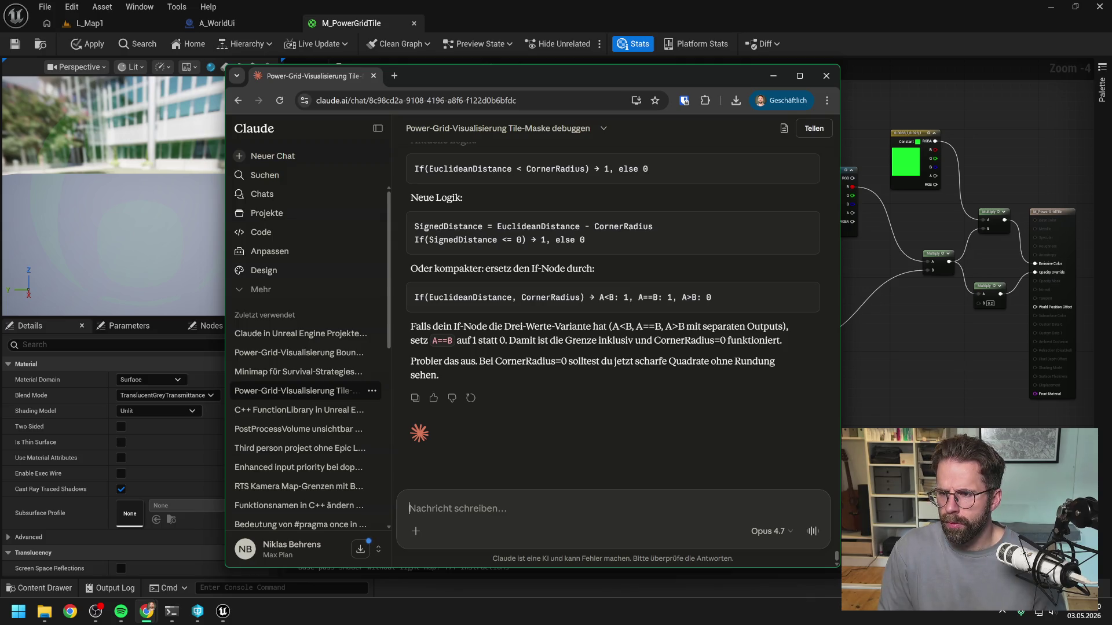
pyautogui.write('ist es eige')
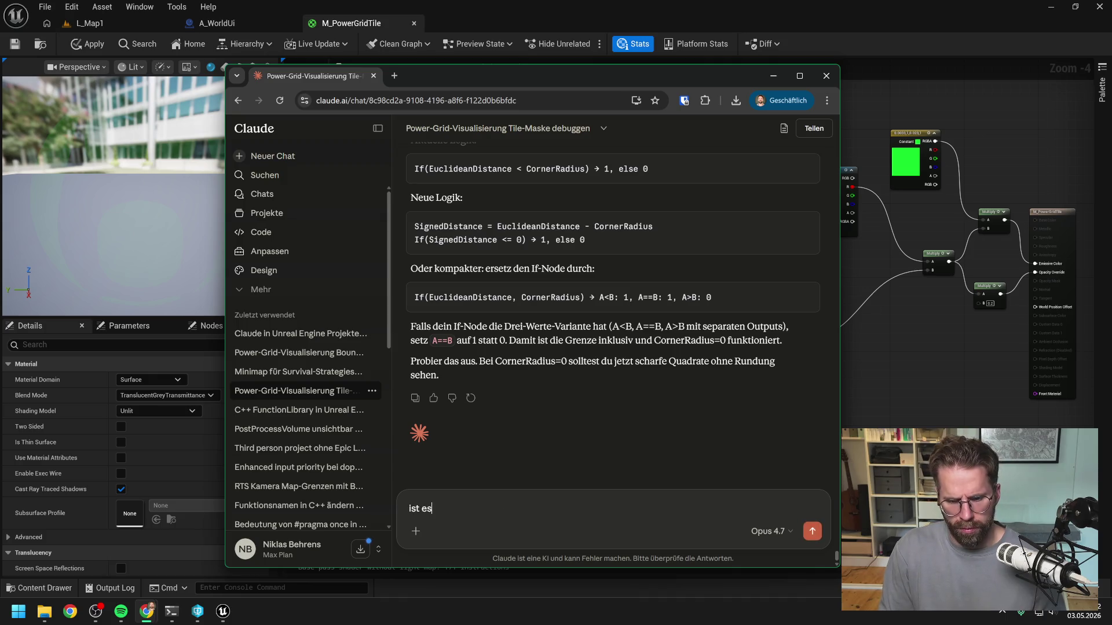
pyautogui.press('BackSpace')
pyautogui.press('BackSpace')
pyautogui.press('BackSpace')
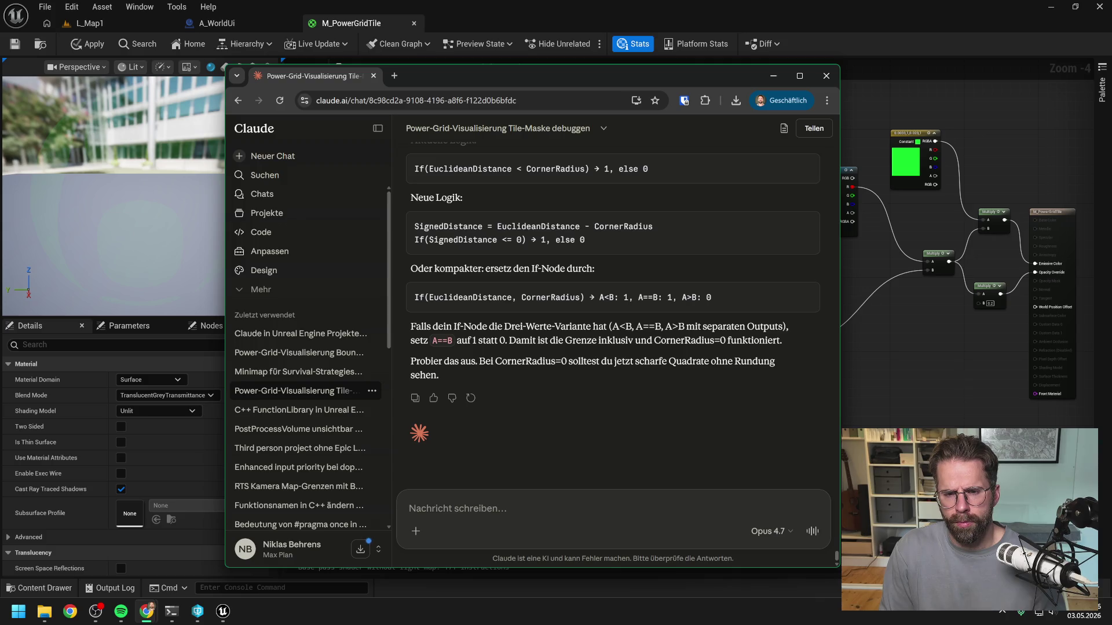
pyautogui.scroll(5, 681, 383)
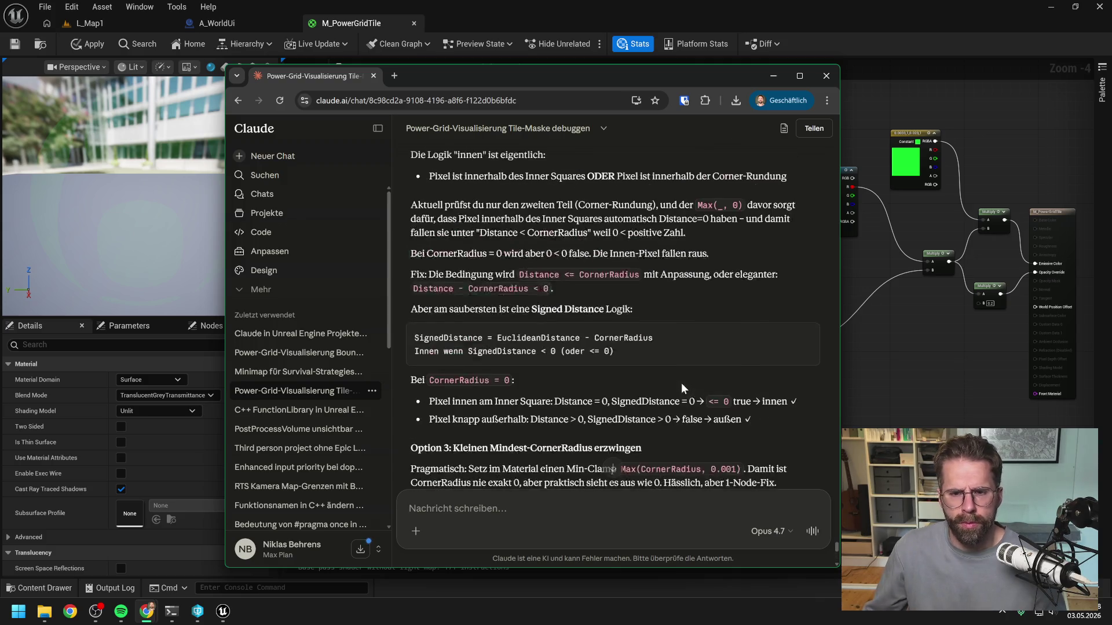
pyautogui.scroll(-10, 631, 350)
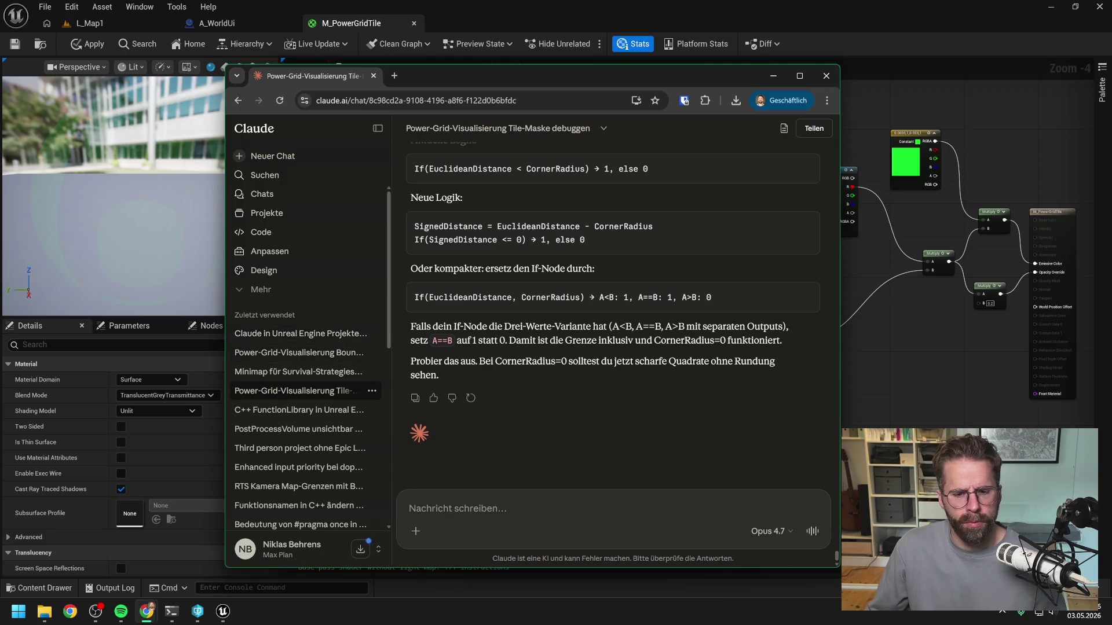
pyautogui.write('ist es ')
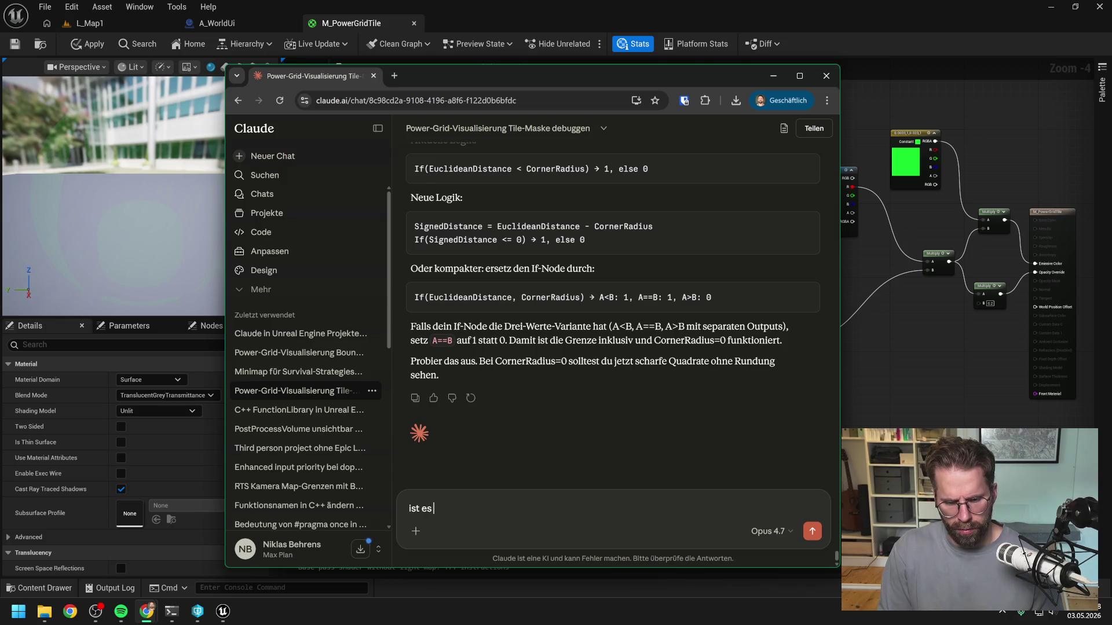
pyautogui.write('eigentlich möglich')
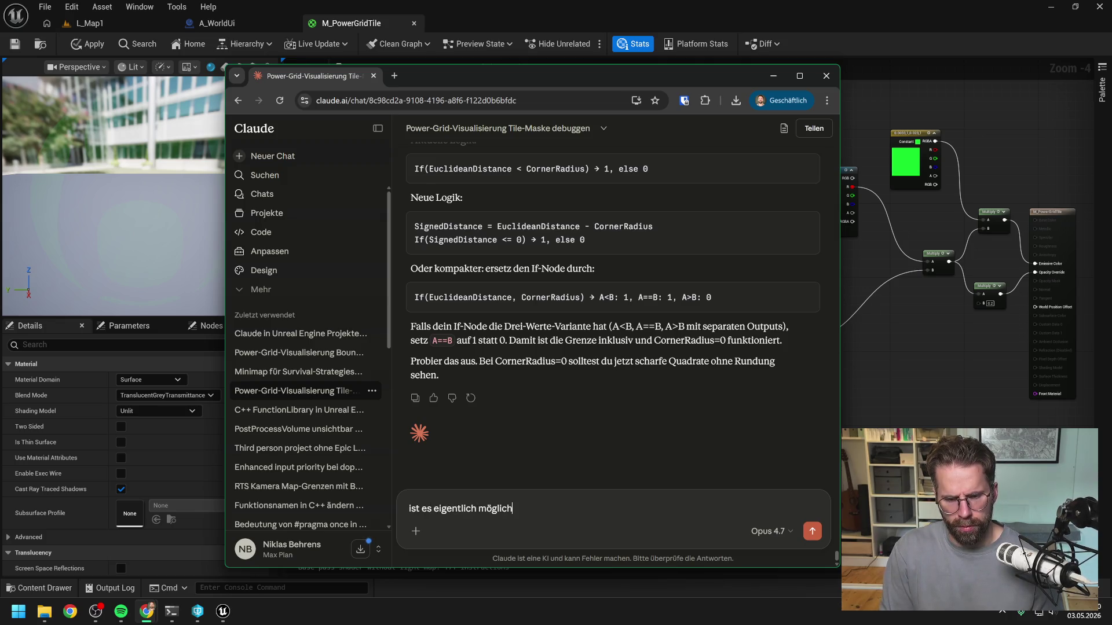
pyautogui.write(' dass d')
pyautogui.write('wir das ')
pyautogui.write('Material als Cus')
pyautogui.write('tom HL')
pyautogui.write('SL')
pyautogui.write(' verpacken?')
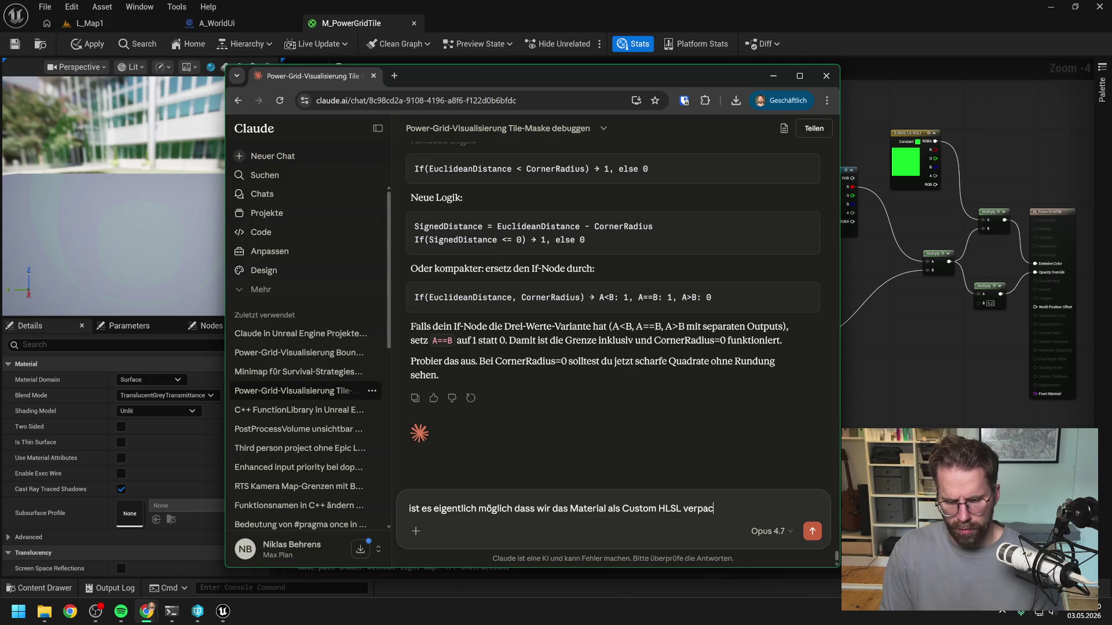
pyautogui.press('Return')
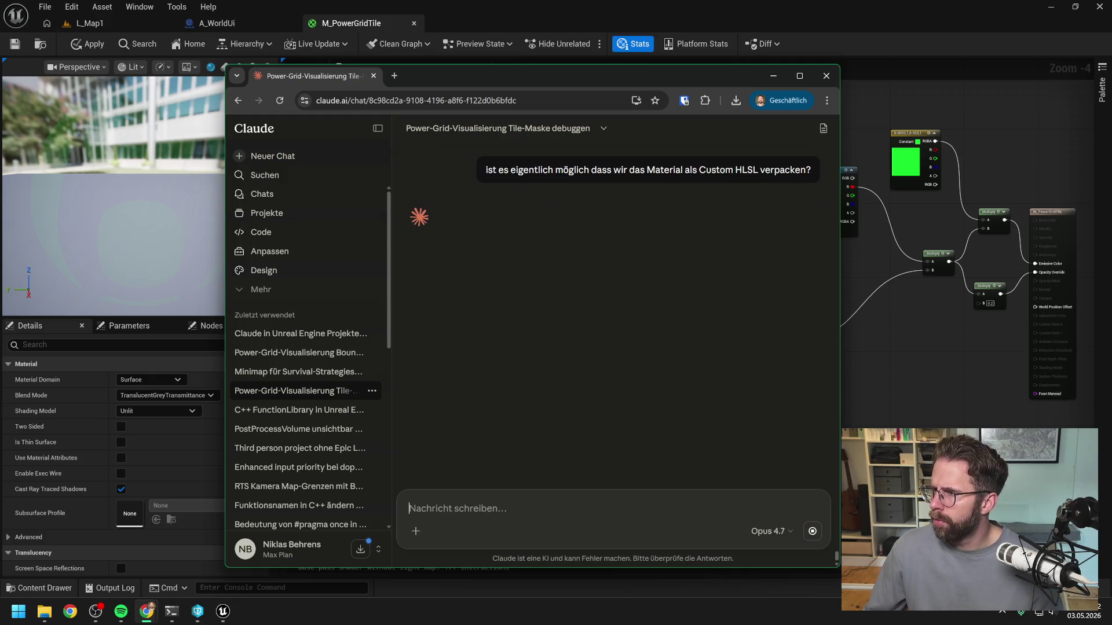
pyautogui.hotkey('alt', 'Tab')
# Widen the Claude Code terminal, reread its grid analysis, and start describing the A_WorldUi plane component
pyautogui.moveTo(886, 98); pyautogui.dragTo(548, 94)
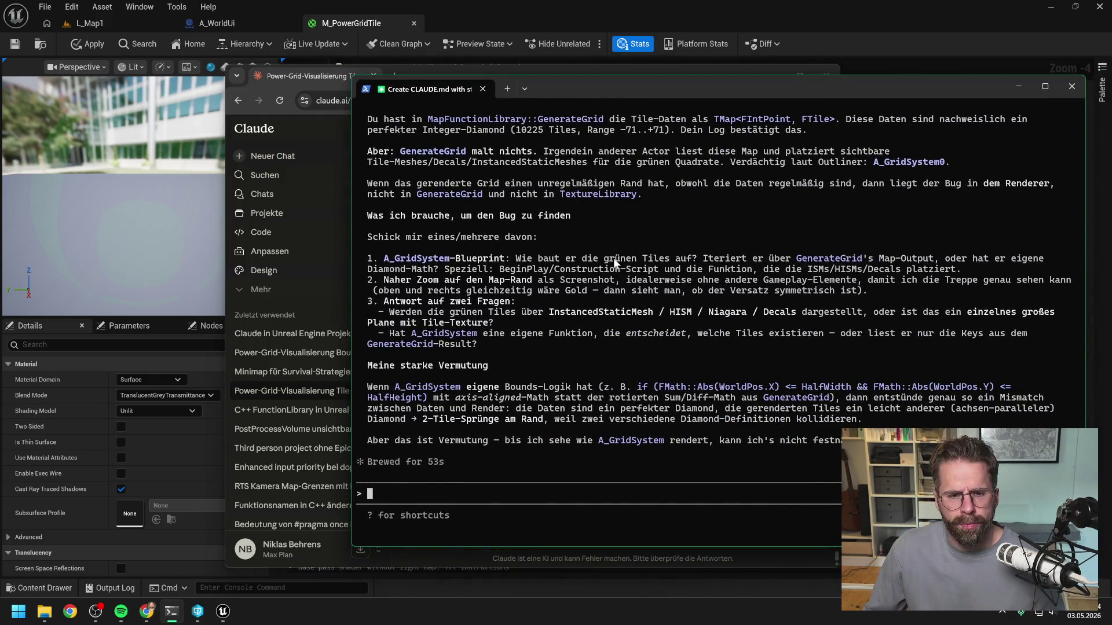
pyautogui.scroll(4, 642, 271)
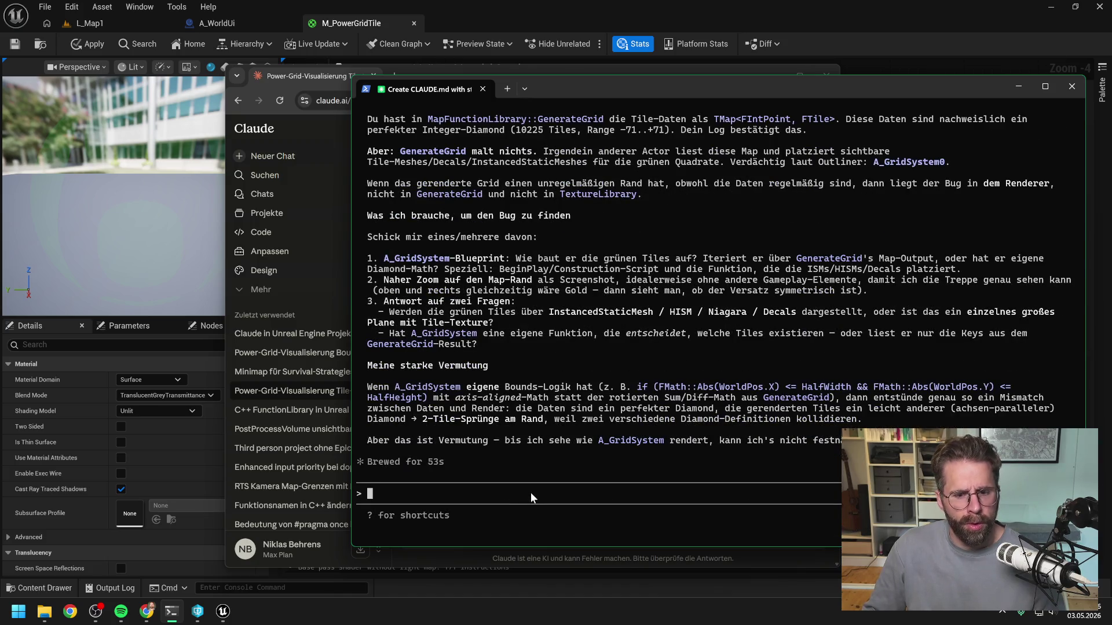
pyautogui.write('w')
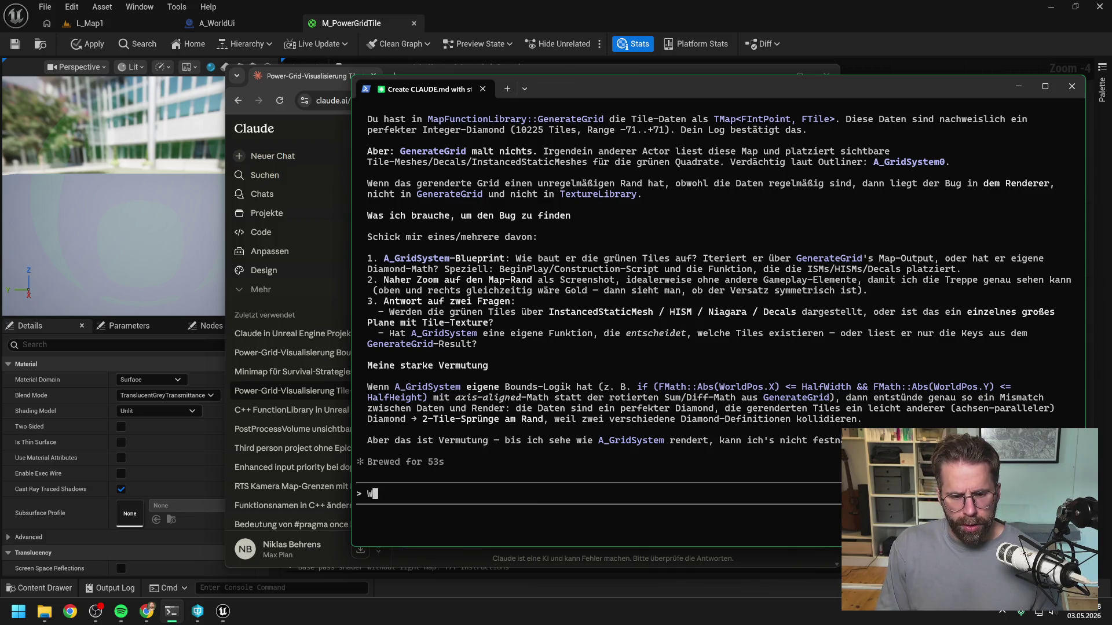
pyautogui.write('ir haben eine Plane Component in ')
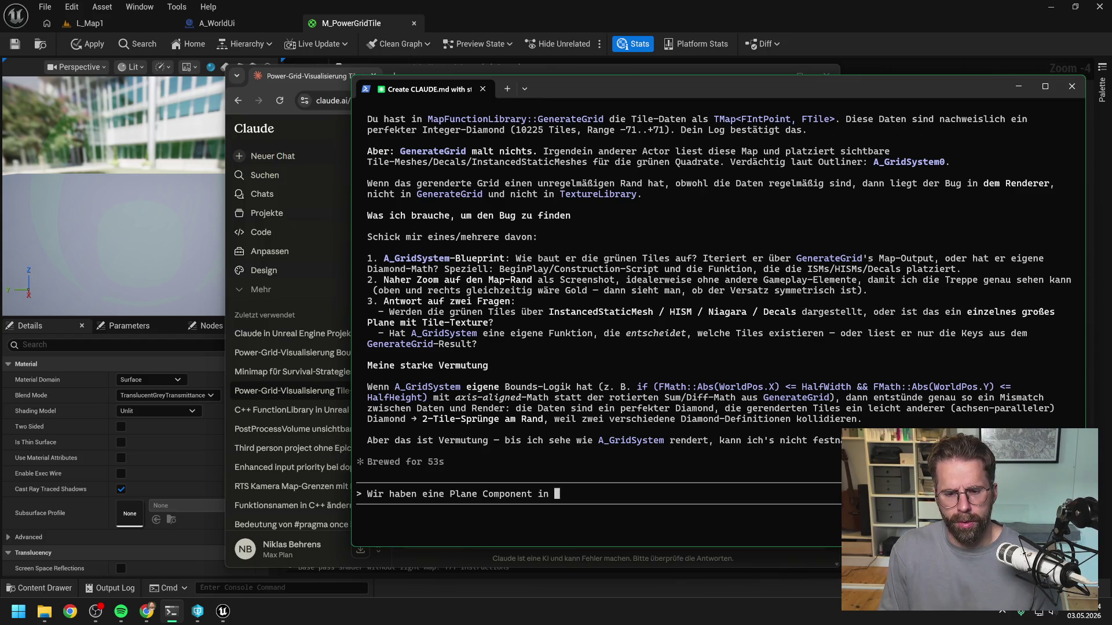
pyautogui.write('A_WorldU')
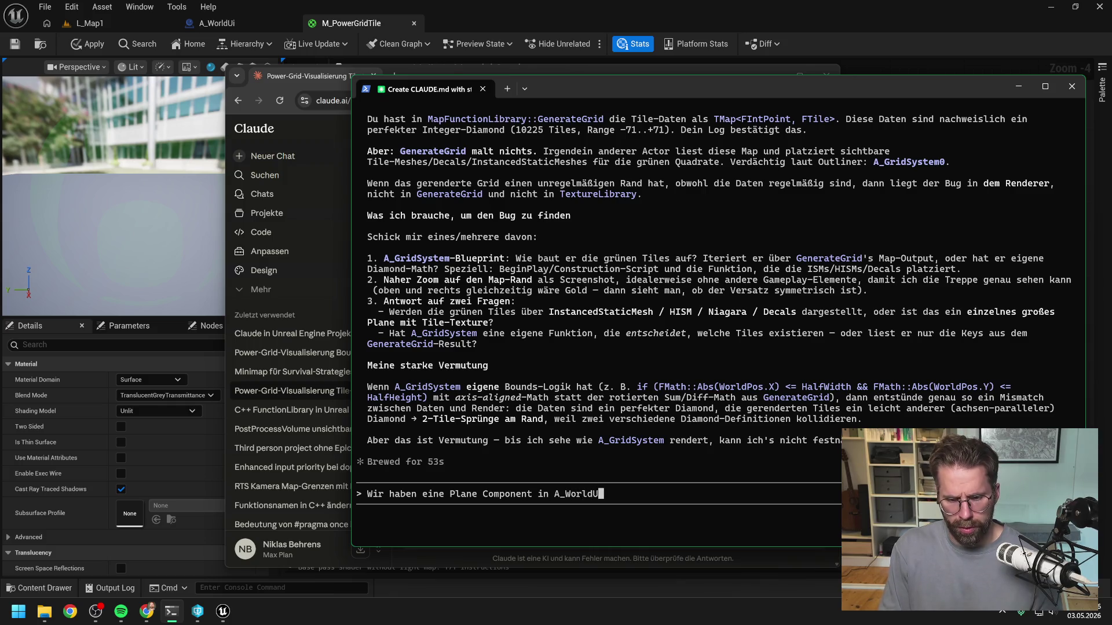
pyautogui.write('i auf die wir unser')
# Explain the A_WorldUi plane scales by GridSize (101x101 in test) versus the 100x100-unit standard plane
pyautogui.press('BackSpace')
pyautogui.write('e Texture')
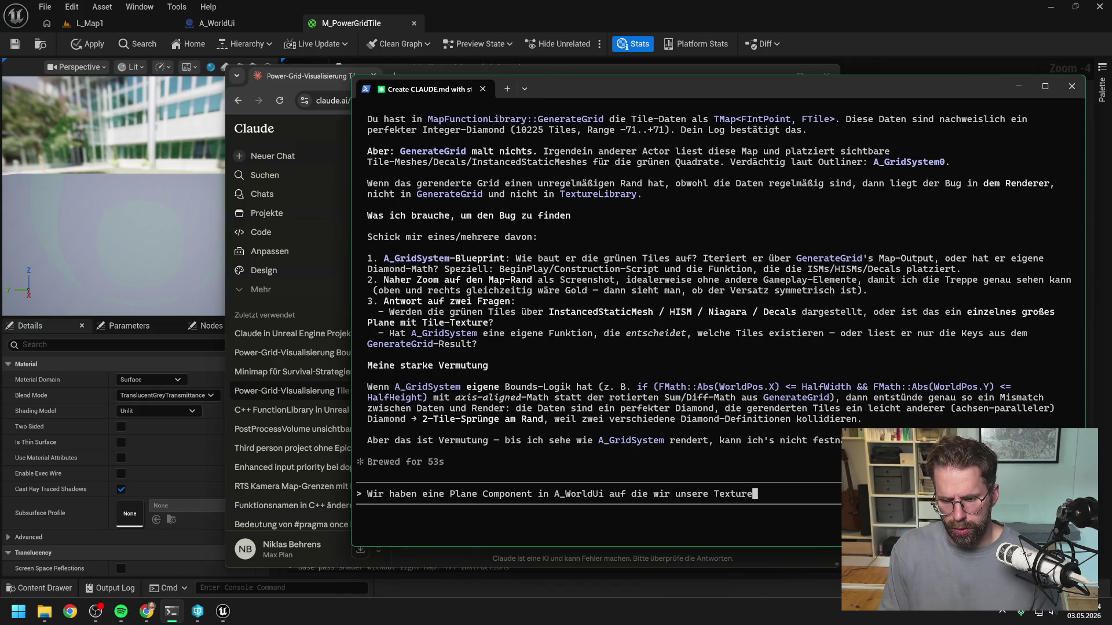
pyautogui.write(' zeichnen. Deswe')
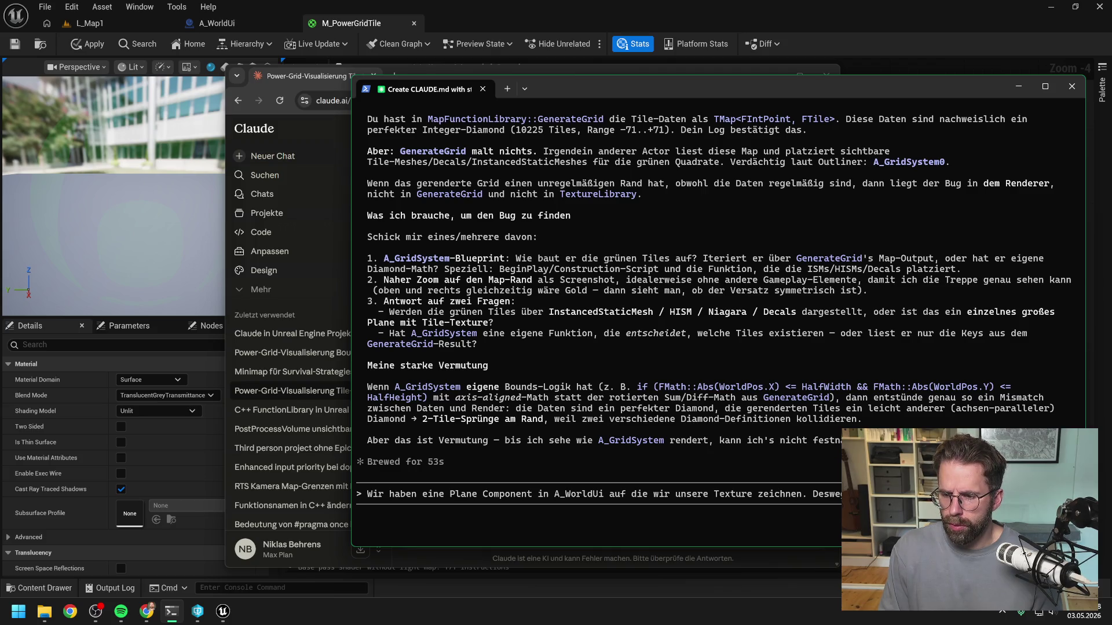
pyautogui.write('nac')
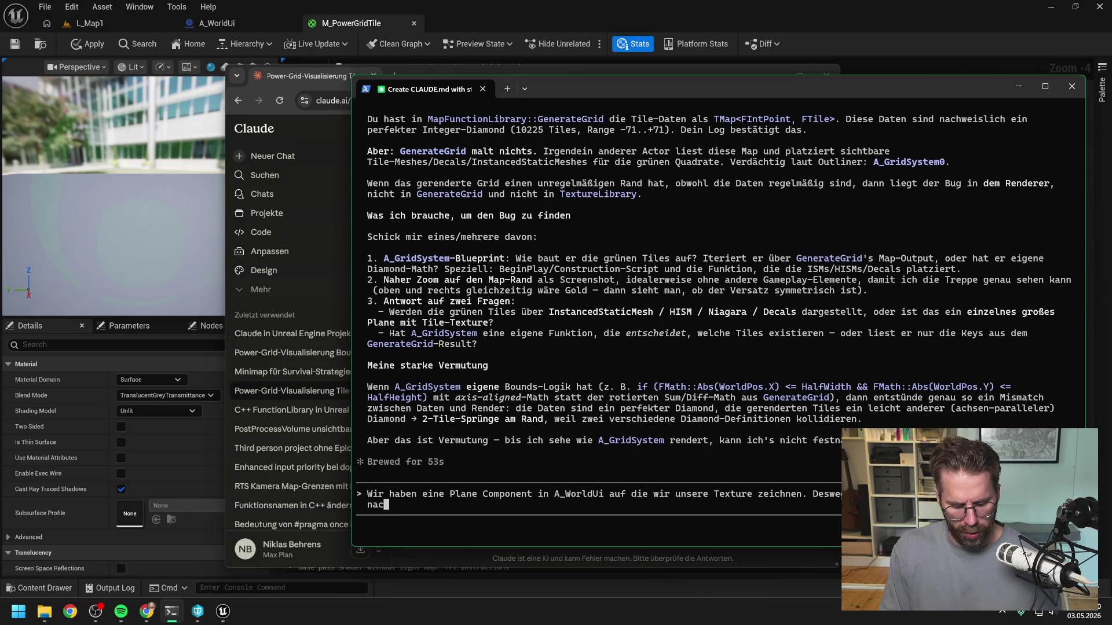
pyautogui.write('h der GridSize')
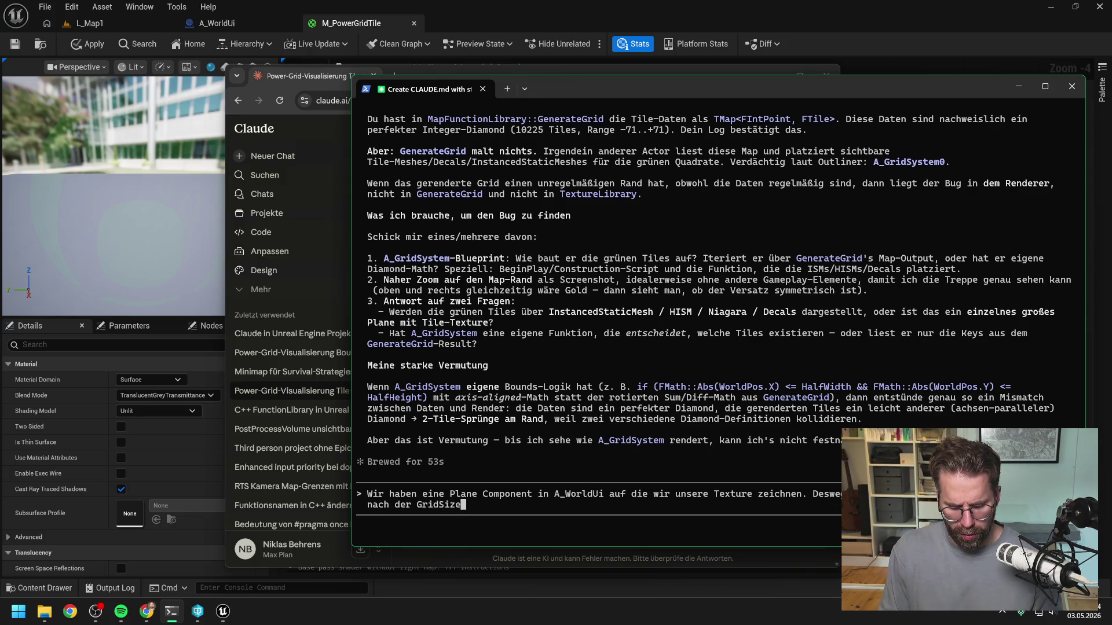
pyautogui.write(' ()')
pyautogui.press('Left')
pyautogui.write('im Test 101x101')
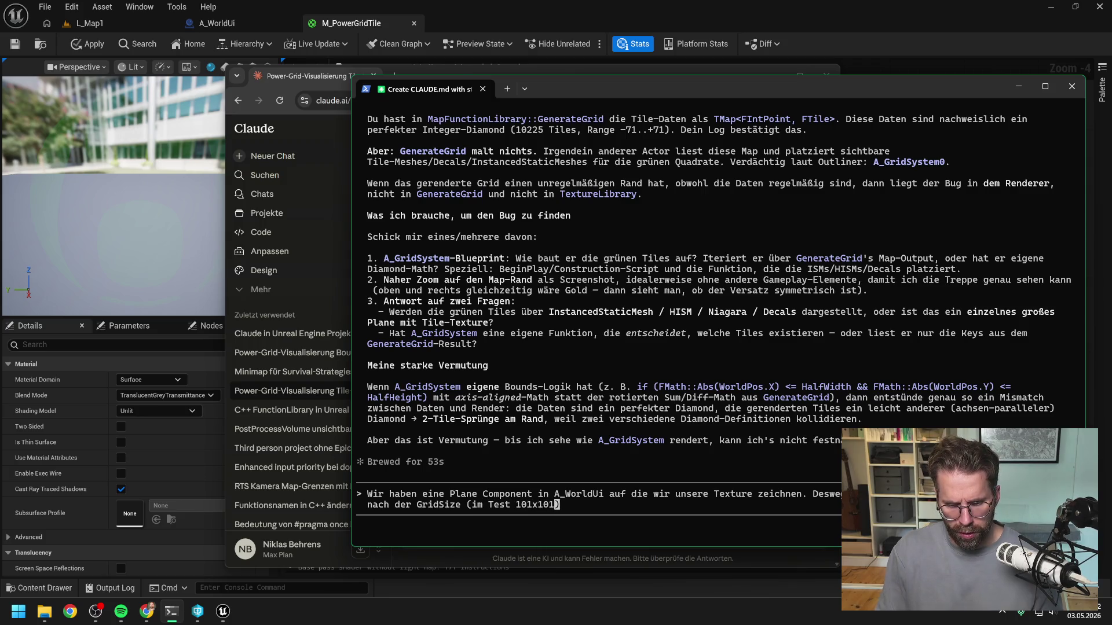
pyautogui.press('Right')
pyautogui.write('. Das StandardPlane ist 100')
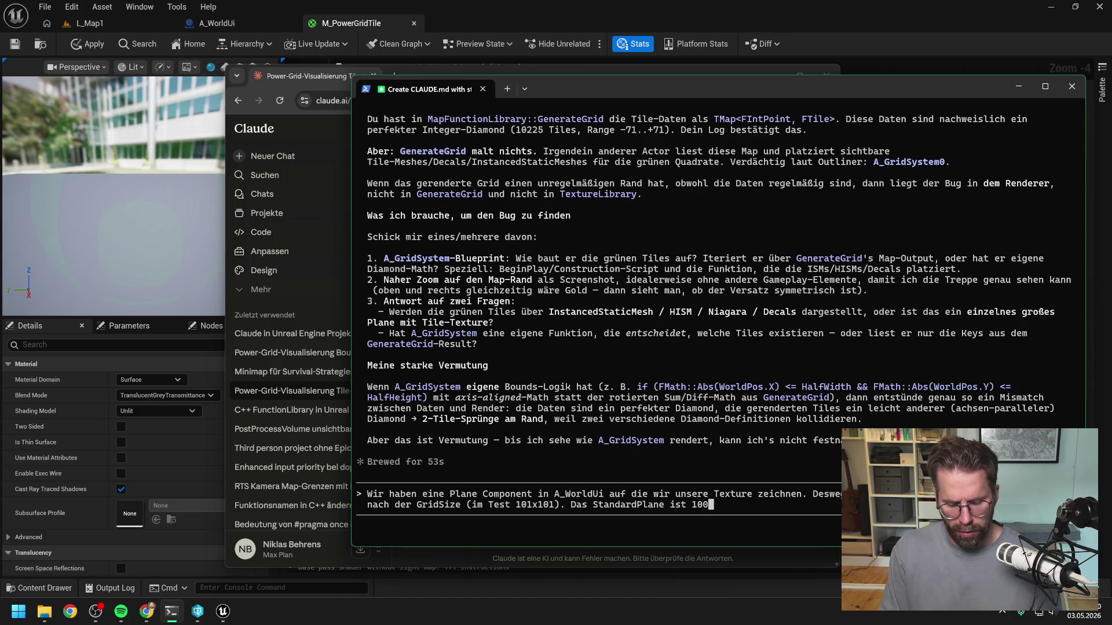
pyautogui.write('x100 Units groß. Passt a')
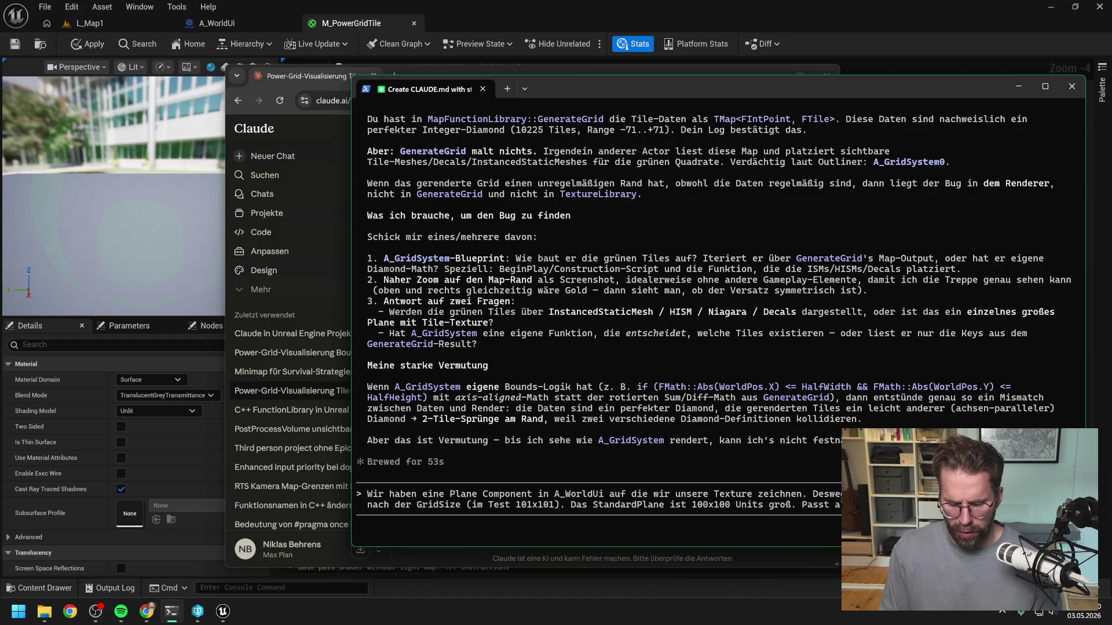
pyautogui.press('Return')
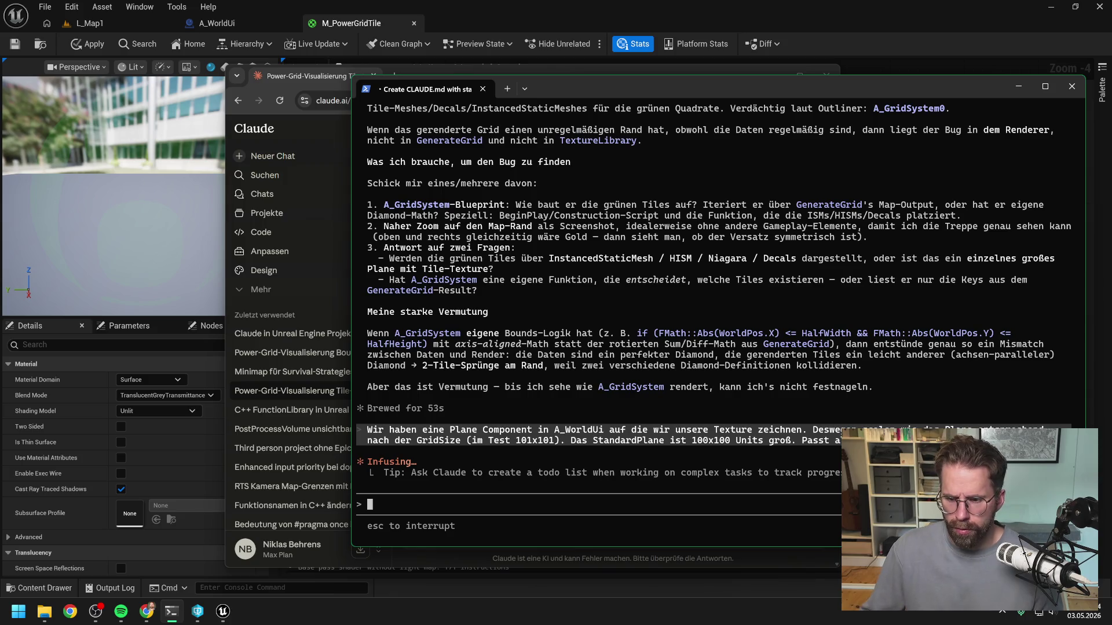
pyautogui.moveTo(572, 86); pyautogui.dragTo(593, 87)
pyautogui.press('super+Down')
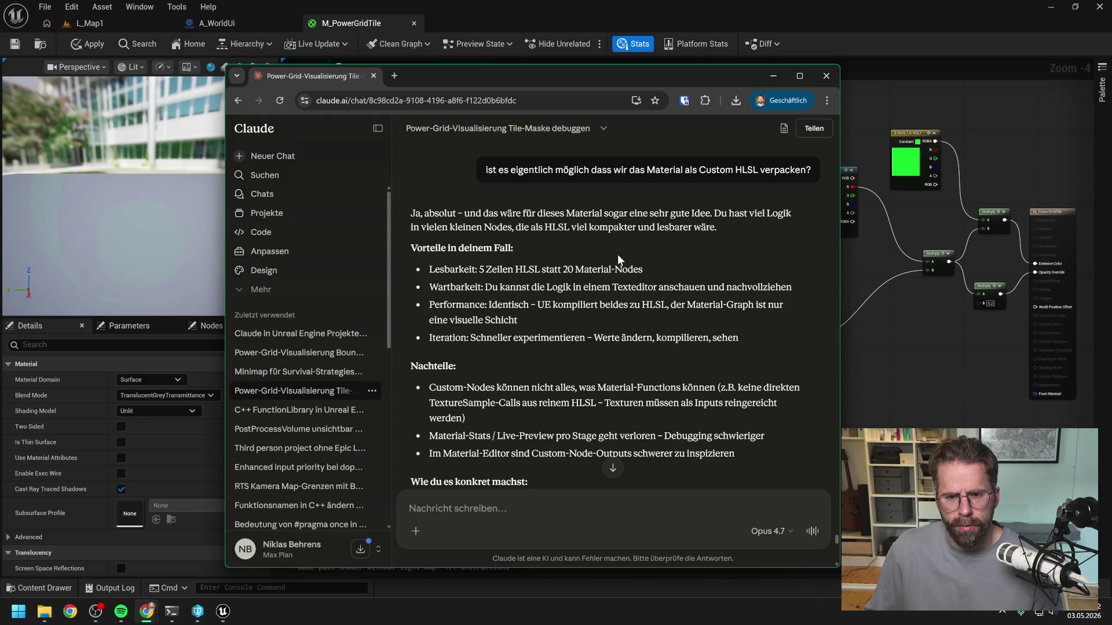
# Read Claude.ai's reply down to its hybrid recommendation of a Custom HLSL node for the mask math
pyautogui.scroll(-2, 617, 254)
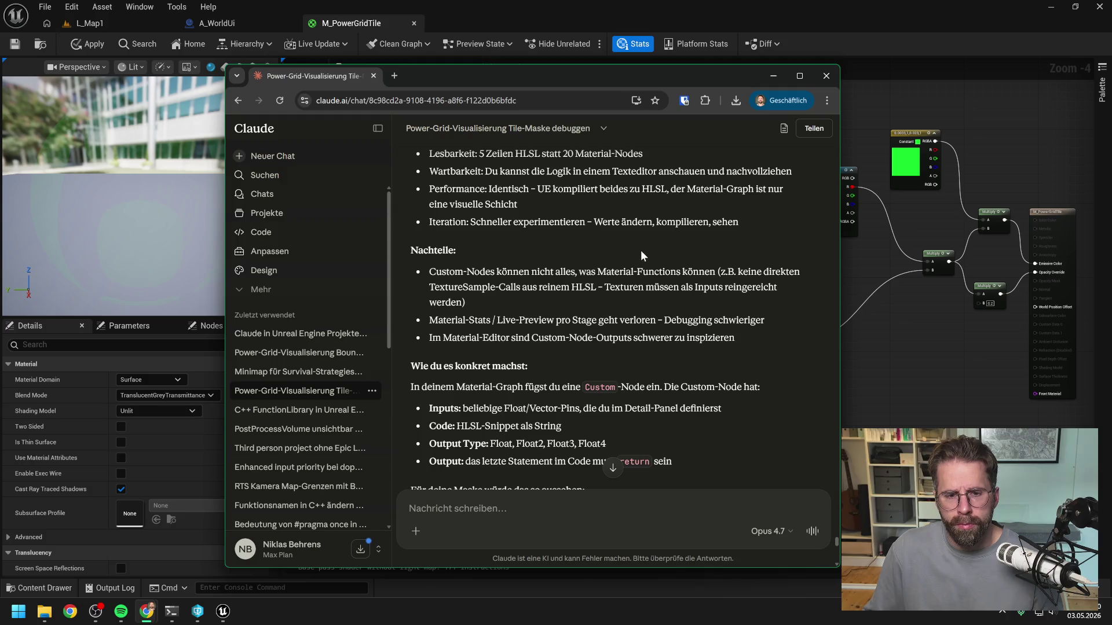
pyautogui.scroll(-2, 641, 250)
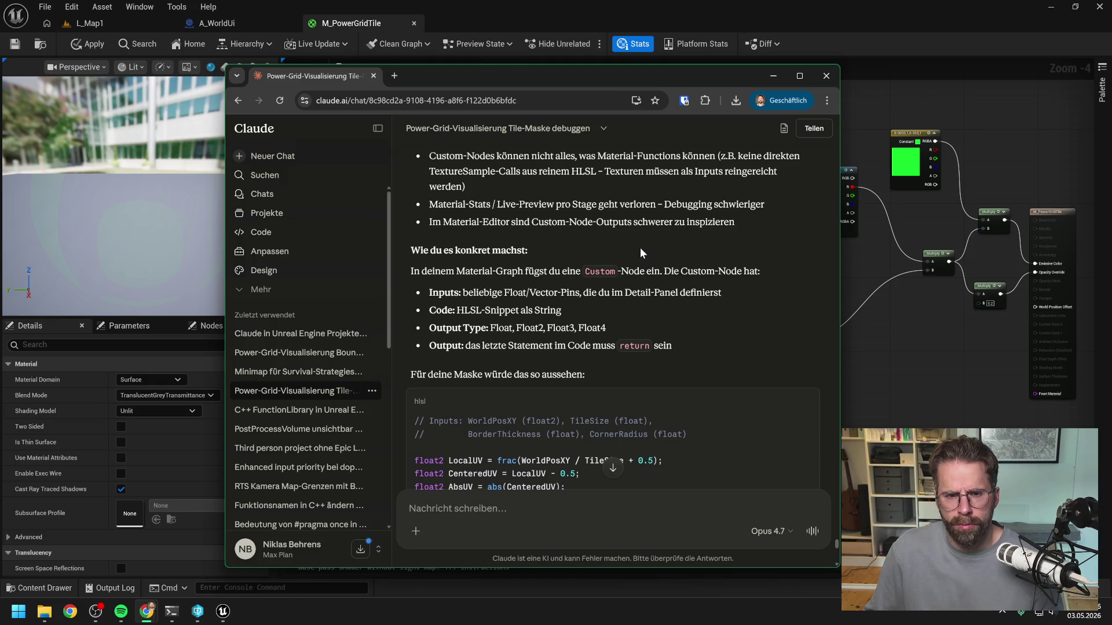
pyautogui.scroll(-1, 638, 250)
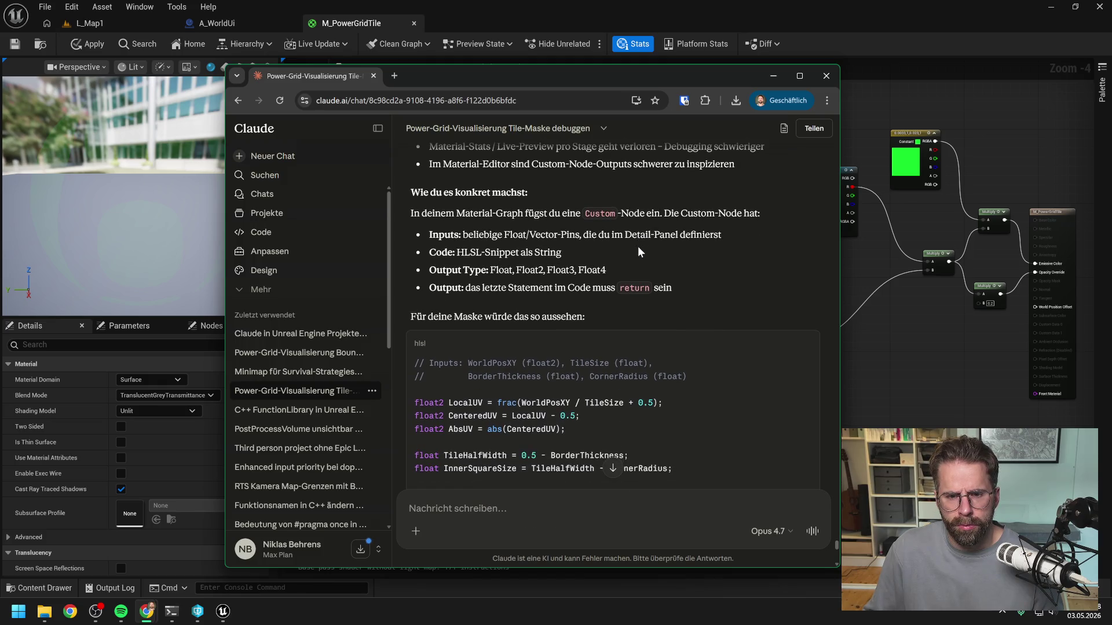
pyautogui.scroll(-1, 673, 258)
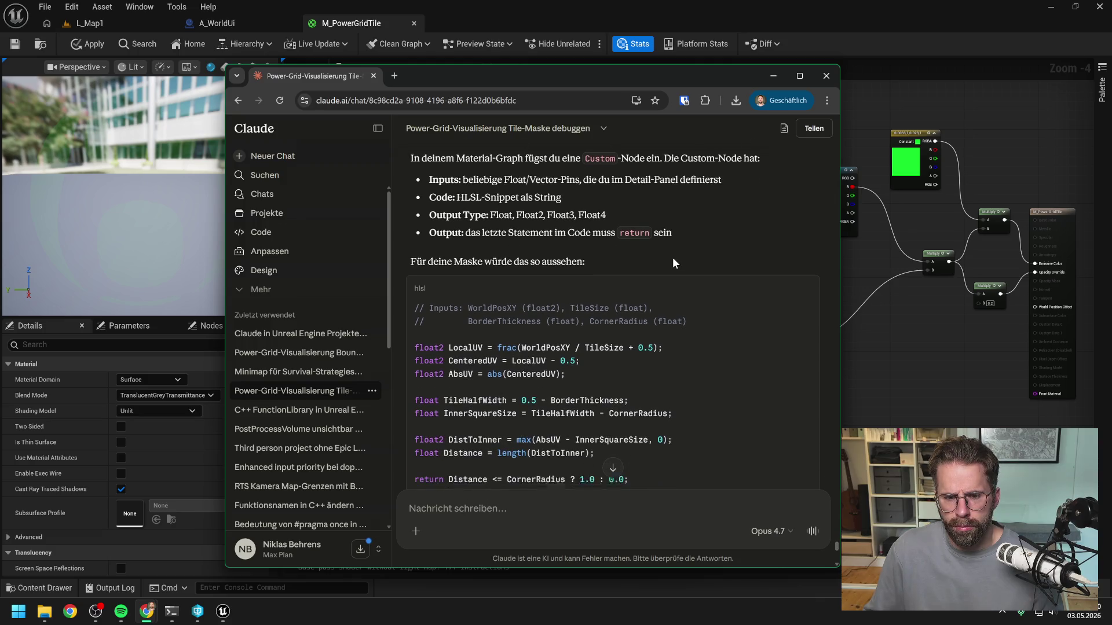
pyautogui.scroll(-2, 711, 233)
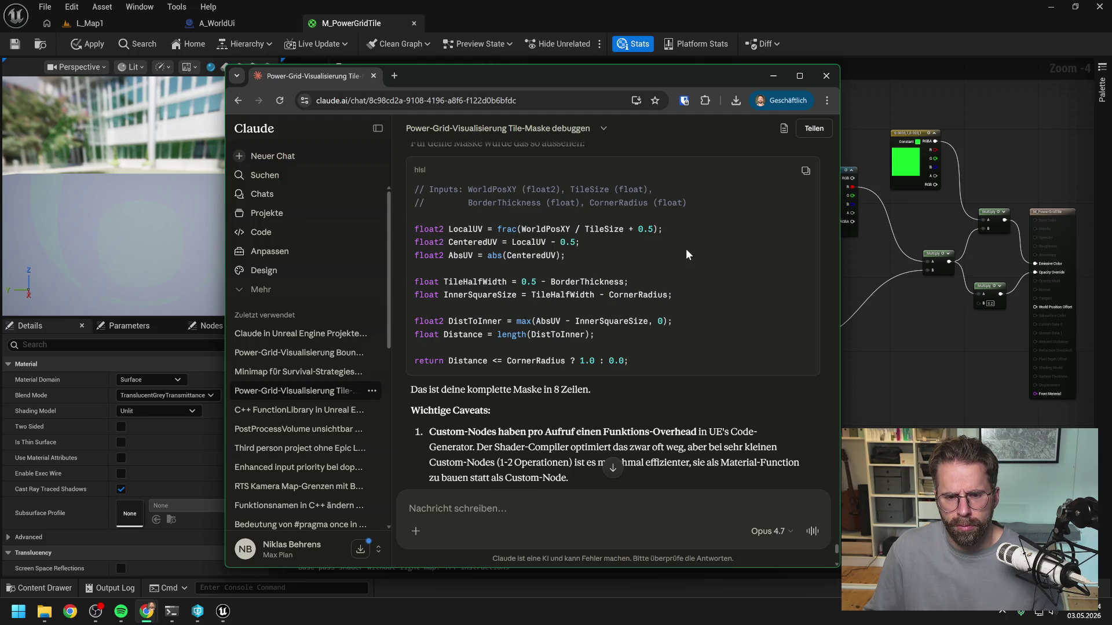
pyautogui.scroll(-1, 686, 250)
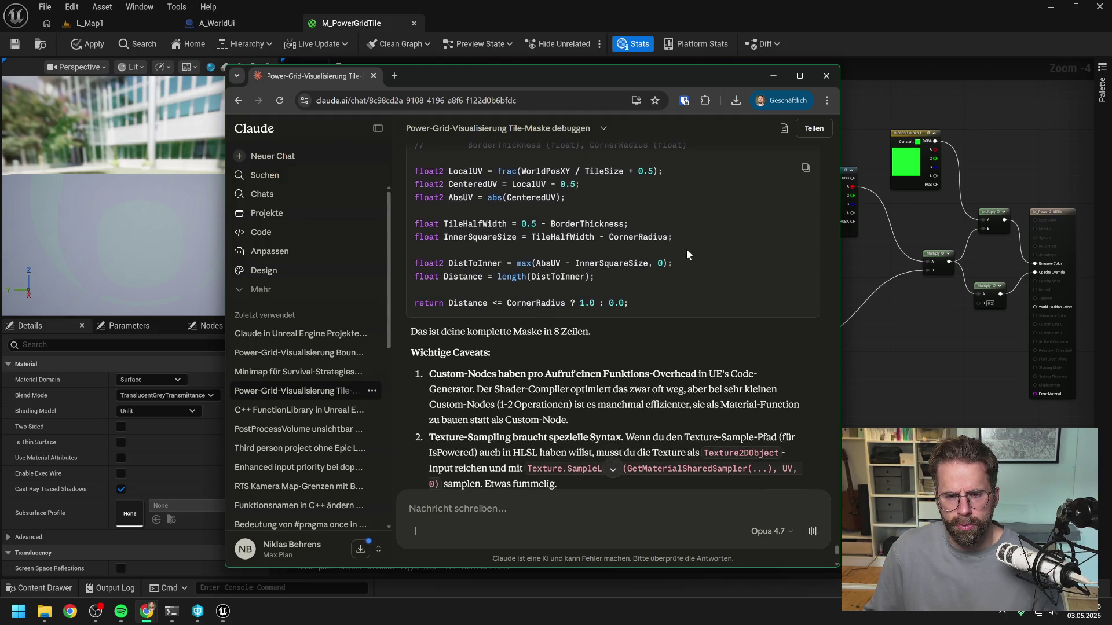
pyautogui.scroll(-1, 686, 249)
pyautogui.scroll(-2, 686, 249)
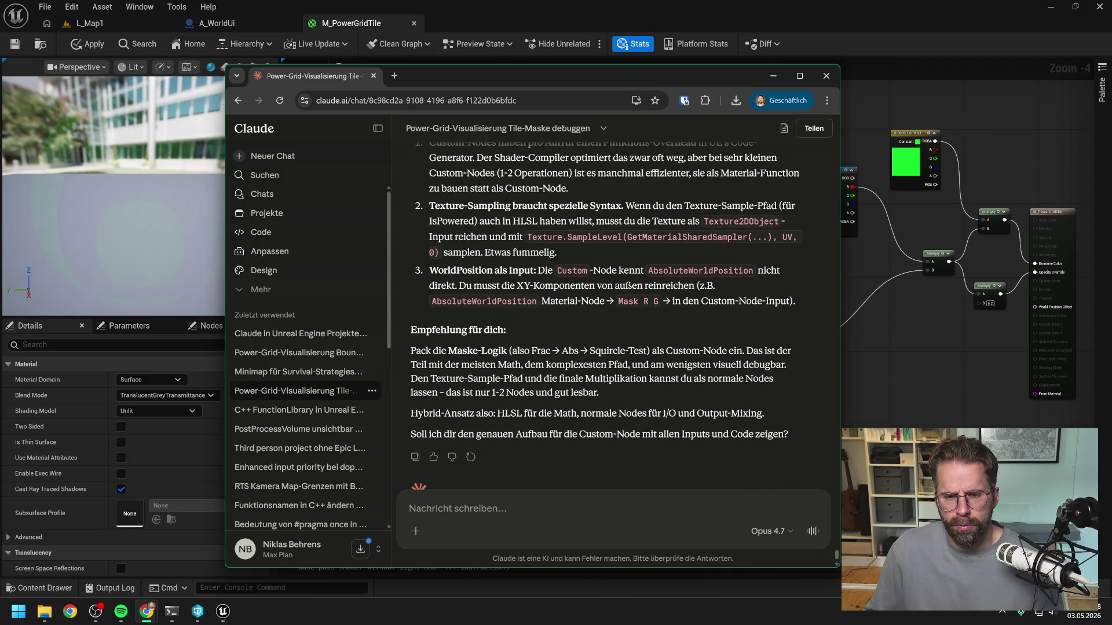
pyautogui.hotkey('alt', 'Tab')
# Pan the M_PowerGridTile graph to show Absolute World Position, Constant, Multiply and output nodes
pyautogui.moveTo(733, 291)
pyautogui.mouseDown()
pyautogui.moveTo(808, 264)
pyautogui.moveTo(851, 215)
pyautogui.mouseUp()
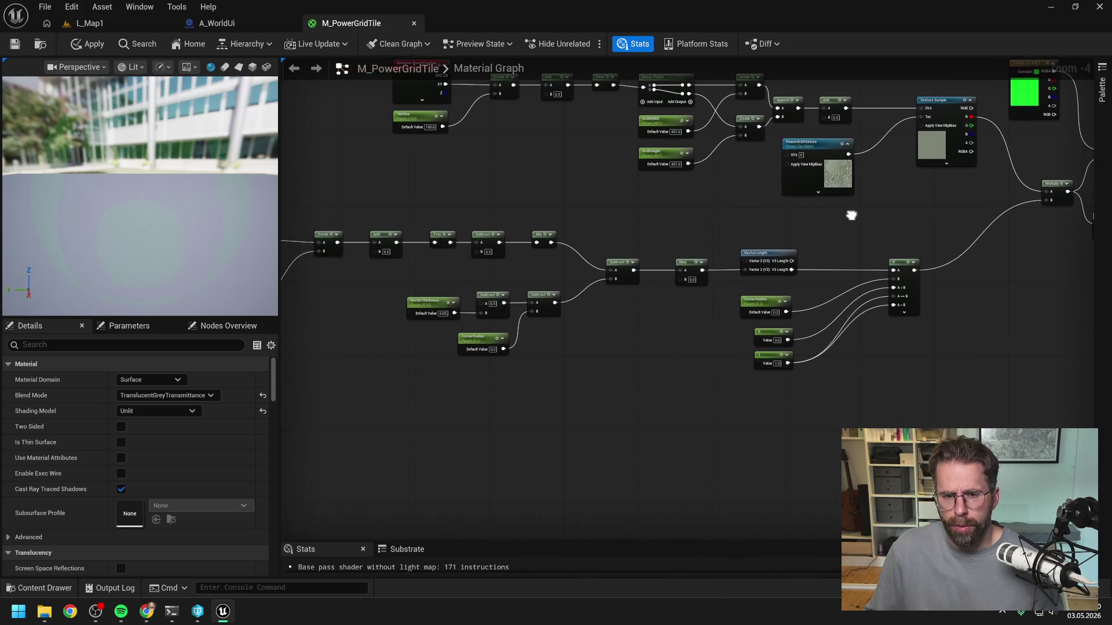
pyautogui.moveTo(714, 229); pyautogui.dragTo(801, 231)
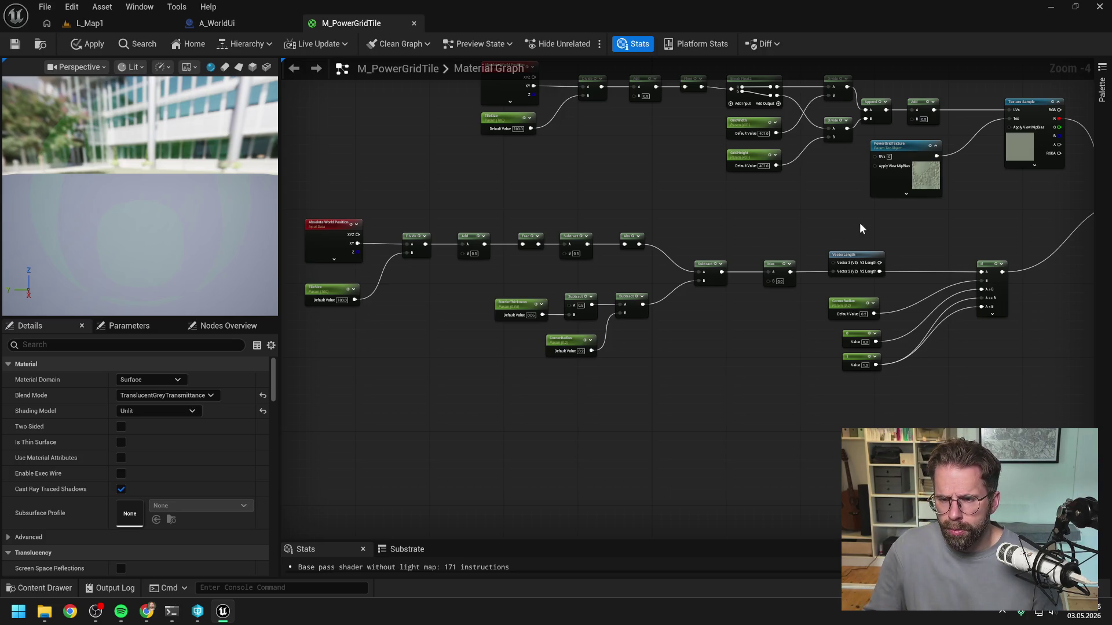
pyautogui.moveTo(939, 227); pyautogui.dragTo(752, 265)
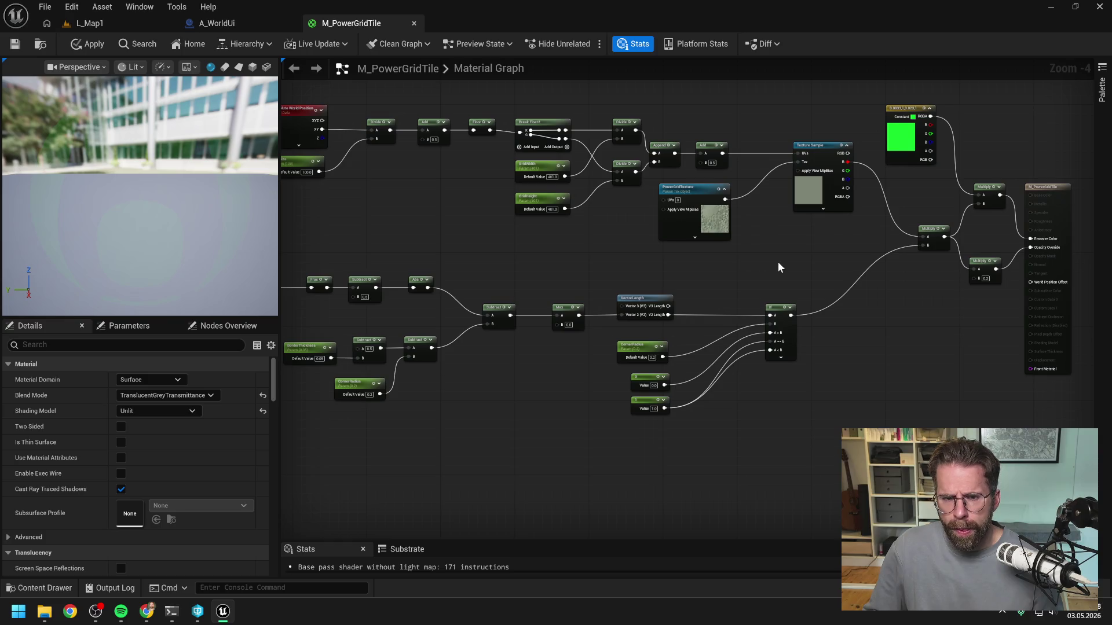
pyautogui.hotkey('alt', 'Tab')
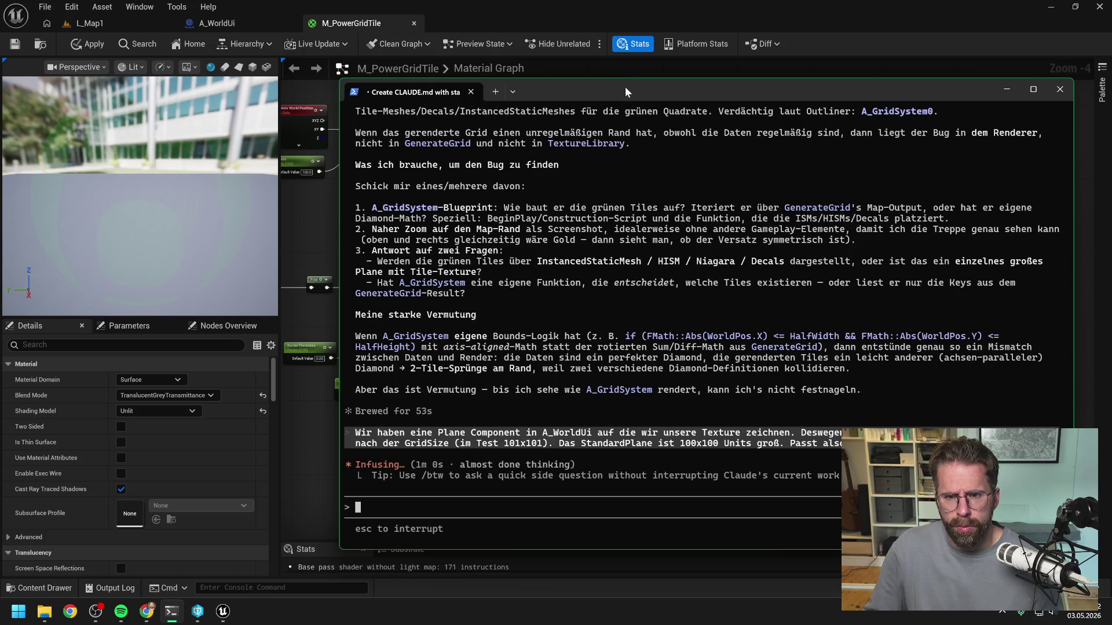
pyautogui.hotkey('alt', 'Tab')
pyautogui.scroll(-1, 782, 280)
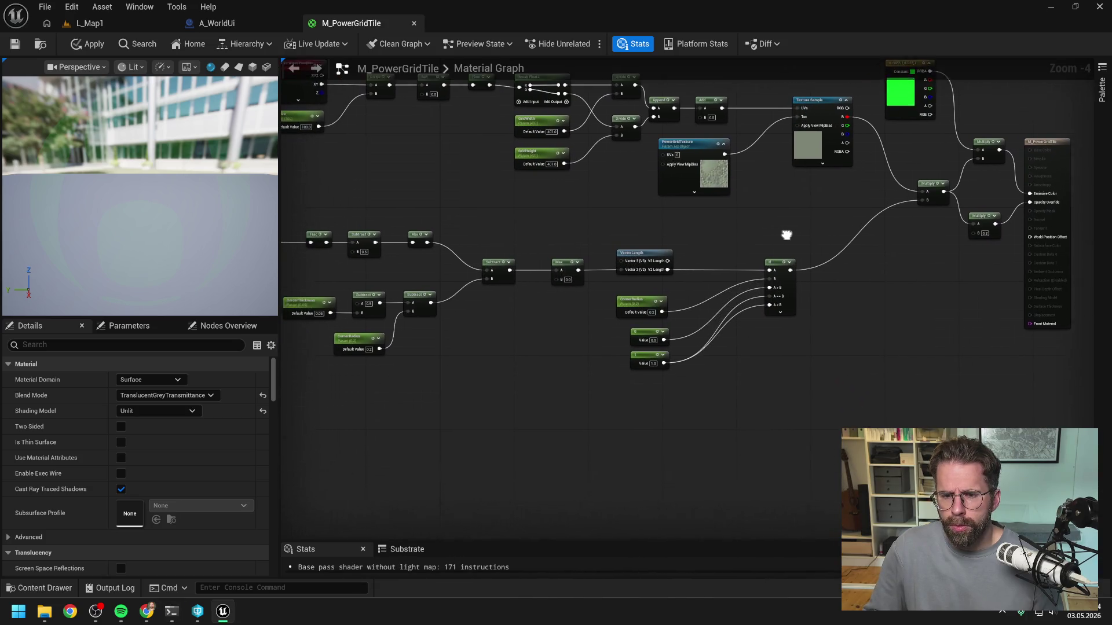
pyautogui.scroll(-1, 591, 346)
pyautogui.scroll(1, 591, 346)
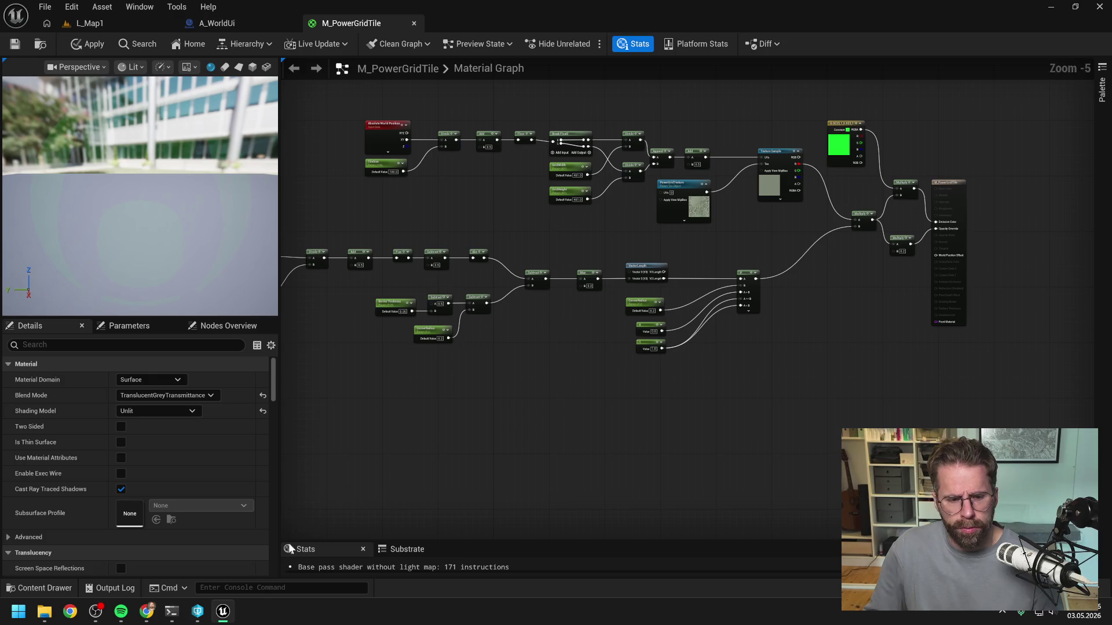
# Move the Claude chat out of the way and pan the graph to reveal the left-hand nodes
pyautogui.moveTo(149, 619)
pyautogui.click(224, 564)
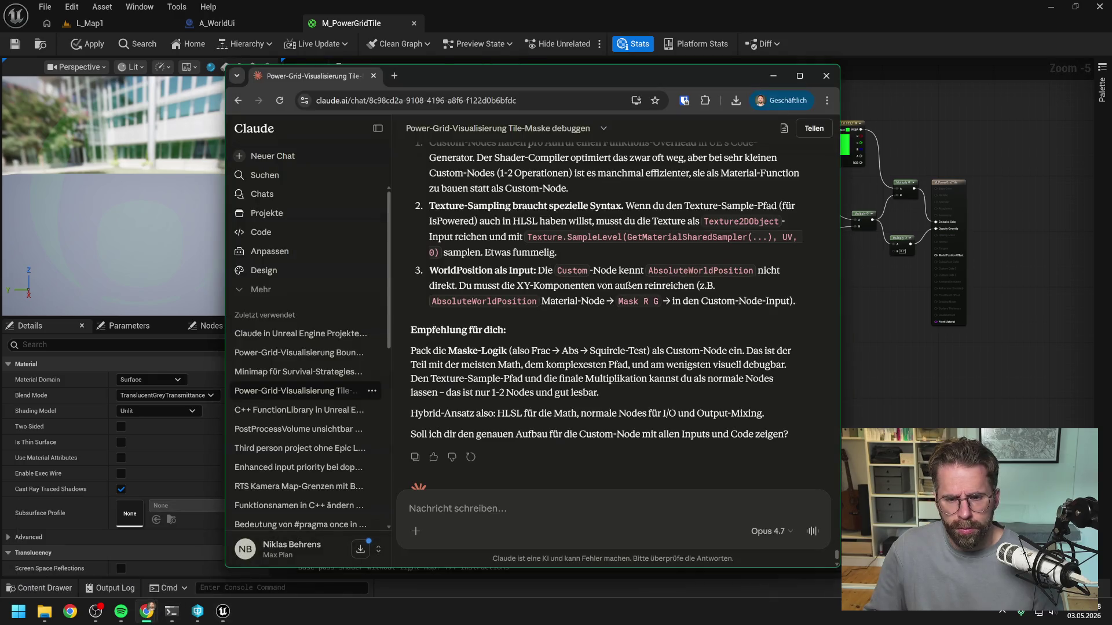
pyautogui.scroll(-1, 606, 316)
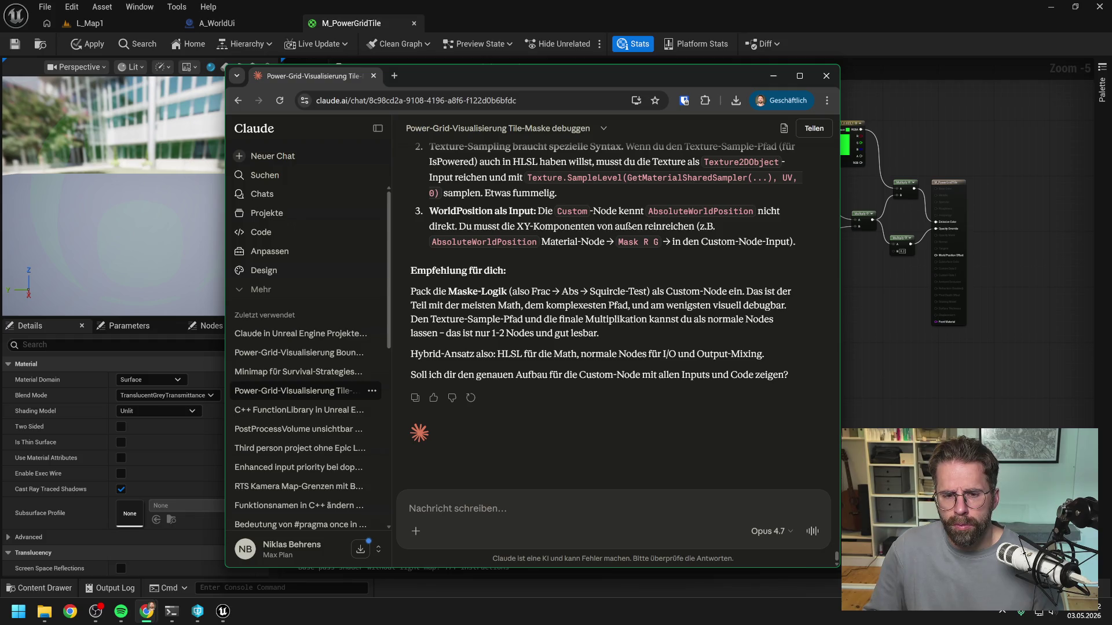
pyautogui.moveTo(534, 84); pyautogui.dragTo(619, 91)
pyautogui.hotkey('alt', 'Tab')
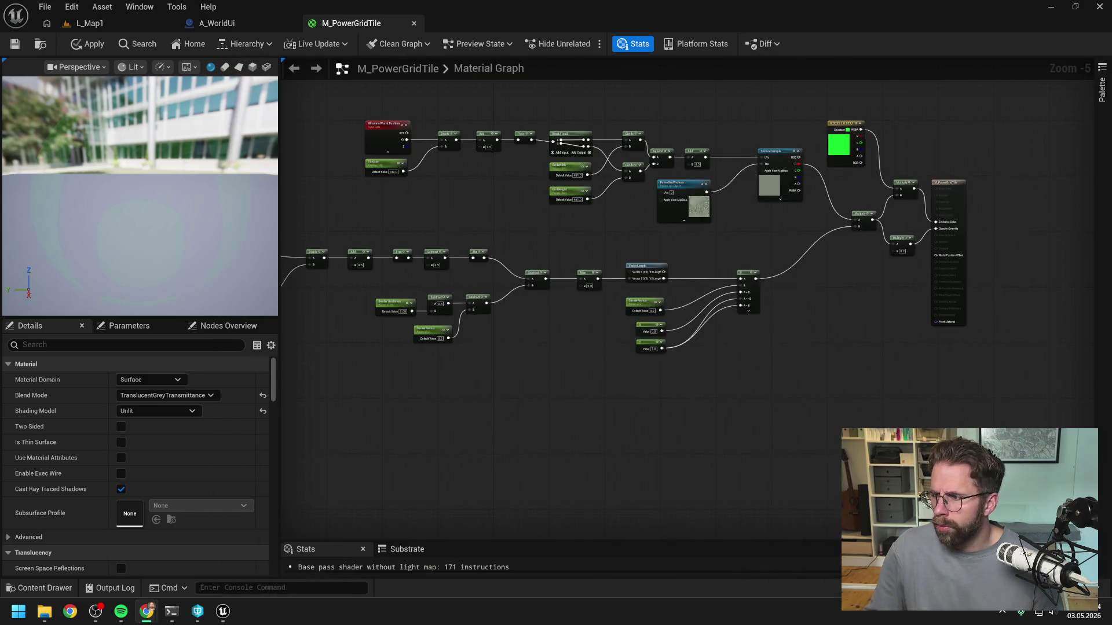
pyautogui.moveTo(776, 377)
pyautogui.mouseDown()
pyautogui.moveTo(831, 350)
pyautogui.moveTo(908, 349)
pyautogui.mouseUp()
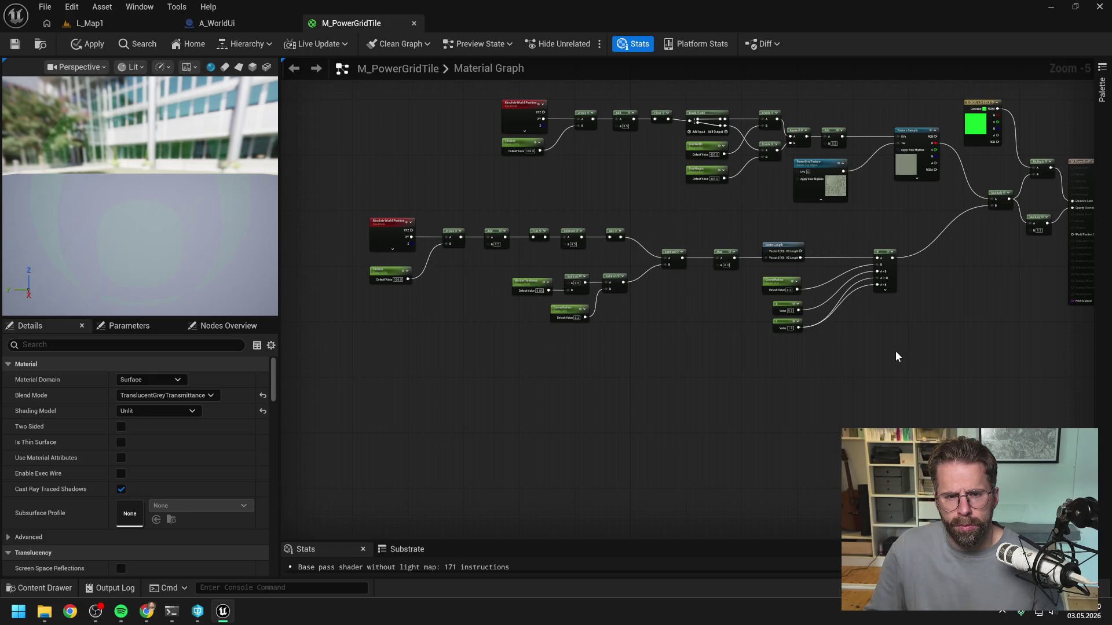
pyautogui.moveTo(897, 354); pyautogui.dragTo(879, 352)
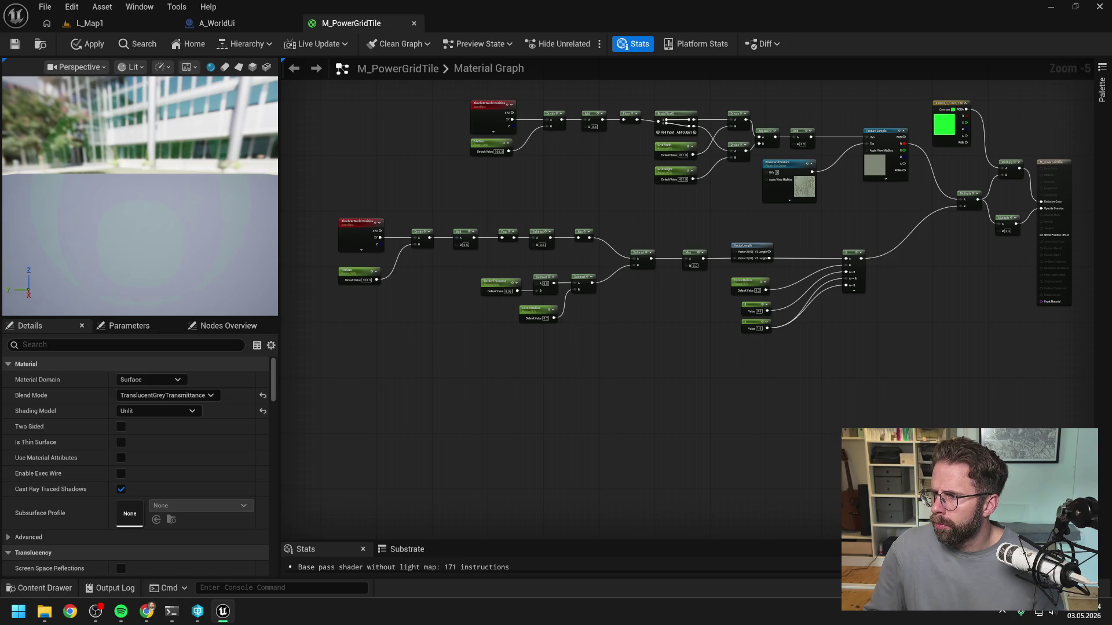
# Add a Custom expression node found by searching 'hls' and move it up and left
pyautogui.rightClick(628, 394)
pyautogui.write('hls')
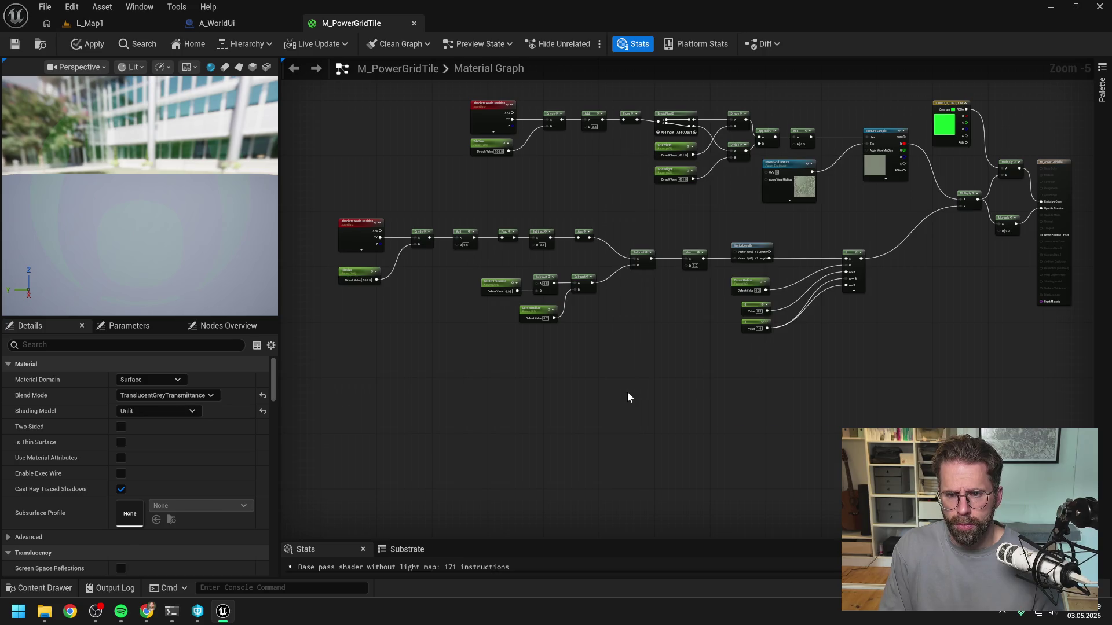
pyautogui.hotkey('ctrl', 'v')
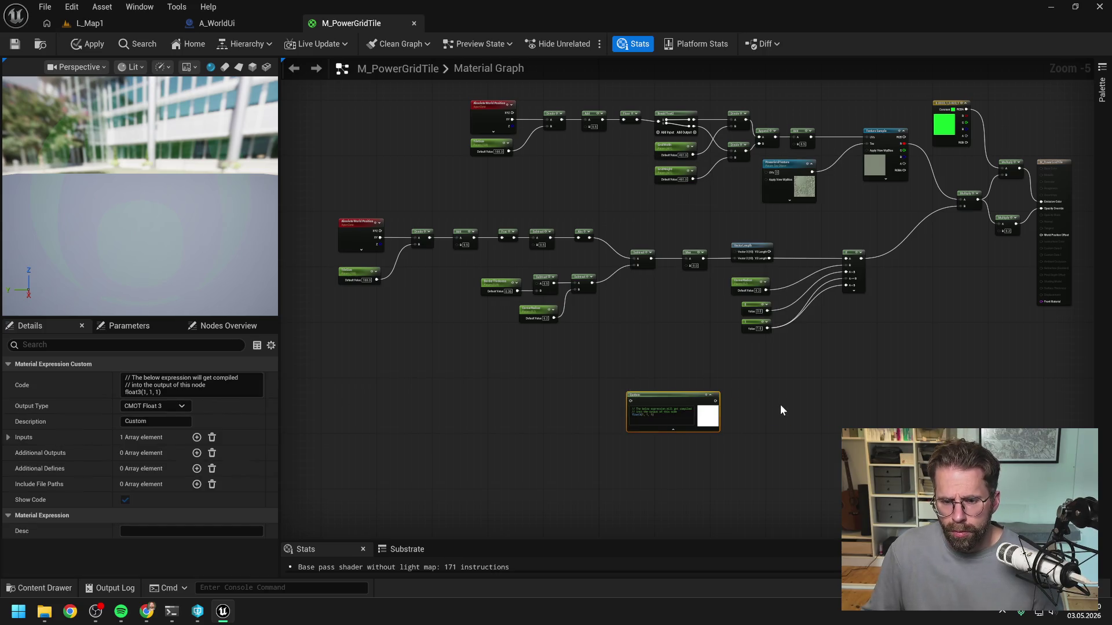
pyautogui.click(780, 404)
pyautogui.scroll(3, 782, 405)
pyautogui.moveTo(677, 323); pyautogui.dragTo(656, 273)
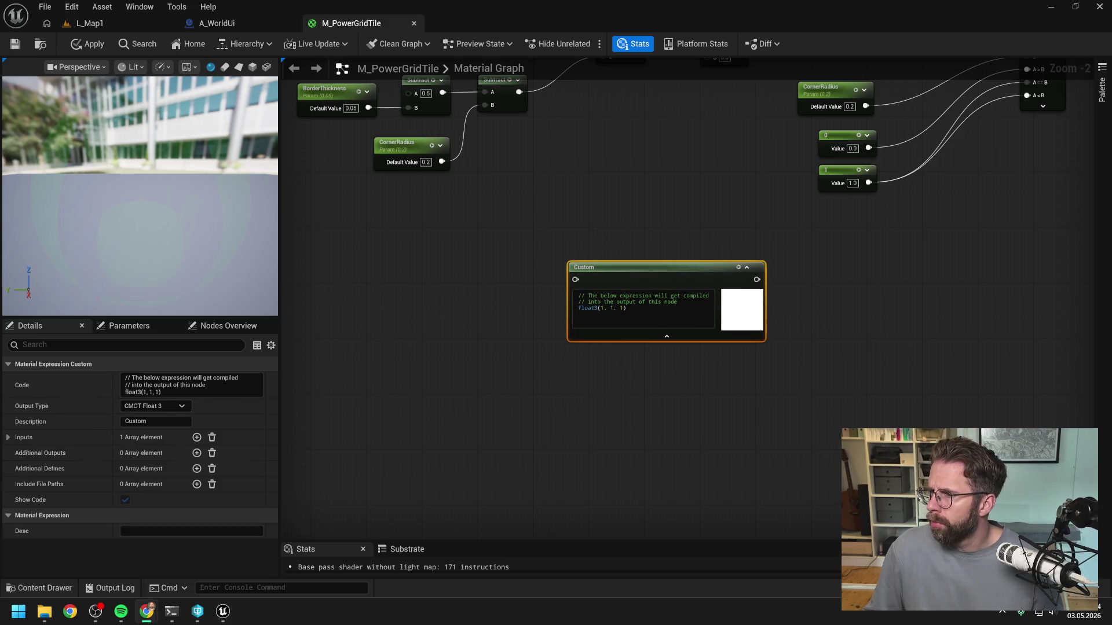
# Paste the rounded-tile HLSL code returning Distance <= CornerRadius ? 1.0 : 0.0 into the Custom node
pyautogui.click(585, 313)
pyautogui.hotkey('ctrl', 'a')
pyautogui.write('// Inputs: WorldPosXY (float2), TileSize (float), //         BorderThickness (float), CornerRadius (float)  float2 LocalUV = frac(WorldPosXY / TileSize + 0.5); float2 CenteredUV = LocalUV - 0.5; float2 AbsUV = abs(CenteredUV);  float TileHalfWidth = 0.5 - BorderThickness; float InnerSquareSize = TileHalfWidth - CornerRadius;  float2 DistToInner = max(AbsUV - InnerSquareSize, 0); float Distance = length(DistToInner);  return Distance <= CornerRadius ? 1.0 : 0.0;')
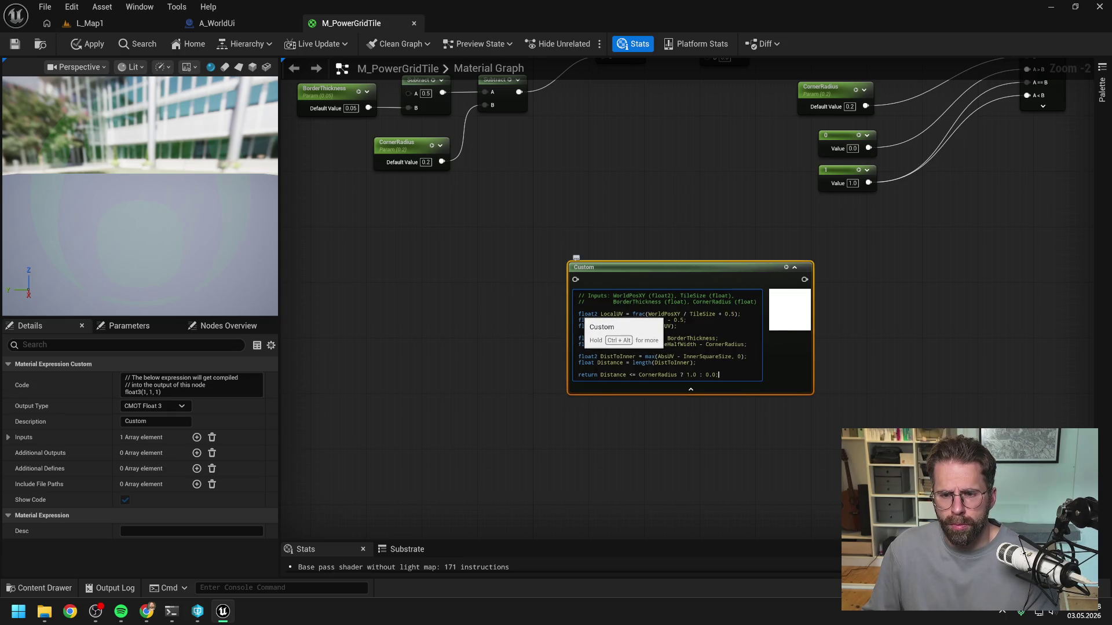
pyautogui.click(684, 426)
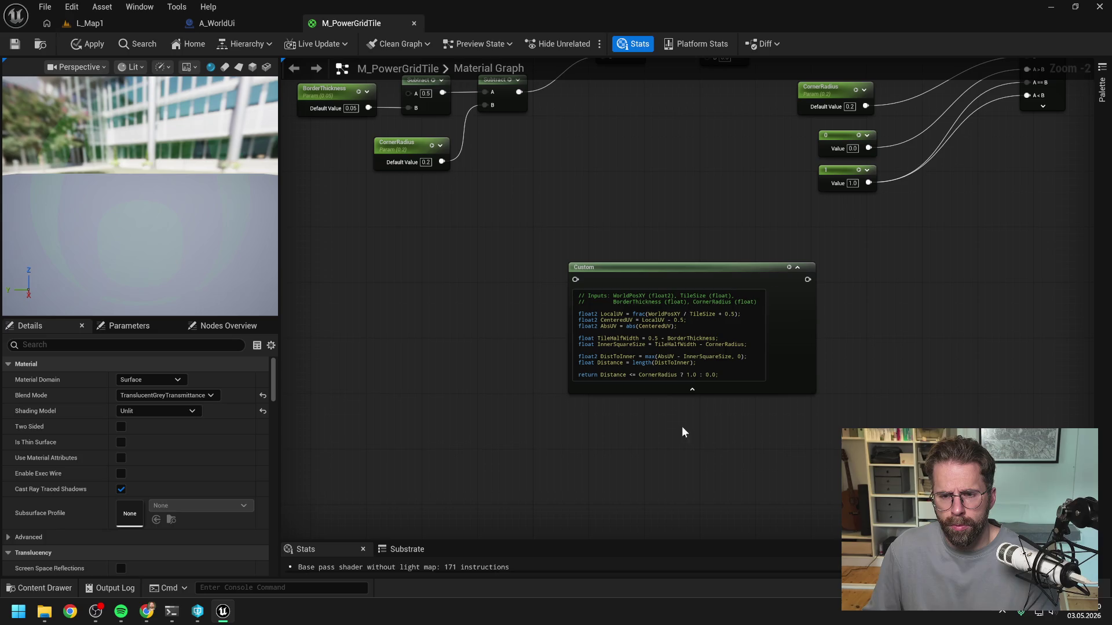
pyautogui.click(657, 276)
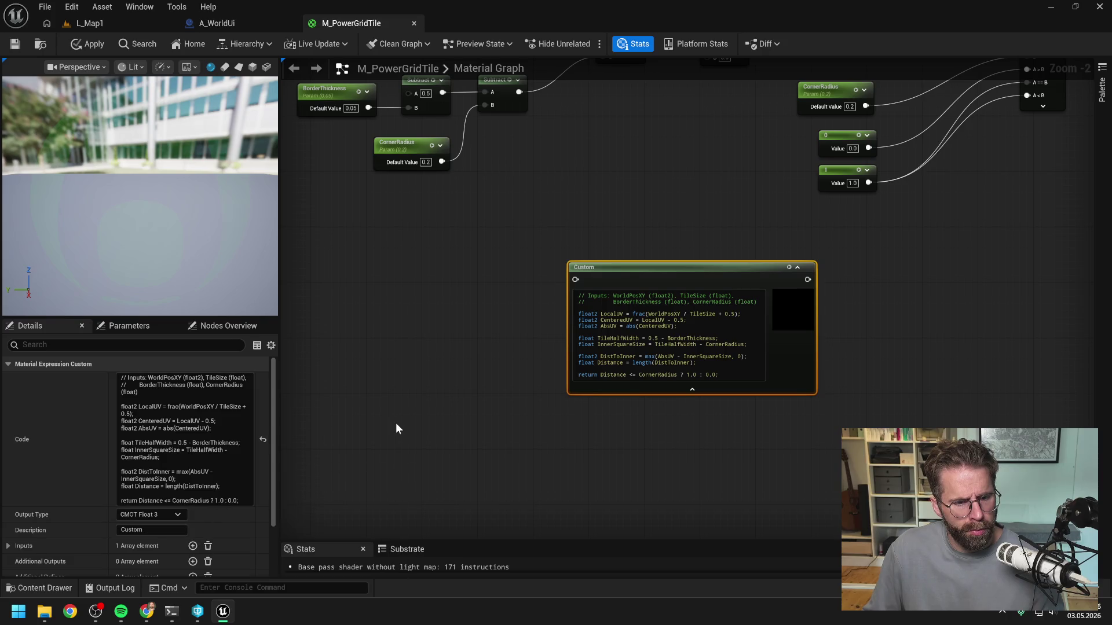
# Expand the Custom node's Inputs list and position the node beside the world position node
pyautogui.scroll(-2, 79, 516)
pyautogui.click(8, 509)
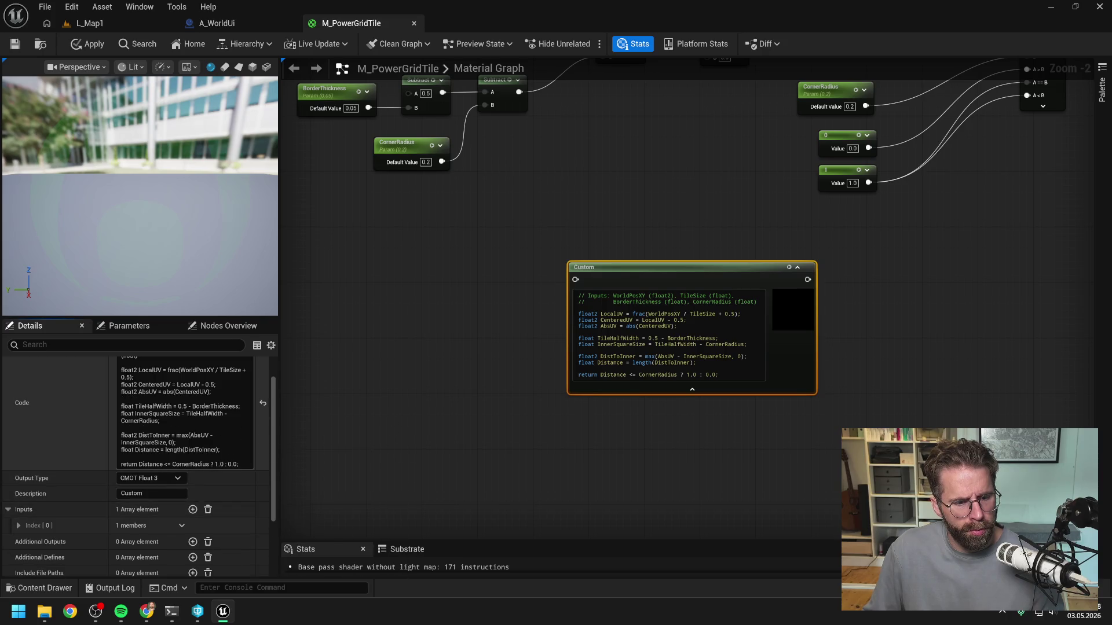
pyautogui.scroll(-3, 35, 498)
pyautogui.click(18, 474)
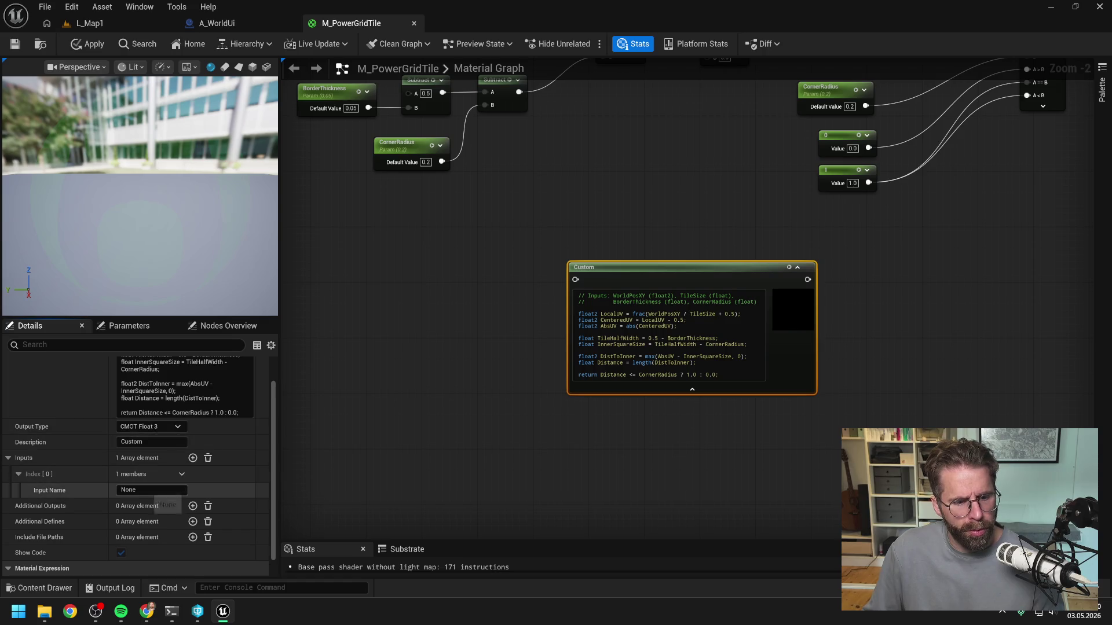
pyautogui.click(128, 490)
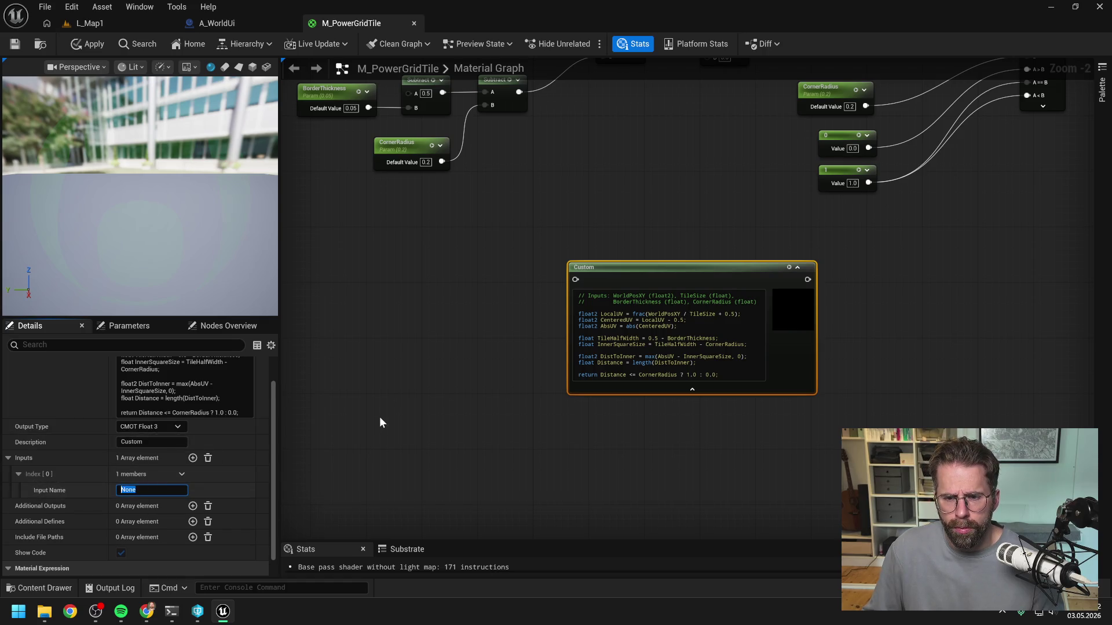
pyautogui.click(380, 418)
pyautogui.scroll(-2, 464, 418)
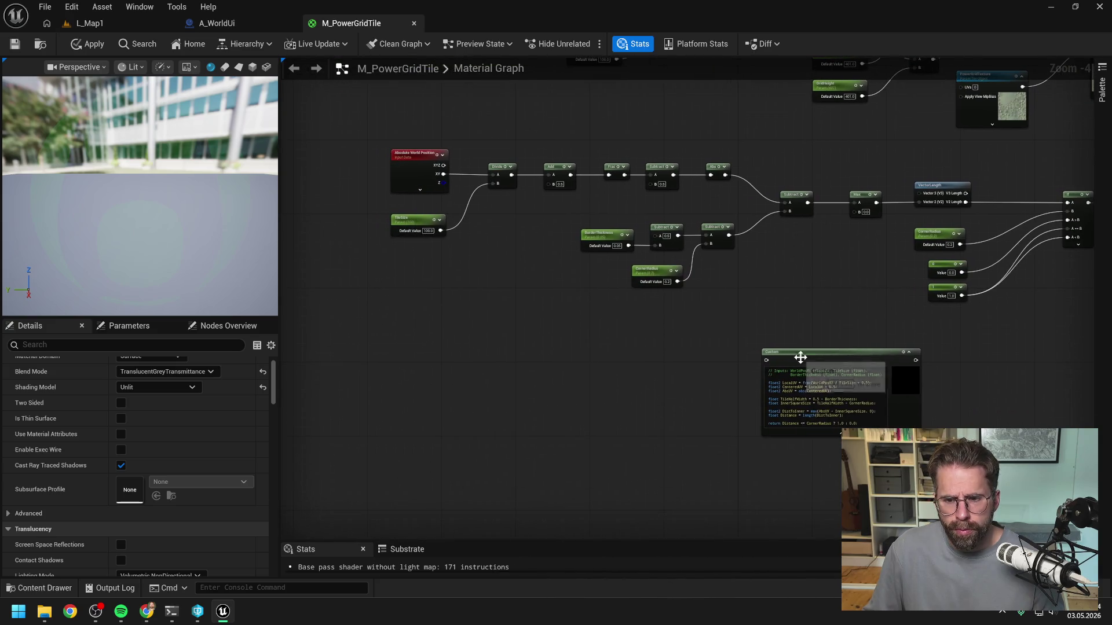
pyautogui.moveTo(799, 359); pyautogui.dragTo(468, 318)
pyautogui.moveTo(401, 350); pyautogui.dragTo(529, 343)
pyautogui.scroll(1, 579, 331)
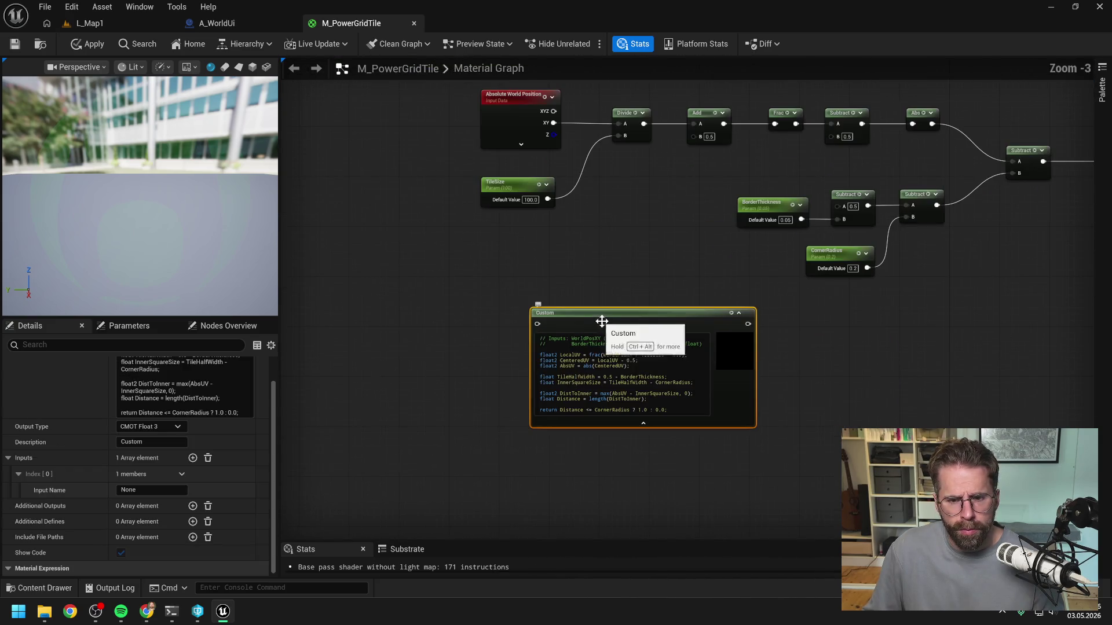
pyautogui.moveTo(602, 321); pyautogui.dragTo(645, 315)
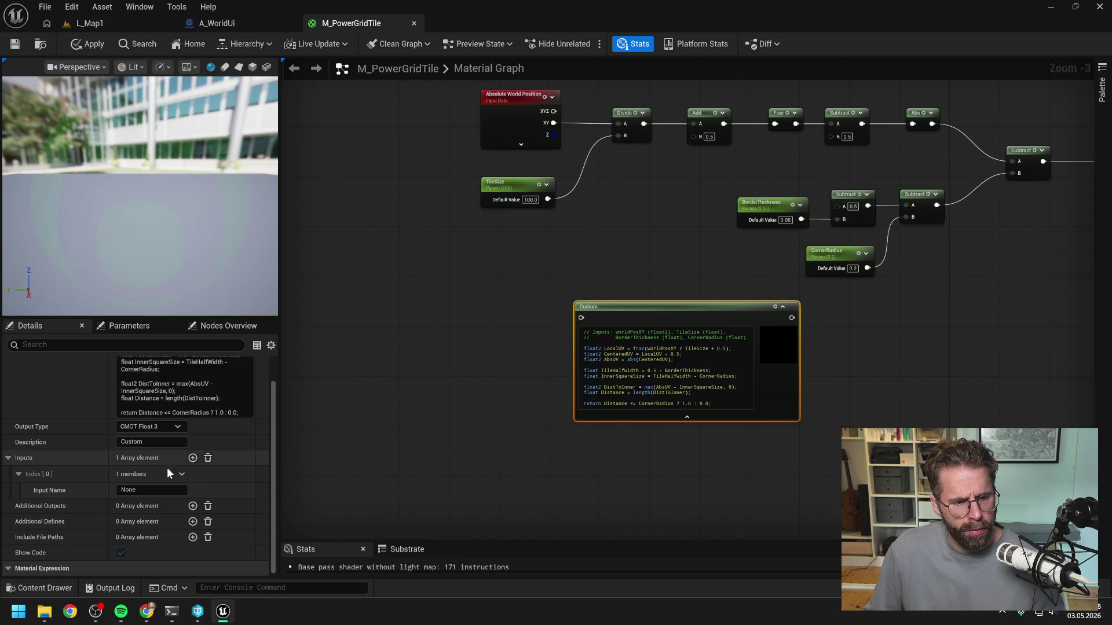
# Name input 0 'AbsoluteWorldPositonXY' and wire Absolute World Position XY into it
pyautogui.click(142, 490)
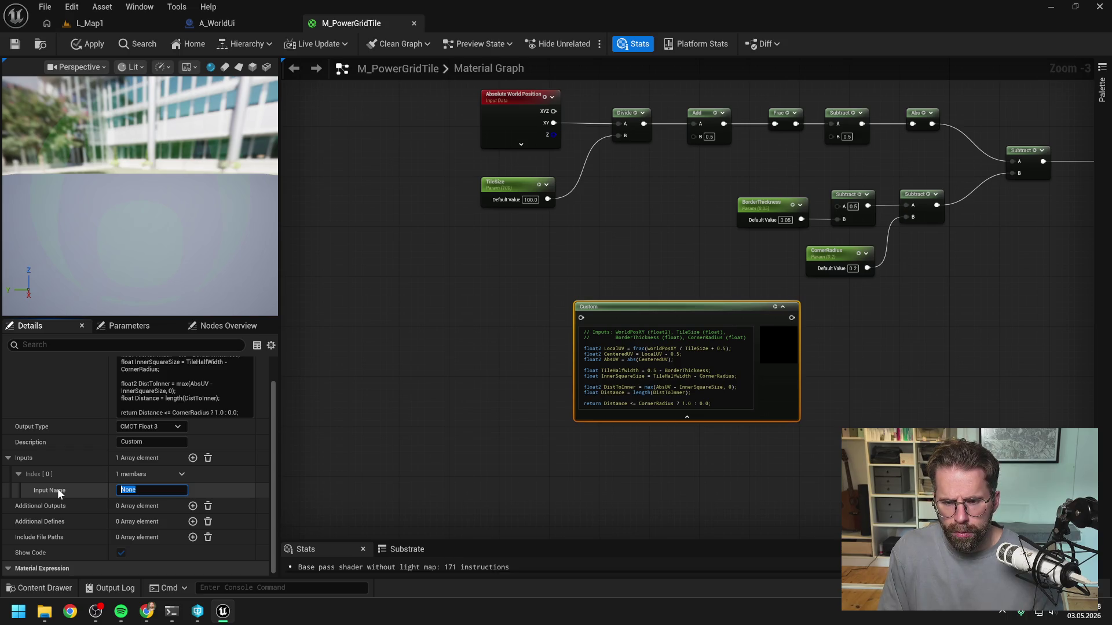
pyautogui.write('A')
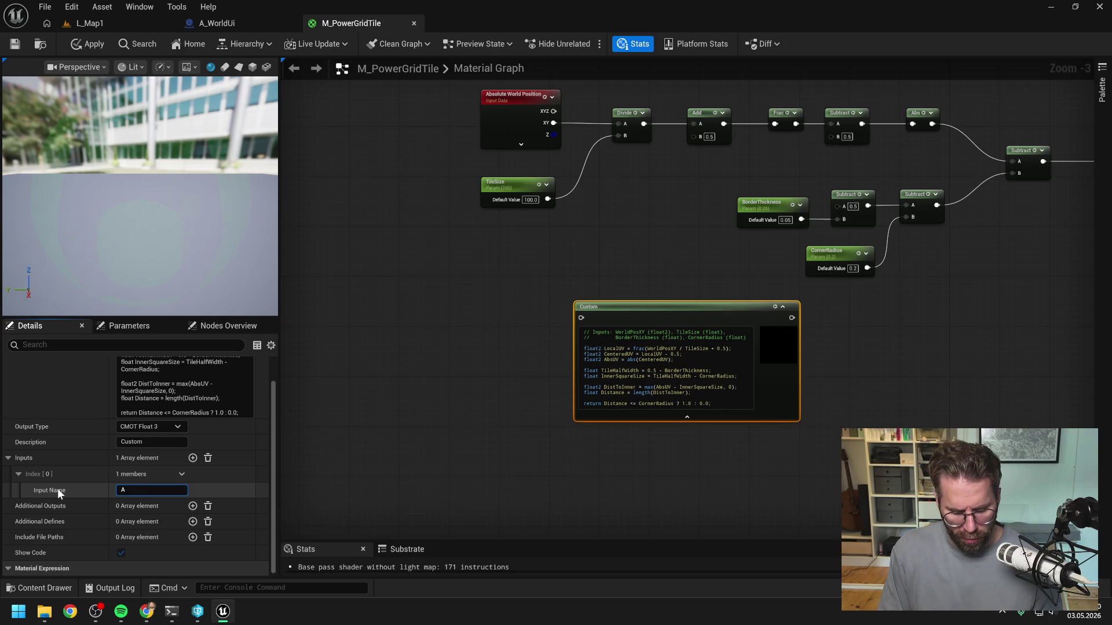
pyautogui.write('bsoluteOw')
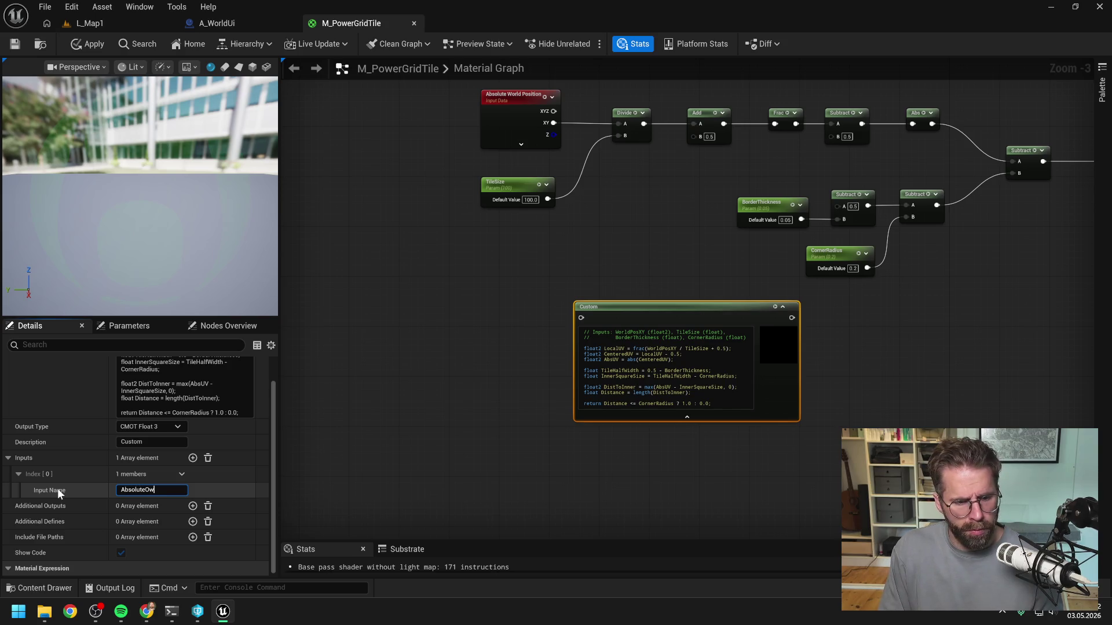
pyautogui.press('BackSpace')
pyautogui.press('BackSpace')
pyautogui.write('WorldPositon')
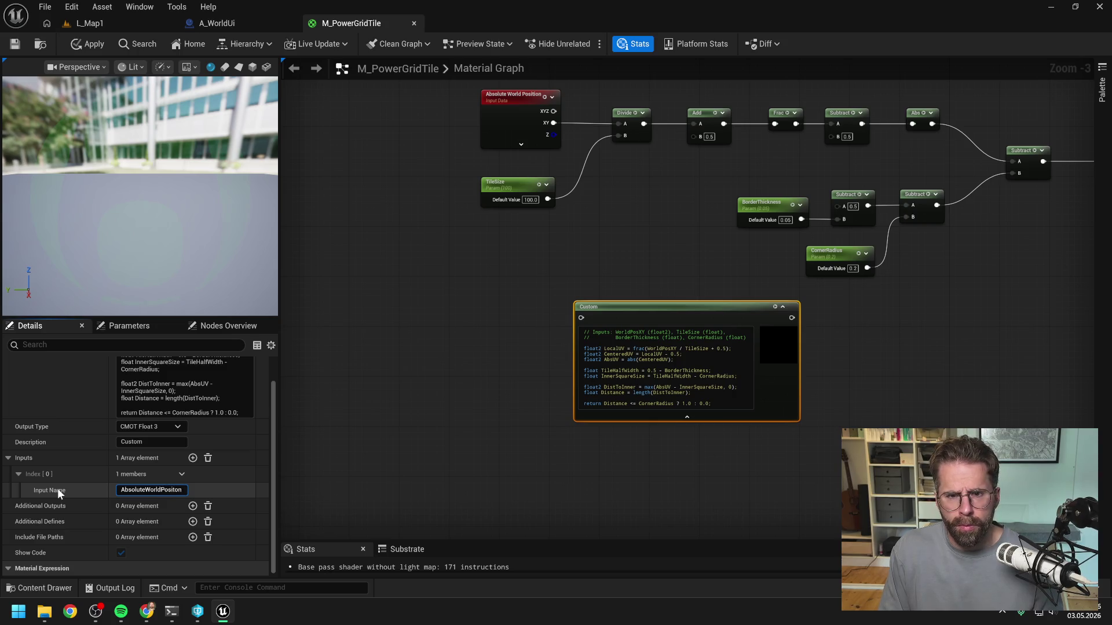
pyautogui.write('XY')
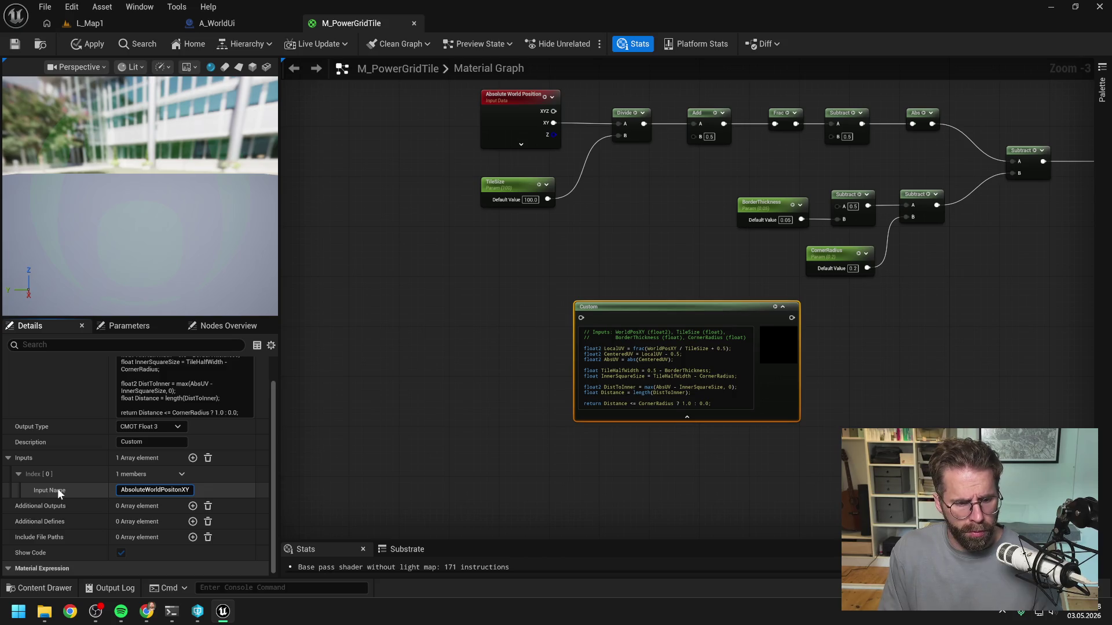
pyautogui.press('Return')
pyautogui.click(426, 333)
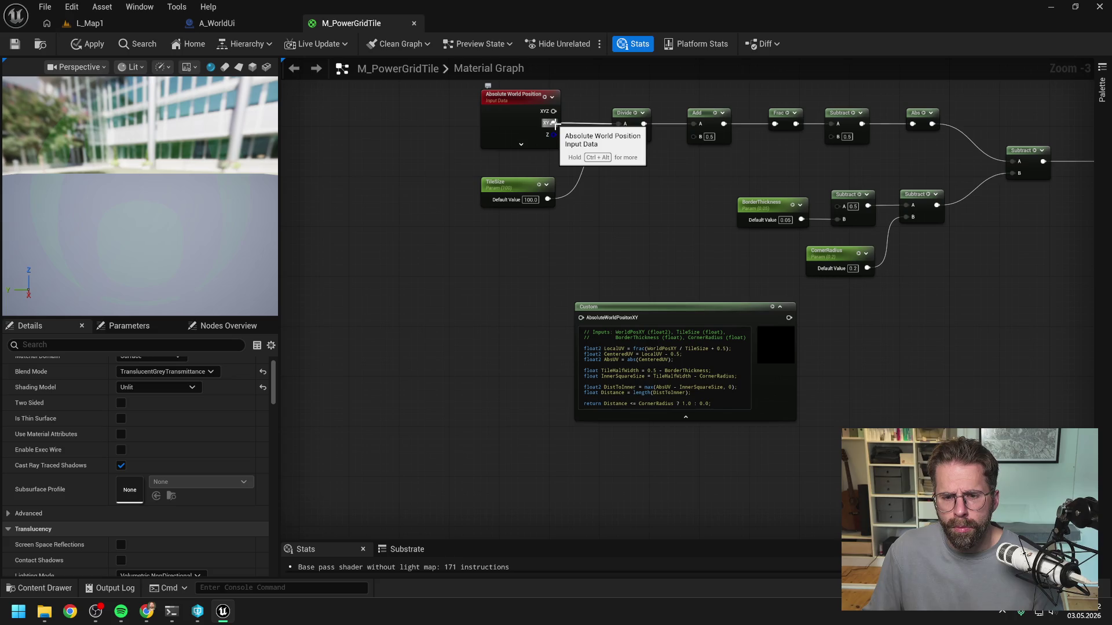
pyautogui.moveTo(554, 123); pyautogui.dragTo(584, 321)
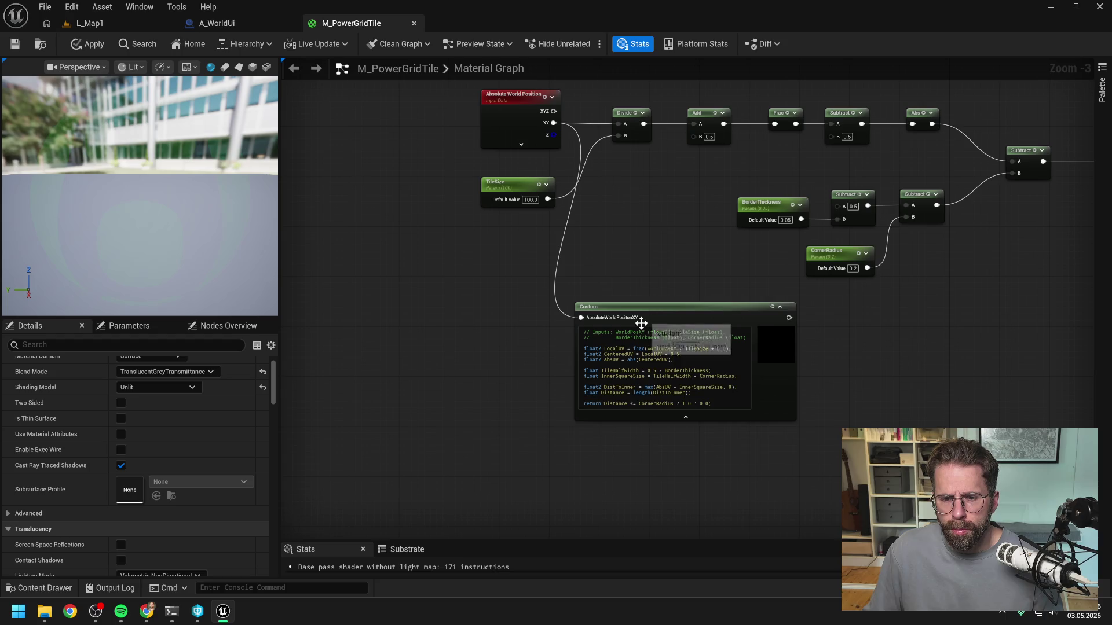
# Replace the Custom node's code with Claude's updated version that uses the new input
pyautogui.click(656, 349)
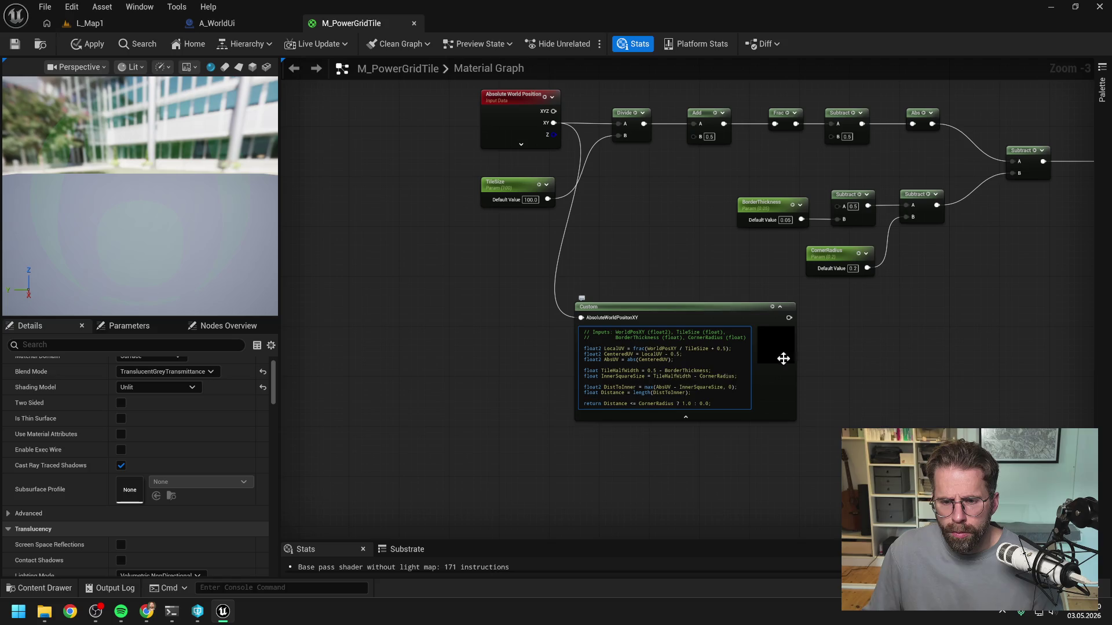
pyautogui.hotkey('alt', 'Tab')
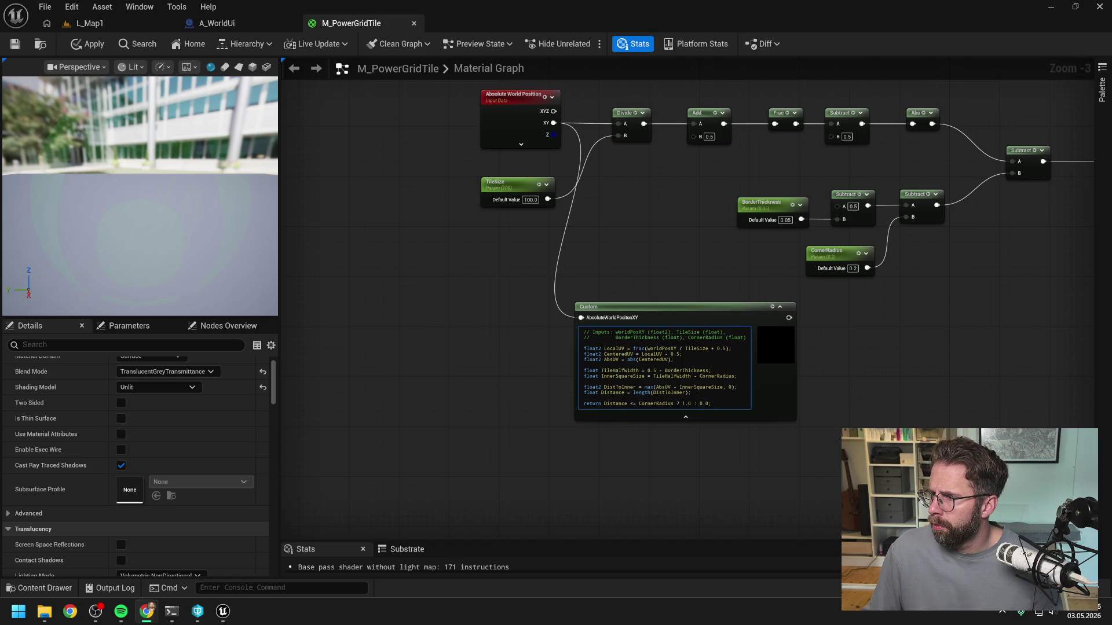
pyautogui.hotkey('ctrl', 'a')
pyautogui.write('float2 LocalUV = frac(AbsoluteWorldPositionXY / TileSize + 0.5); float2 CenteredUV = LocalUV - 0.5; float2 AbsUV = abs(CenteredUV);  float TileHalfWidth = 0.5 - BorderThickness; float InnerSquareSize = TileHalfWidth - CornerRadius;  float2 DistToInner = max(AbsUV - InnerSquareSize, 0); float Distance = length(DistToInner);  return Distance <= CornerRadius ? 1.0 : 0.0;')
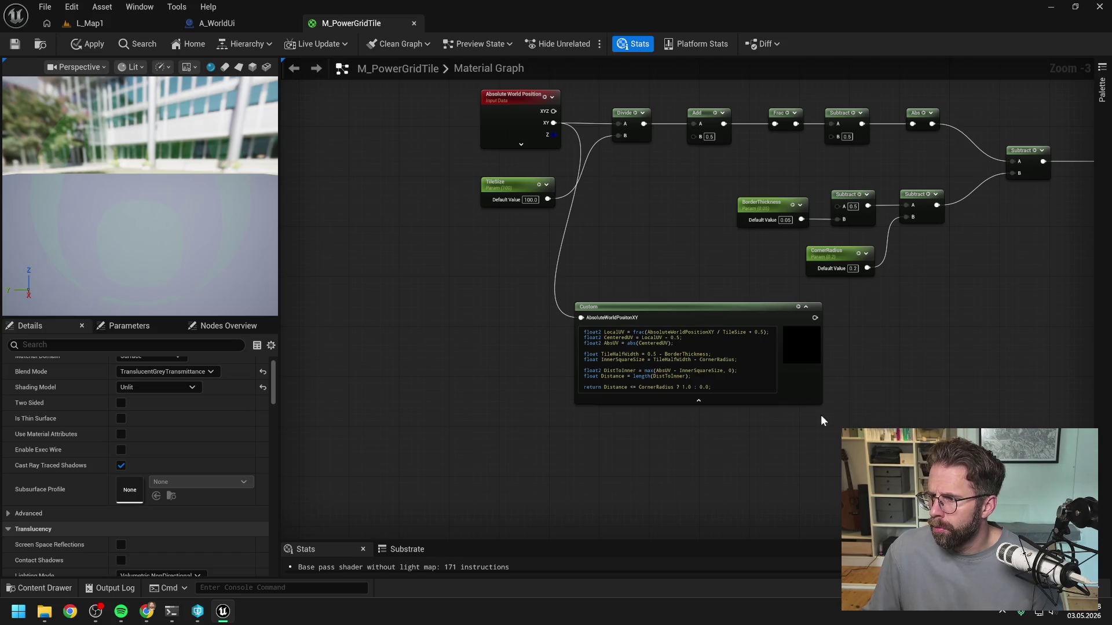
pyautogui.scroll(-3, 166, 442)
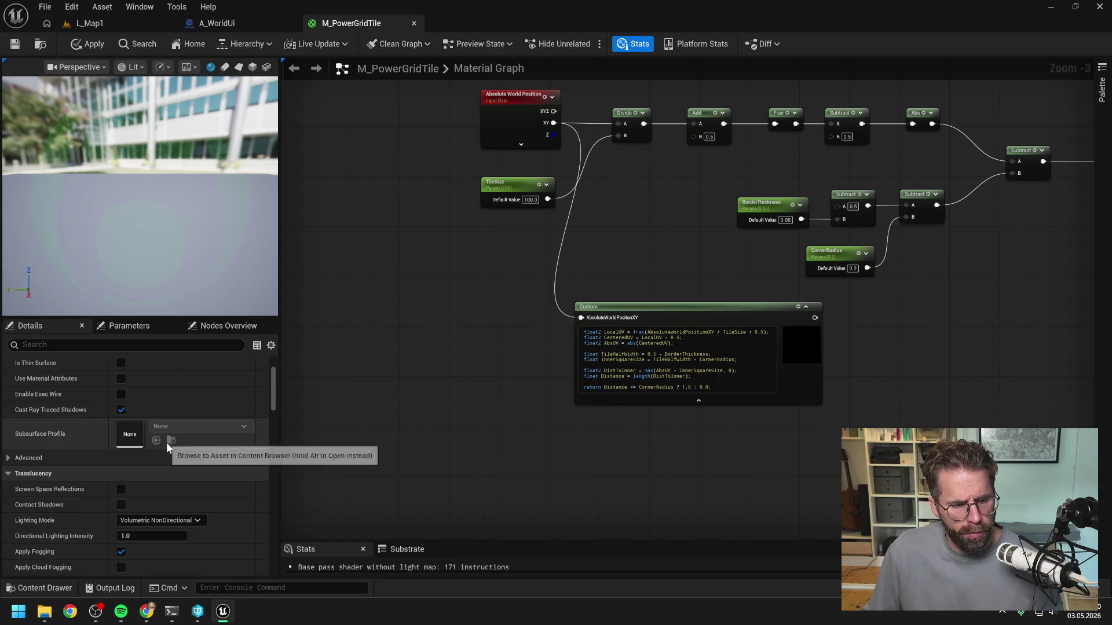
# Add a second input named TileSize to the Custom node
pyautogui.scroll(4, 166, 443)
pyautogui.click(673, 302)
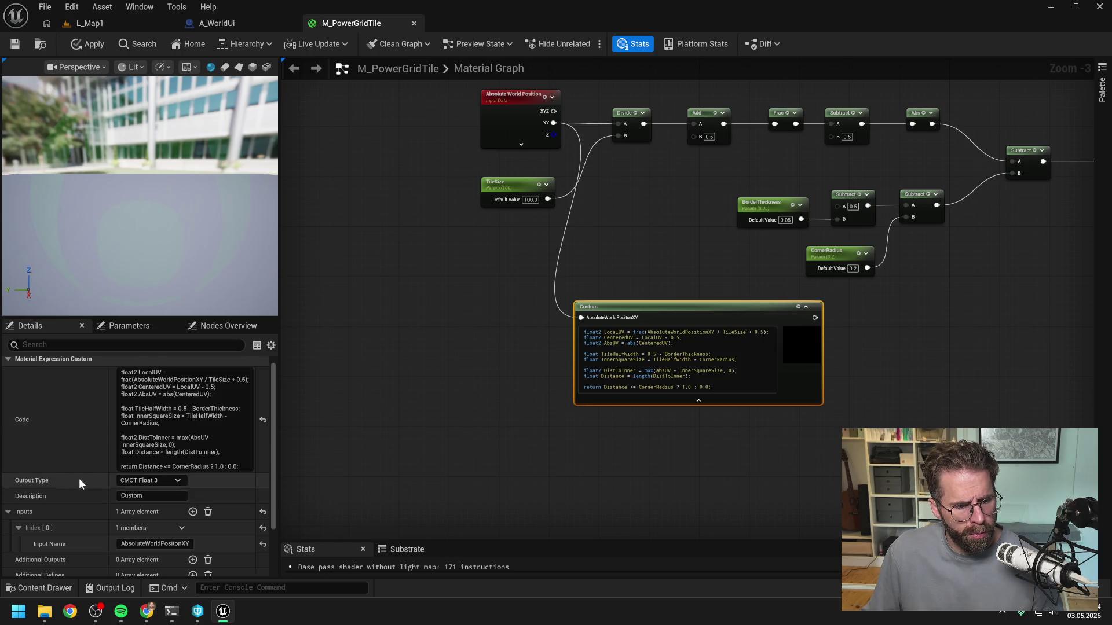
pyautogui.scroll(-1, 81, 478)
pyautogui.click(193, 475)
pyautogui.click(148, 539)
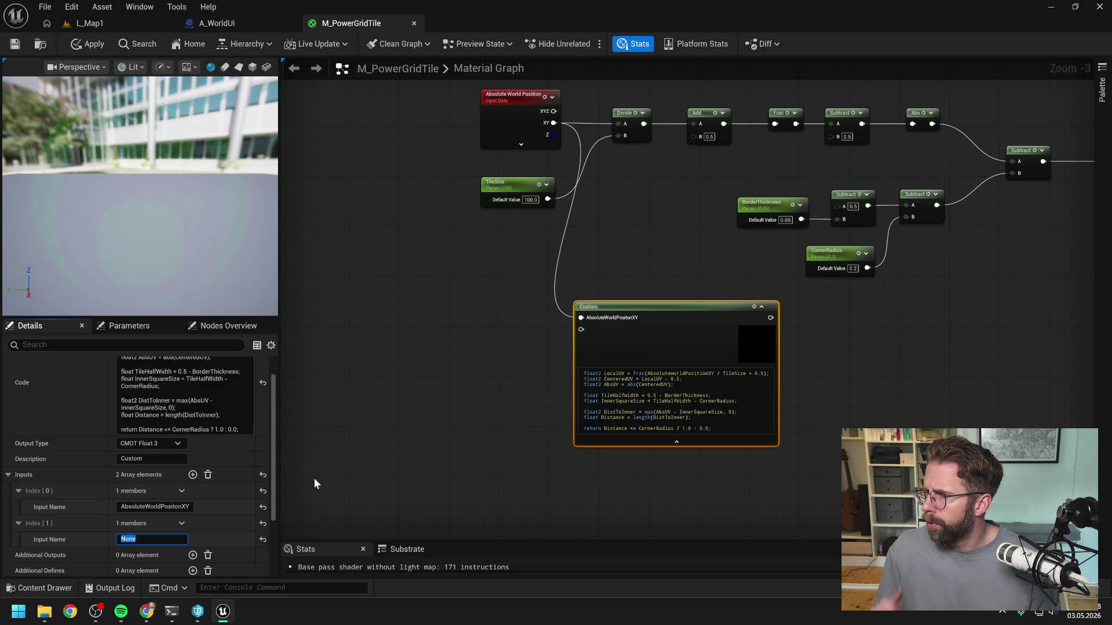
pyautogui.write('Tils')
pyautogui.press('BackSpace')
pyautogui.press('BackSpace')
pyautogui.press('BackSpace')
pyautogui.write('eSit')
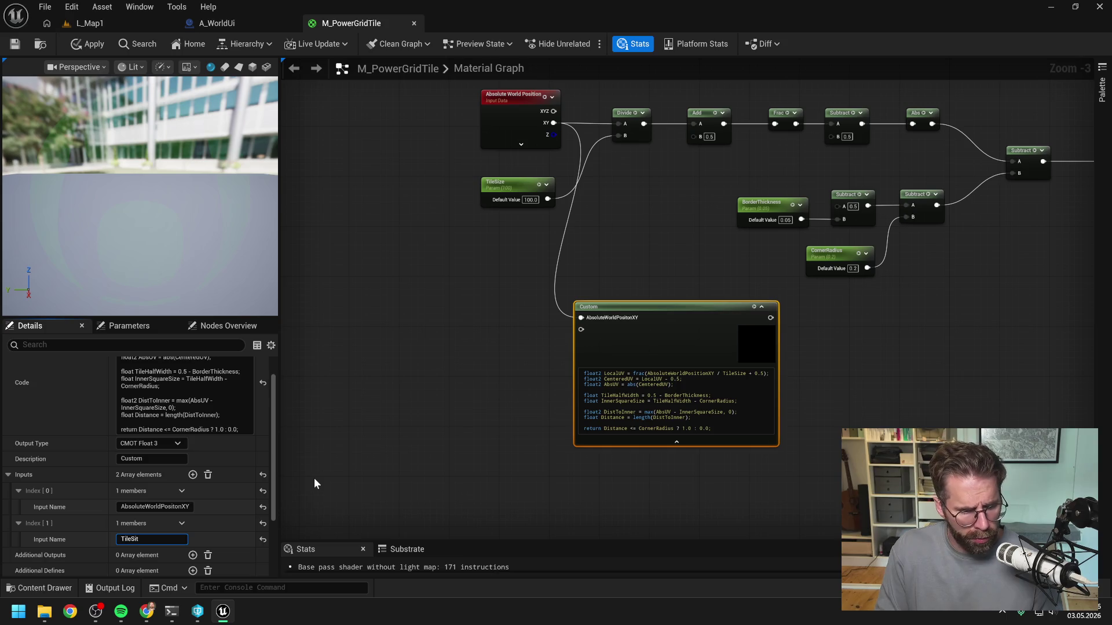
pyautogui.write('zze')
pyautogui.press('Return')
# Add a third input named BorderThickness to the Custom node
pyautogui.click(193, 474)
pyautogui.scroll(-1, 174, 498)
pyautogui.click(154, 530)
pyautogui.write('BorderT')
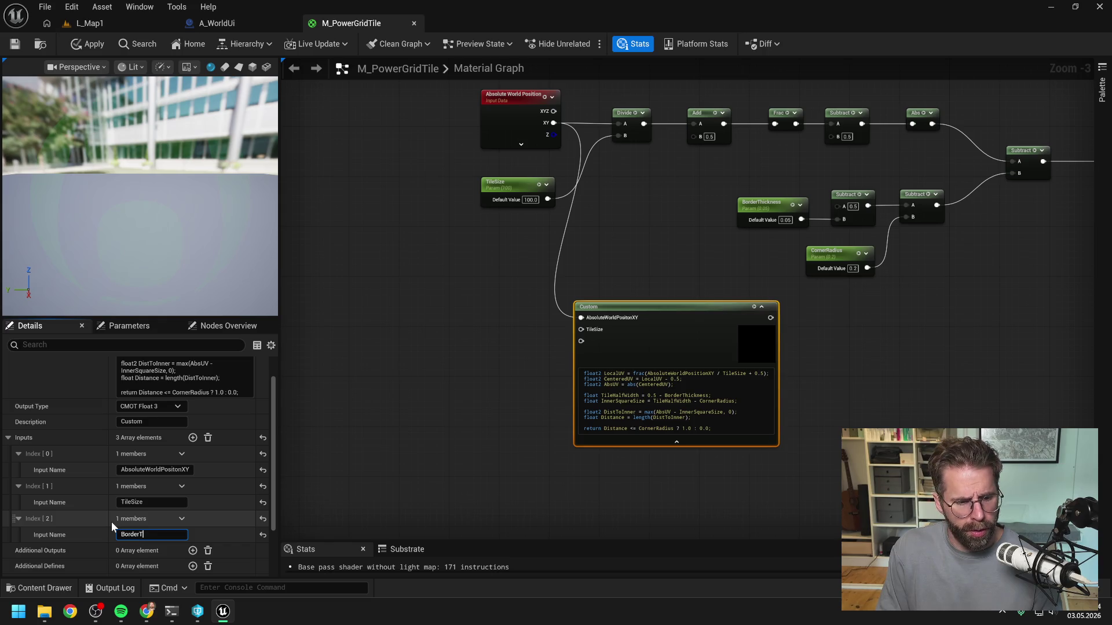
pyautogui.write('hickness')
pyautogui.press('Return')
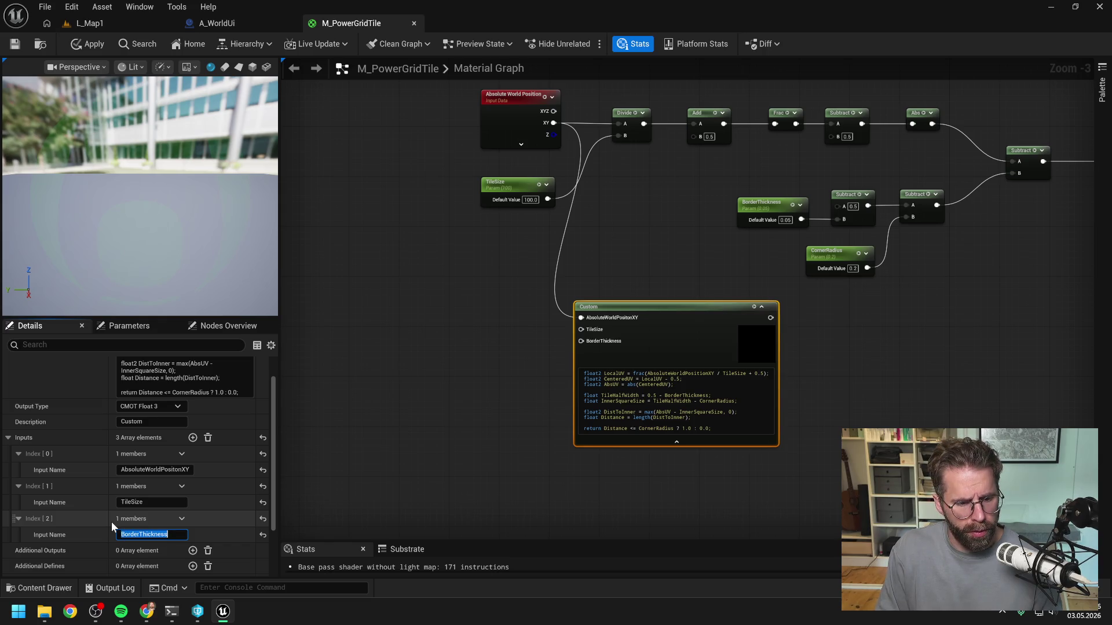
# Add a fourth input named CornerRadius to the Custom node
pyautogui.click(193, 438)
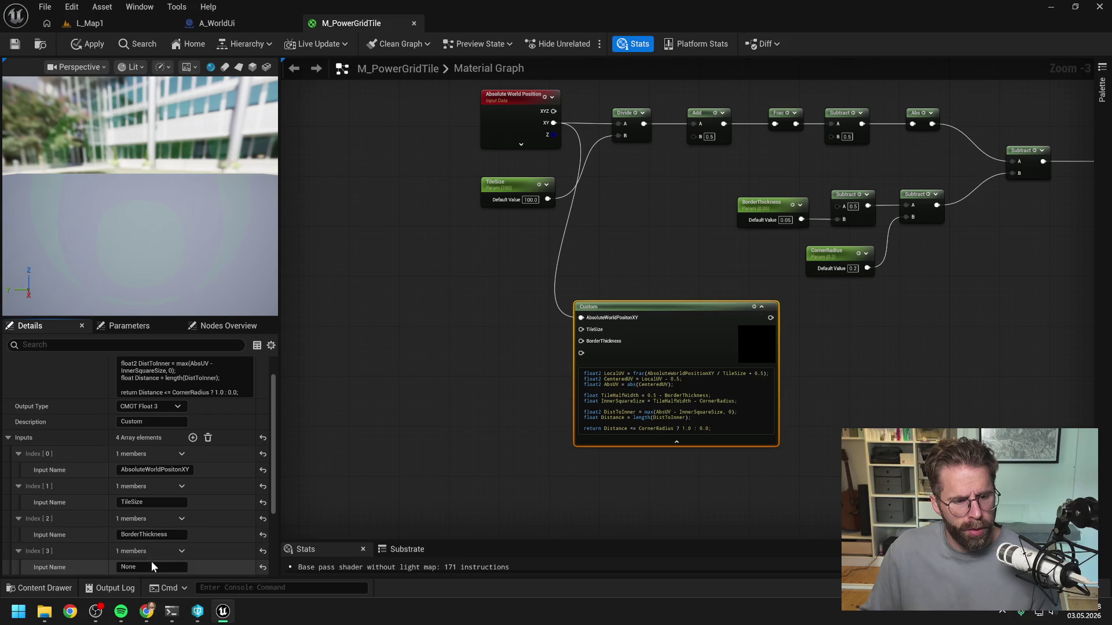
pyautogui.click(147, 567)
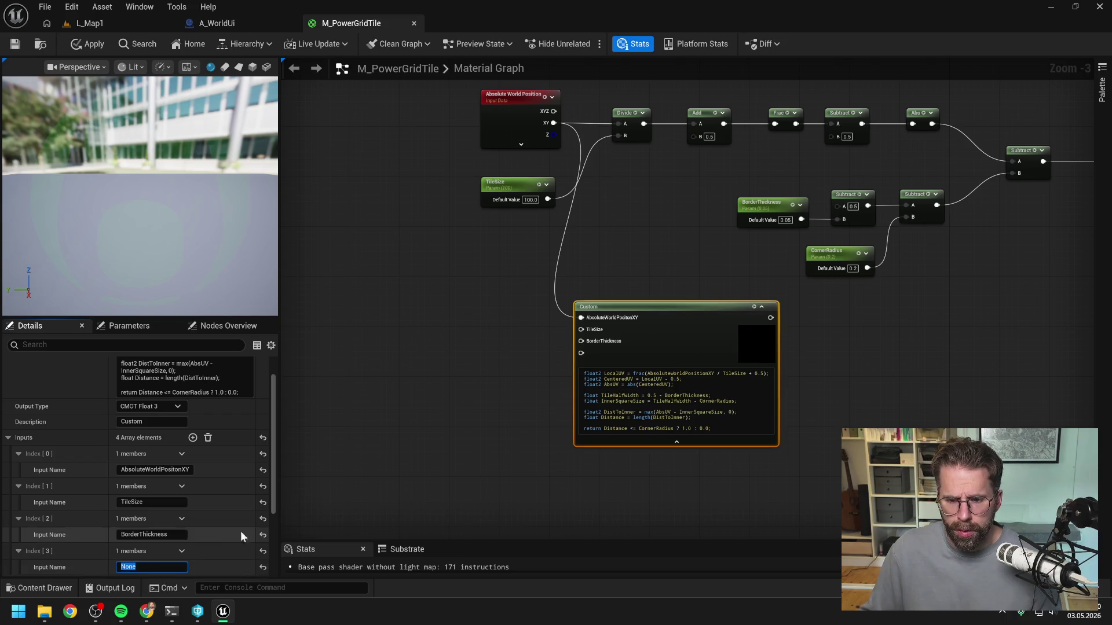
pyautogui.write('Cor')
pyautogui.write('nerRadius')
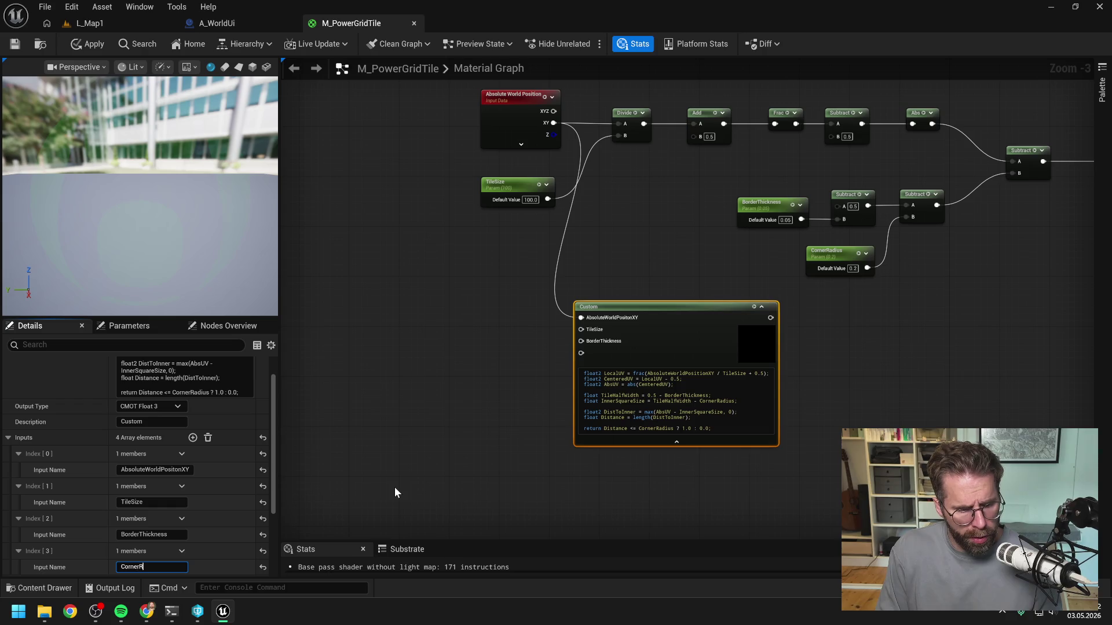
pyautogui.press('Return')
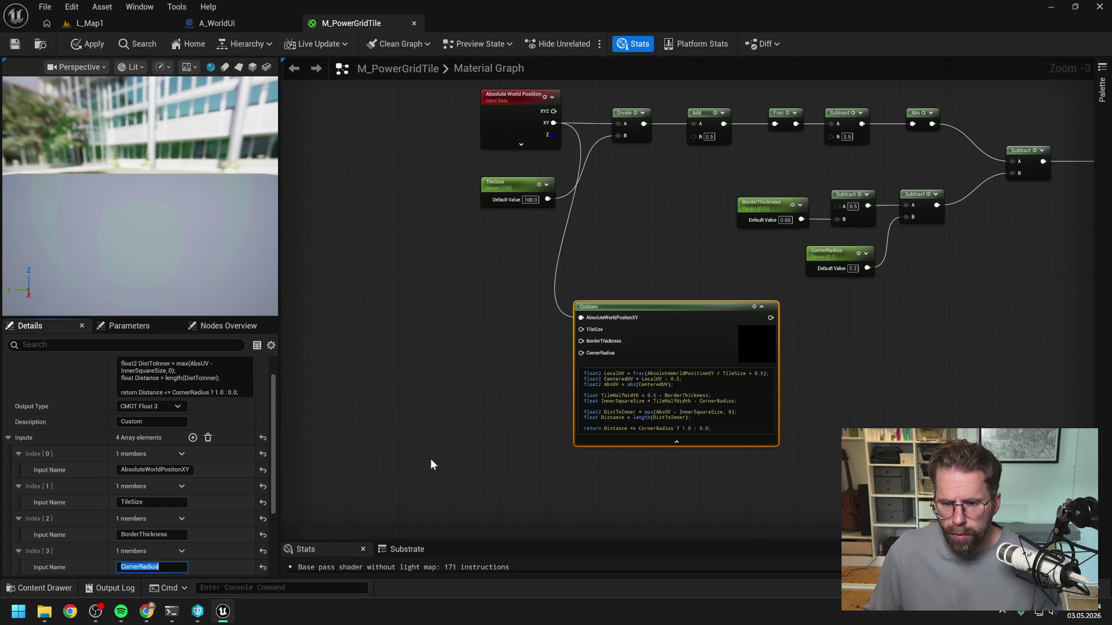
pyautogui.click(453, 432)
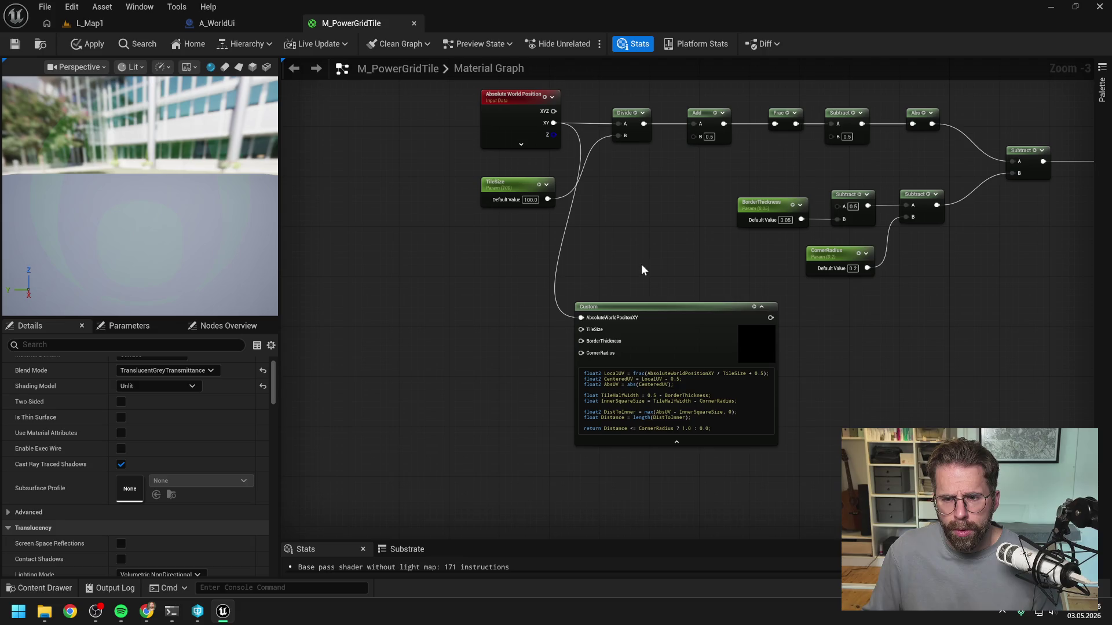
# Duplicate the TileSize parameter and wire the copy into the Custom node's TileSize pin
pyautogui.moveTo(641, 266); pyautogui.dragTo(564, 269)
pyautogui.click(419, 190)
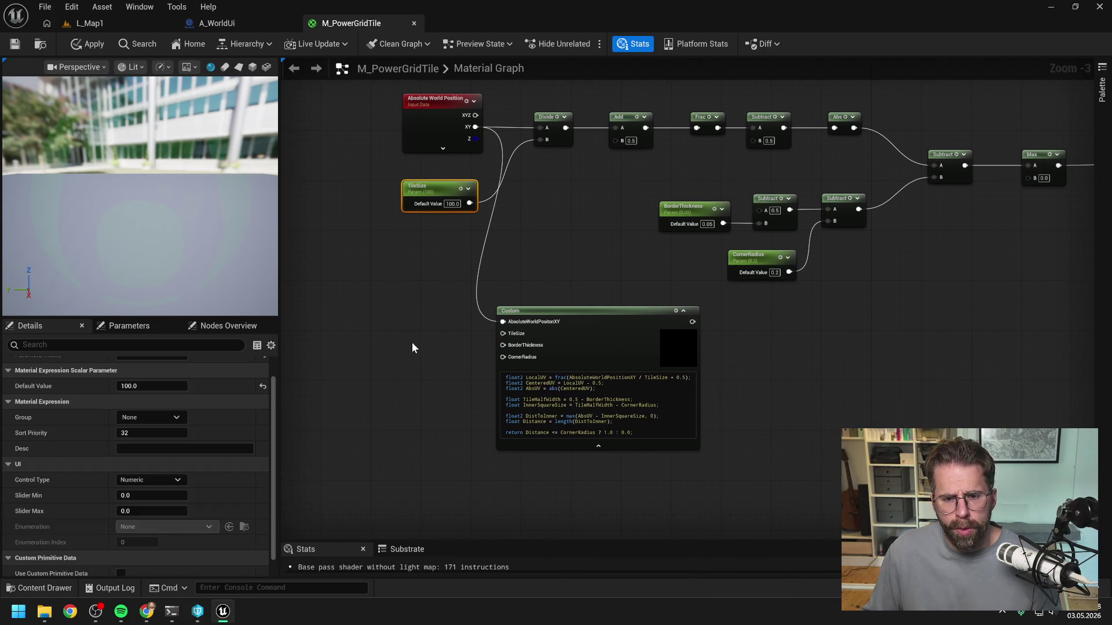
pyautogui.hotkey('ctrl', 'd')
pyautogui.moveTo(434, 353)
pyautogui.mouseDown()
pyautogui.moveTo(403, 328)
pyautogui.moveTo(502, 333)
pyautogui.mouseUp()
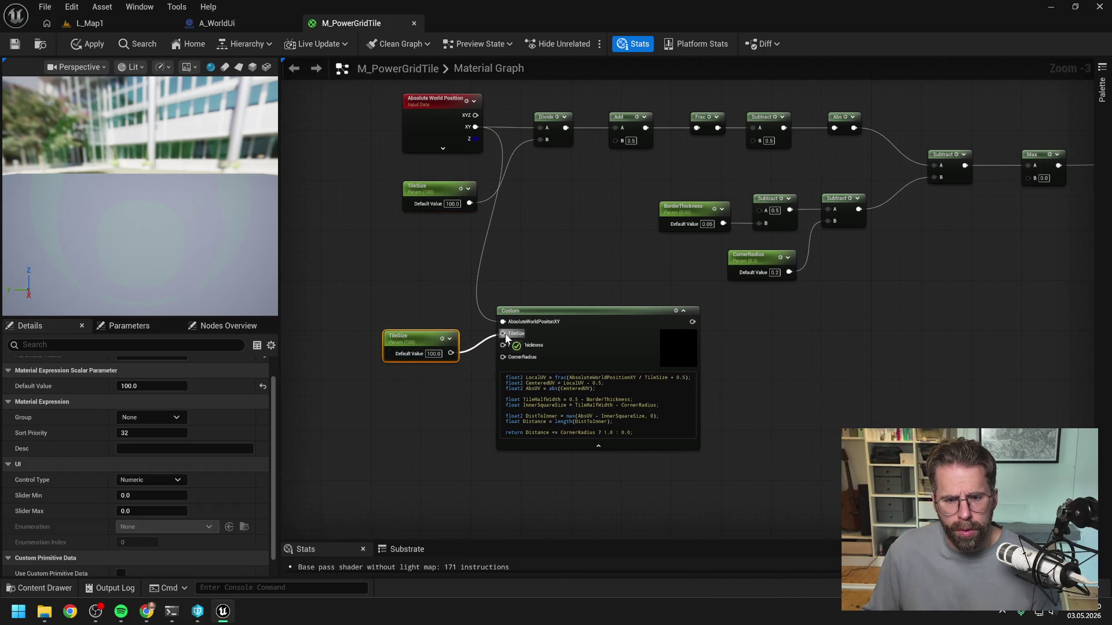
pyautogui.click(599, 283)
# Place copies of the BorderThickness (0.05) and CornerRadius (0.2) parameters beside the Custom node
pyautogui.click(682, 209)
pyautogui.hotkey('ctrl', 'd')
pyautogui.moveTo(436, 389)
pyautogui.mouseDown()
pyautogui.moveTo(417, 378)
pyautogui.moveTo(509, 352)
pyautogui.moveTo(502, 345)
pyautogui.mouseUp()
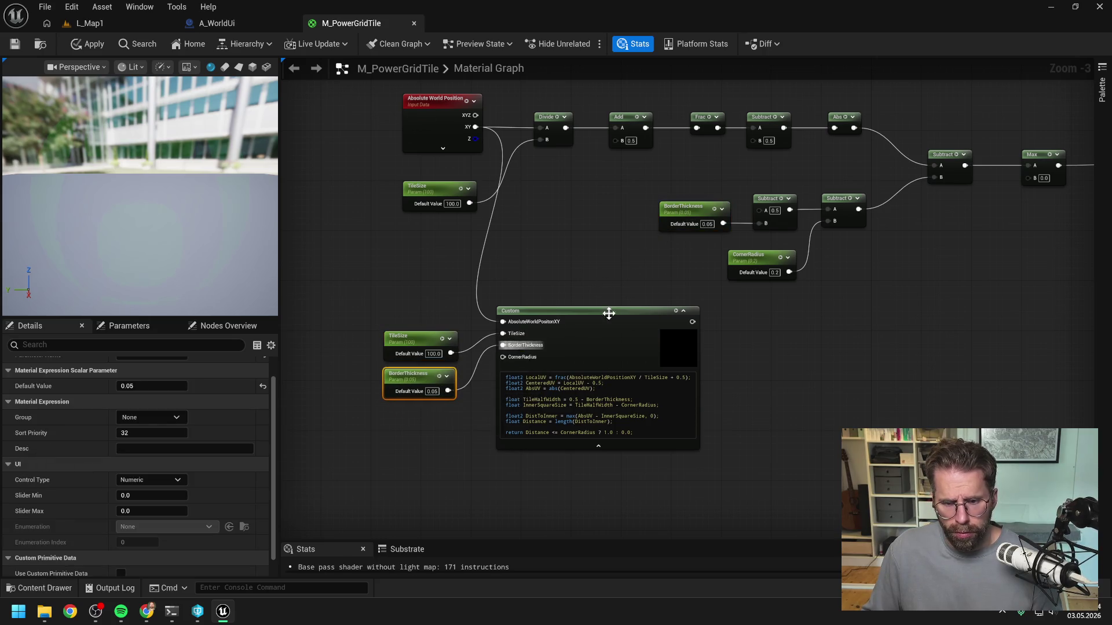
pyautogui.click(753, 257)
pyautogui.hotkey('ctrl', 'd')
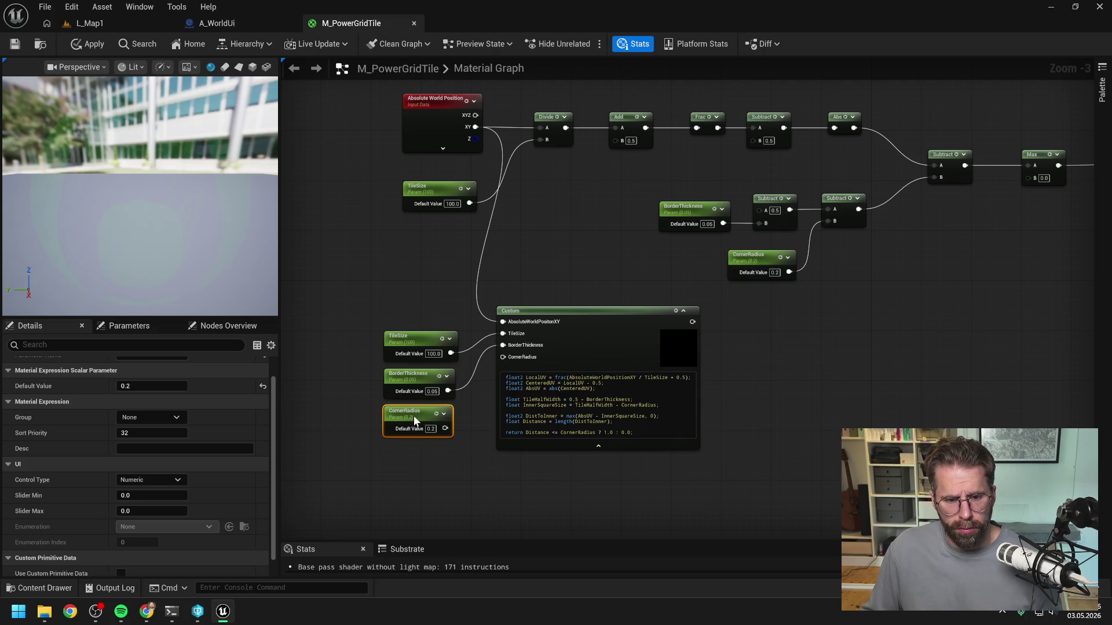
pyautogui.moveTo(445, 434)
pyautogui.mouseDown()
pyautogui.moveTo(500, 377)
pyautogui.moveTo(443, 439)
pyautogui.moveTo(524, 461)
pyautogui.moveTo(502, 357)
pyautogui.mouseUp()
pyautogui.click(774, 381)
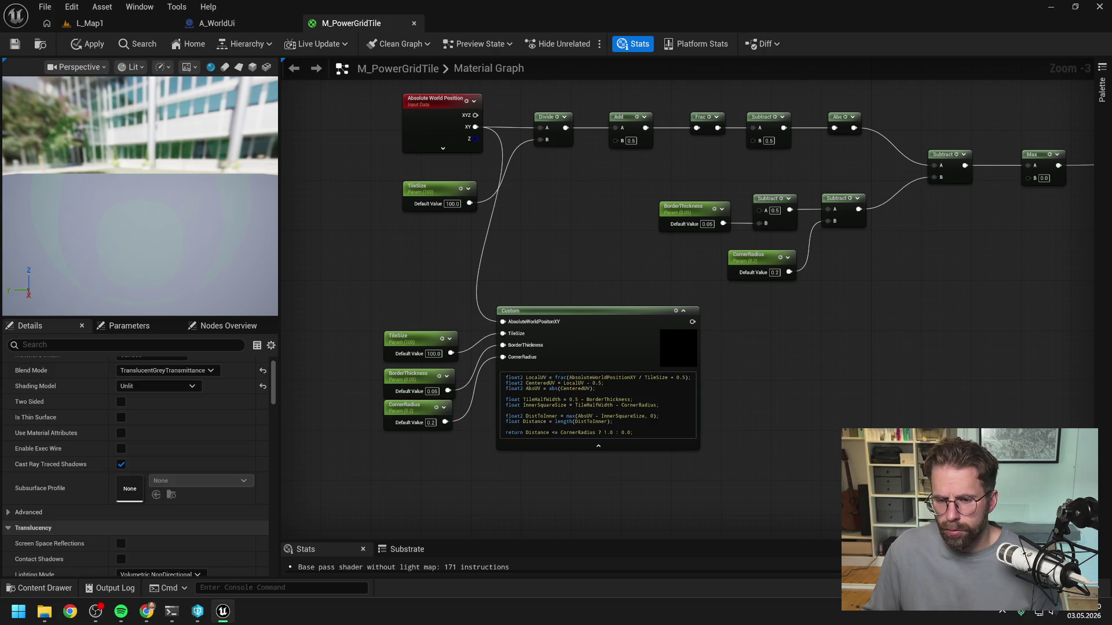
pyautogui.scroll(1, 660, 405)
pyautogui.moveTo(836, 380); pyautogui.dragTo(762, 379)
pyautogui.scroll(-1, 753, 376)
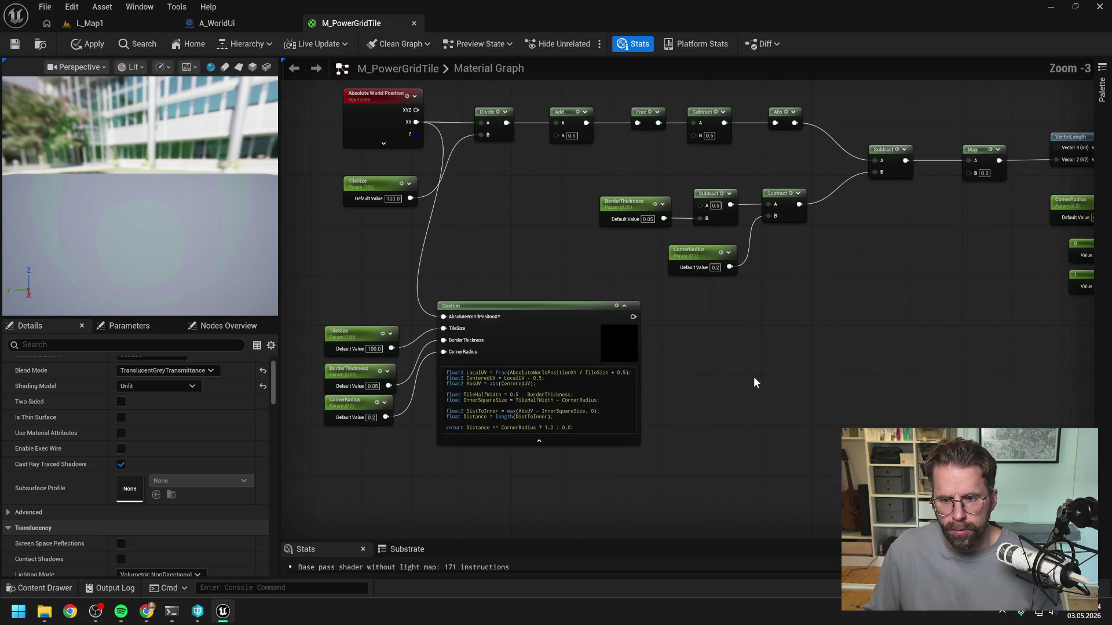
# Wire the Custom node's output into the final Multiply node
pyautogui.scroll(-1, 724, 374)
pyautogui.scroll(-1, 643, 367)
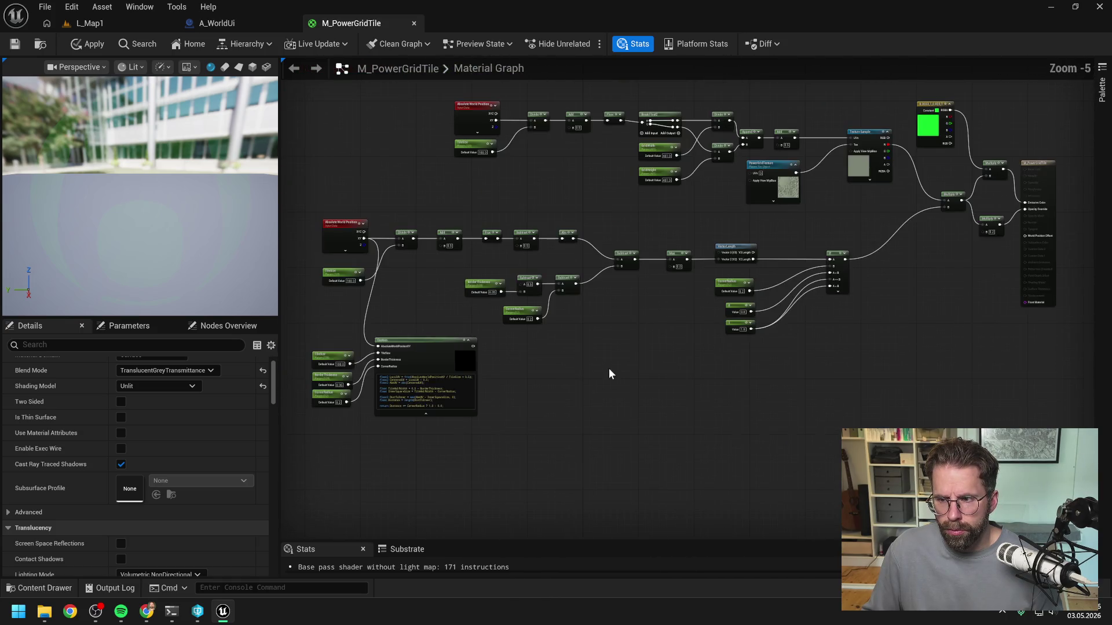
pyautogui.moveTo(473, 346); pyautogui.dragTo(950, 206)
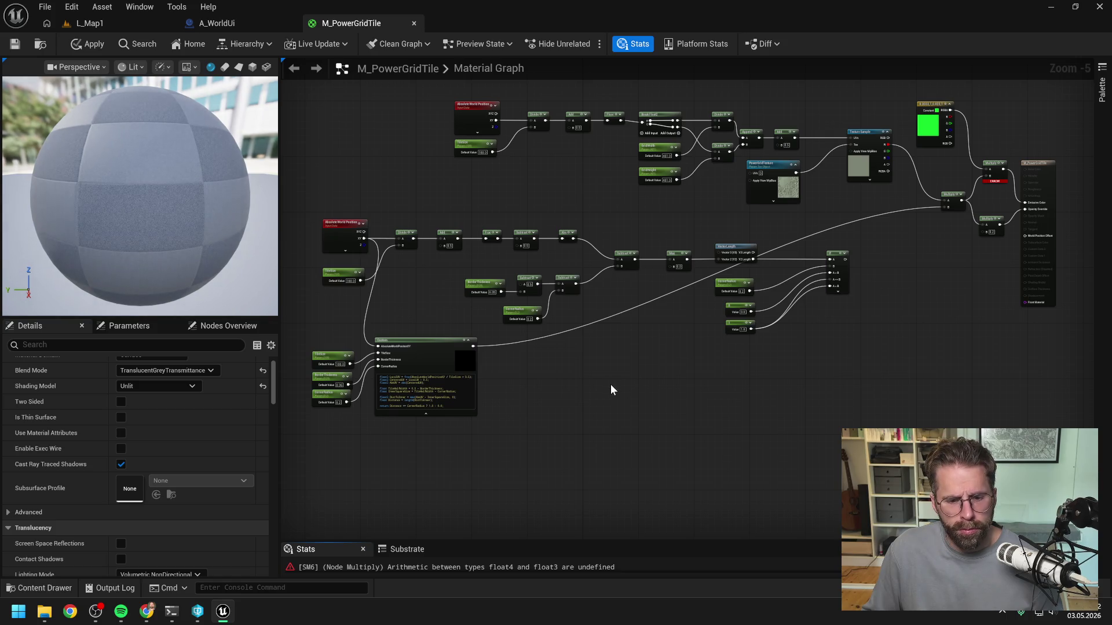
# Review the node network and apply M_PowerGridTile, which raises a compilation-errors warning
pyautogui.moveTo(612, 390); pyautogui.dragTo(728, 347)
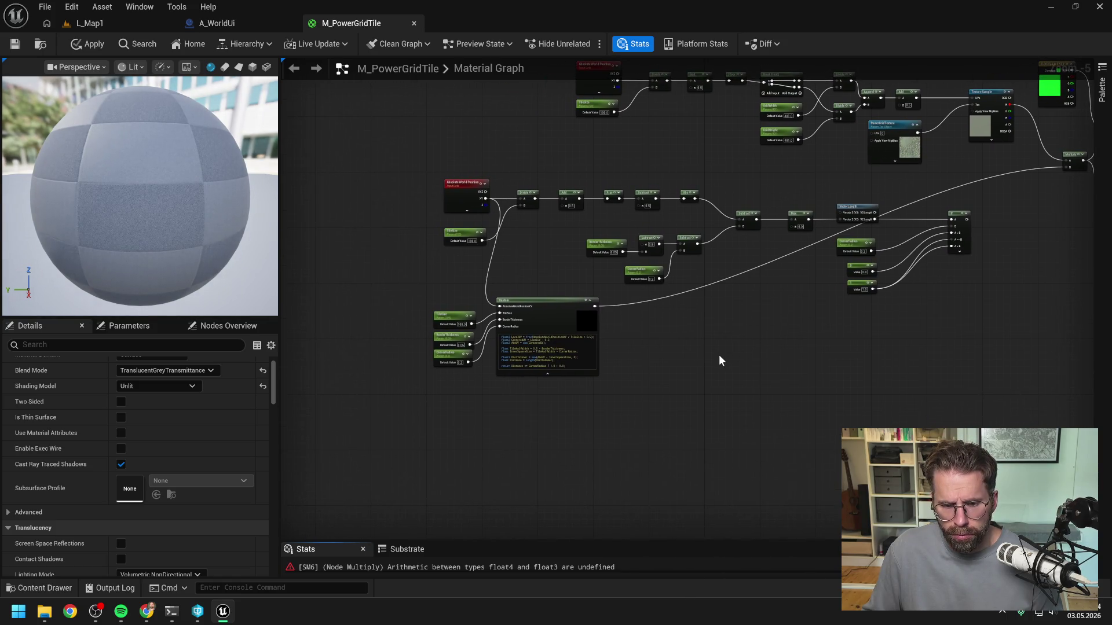
pyautogui.moveTo(720, 360); pyautogui.dragTo(616, 372)
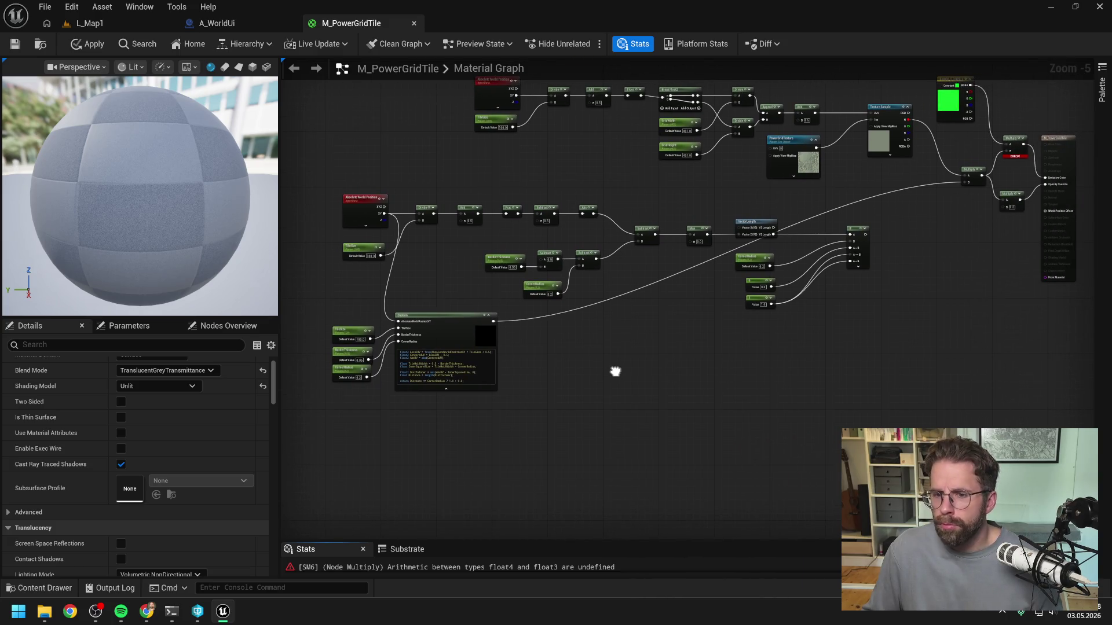
pyautogui.scroll(2, 439, 366)
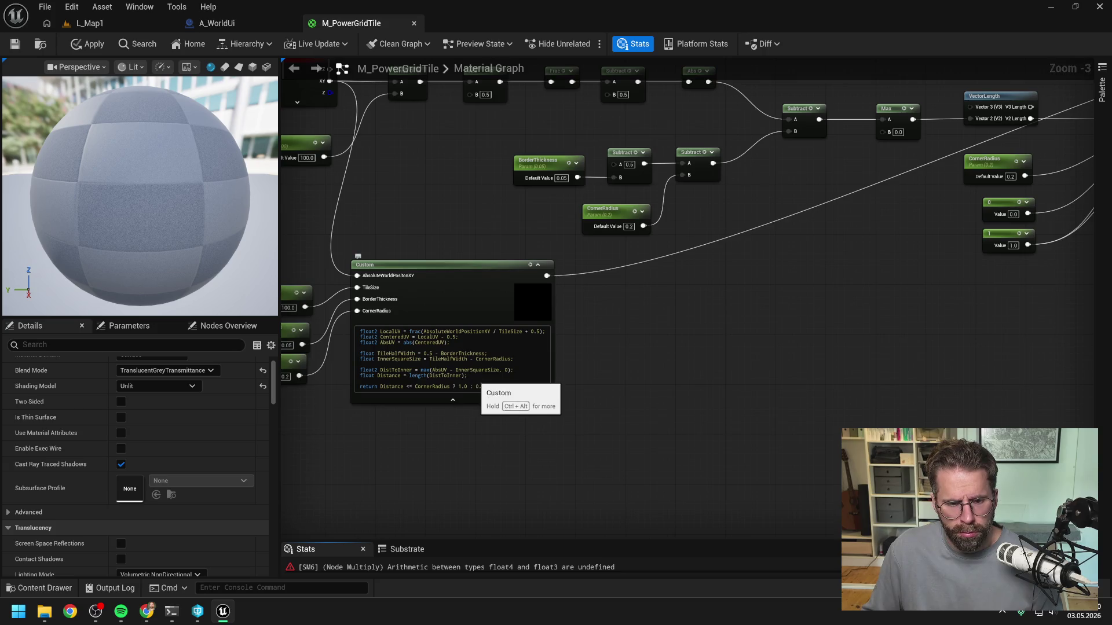
pyautogui.scroll(-1, 704, 348)
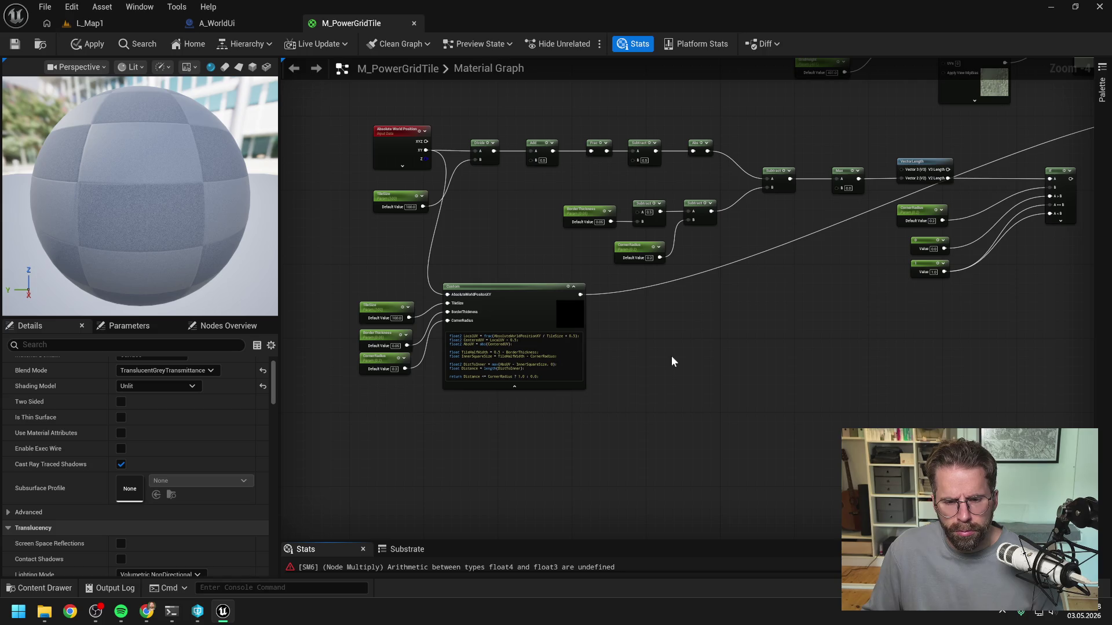
pyautogui.moveTo(672, 356)
pyautogui.mouseDown()
pyautogui.moveTo(680, 365)
pyautogui.moveTo(819, 336)
pyautogui.mouseUp()
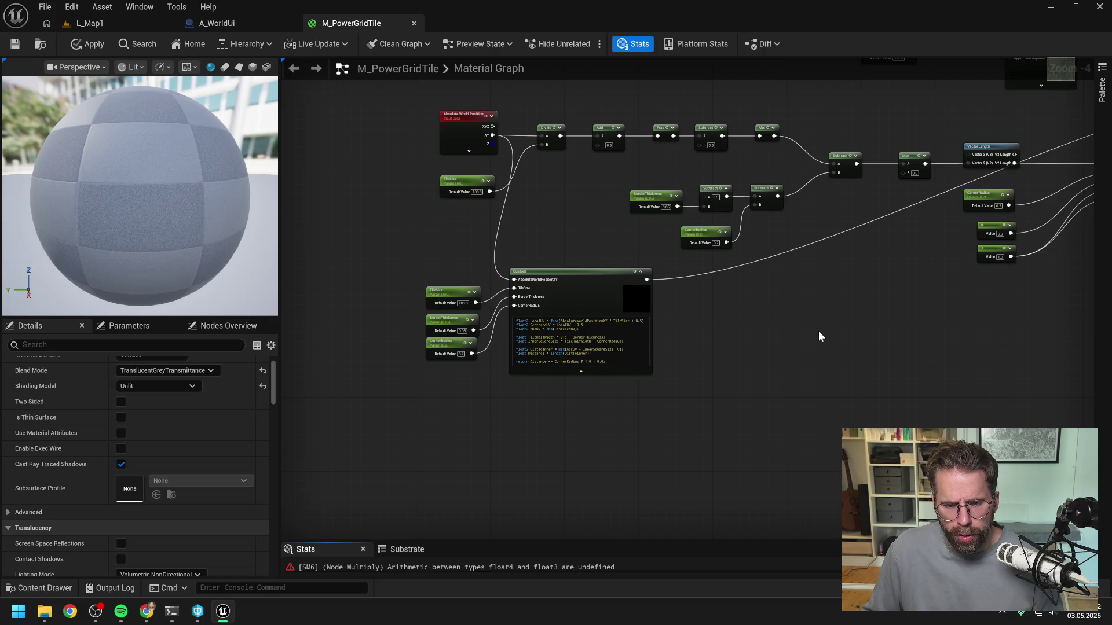
pyautogui.moveTo(818, 336)
pyautogui.mouseDown()
pyautogui.moveTo(723, 338)
pyautogui.moveTo(568, 371)
pyautogui.moveTo(551, 415)
pyautogui.mouseUp()
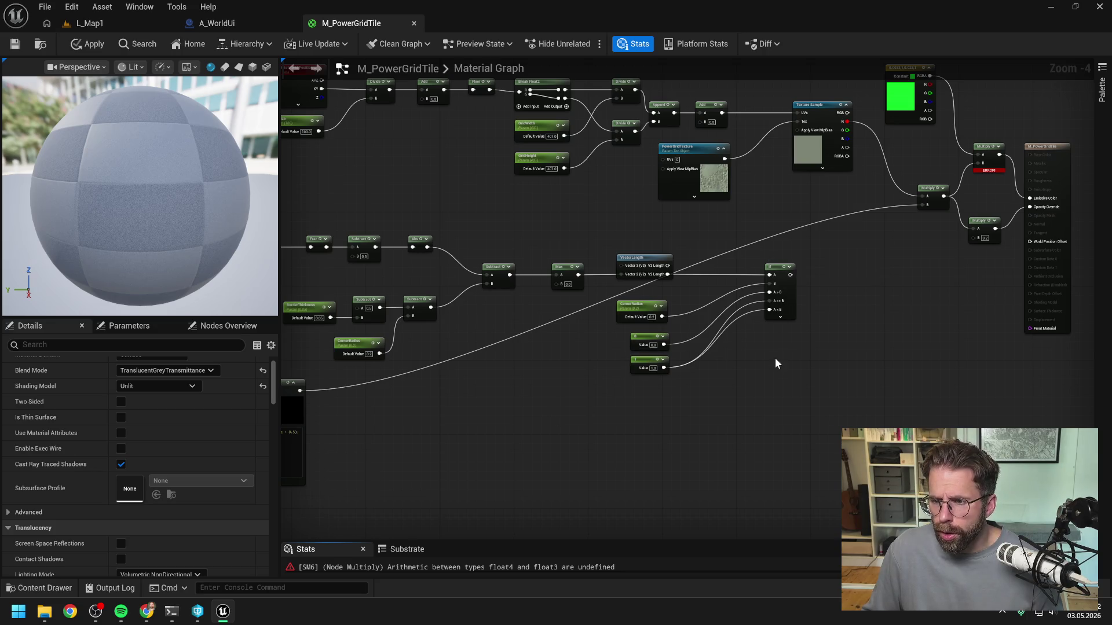
pyautogui.moveTo(557, 384); pyautogui.dragTo(696, 368)
pyautogui.click(98, 44)
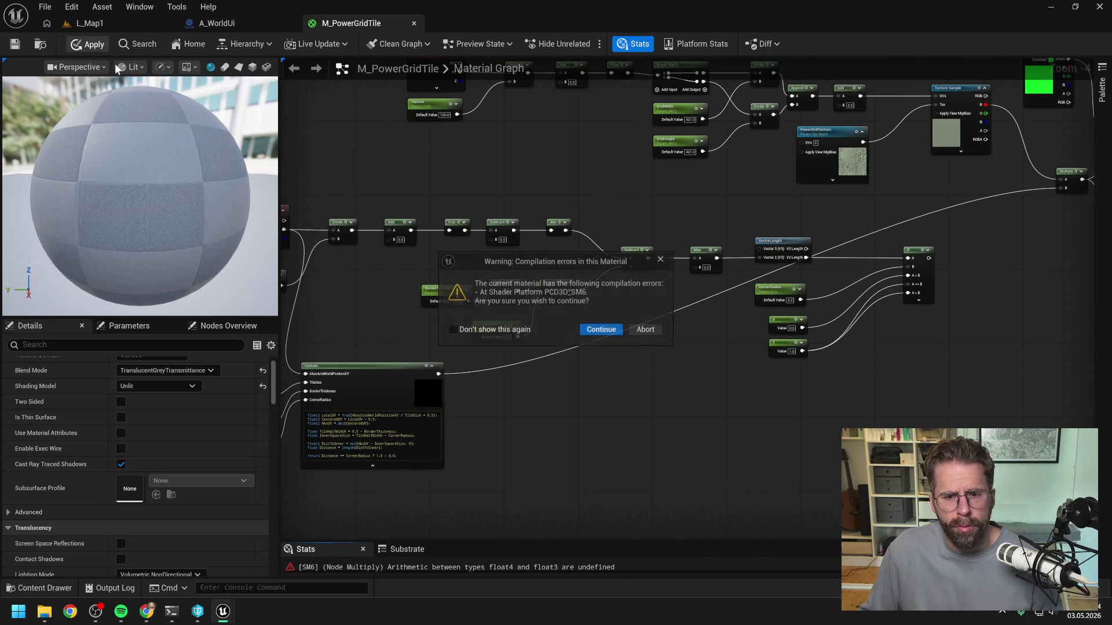
# Abort the apply, zoom in on the Custom node, and return to the Claude Code terminal
pyautogui.click(657, 333)
pyautogui.moveTo(422, 393); pyautogui.dragTo(636, 341)
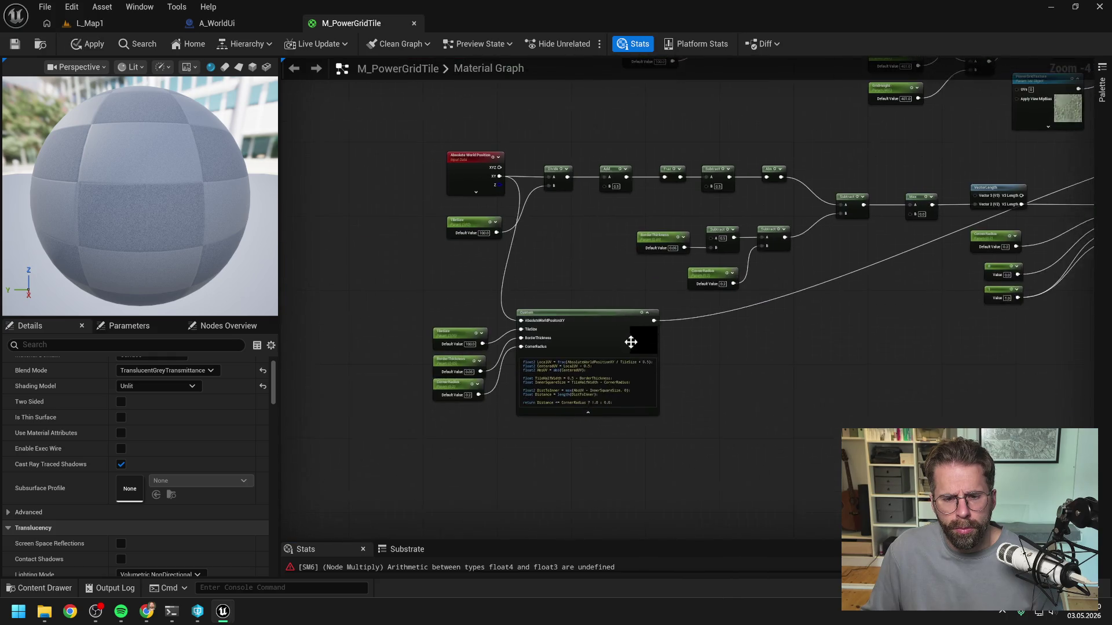
pyautogui.scroll(3, 636, 341)
pyautogui.moveTo(756, 442)
pyautogui.mouseDown()
pyautogui.moveTo(849, 401)
pyautogui.moveTo(874, 318)
pyautogui.moveTo(918, 330)
pyautogui.moveTo(961, 317)
pyautogui.moveTo(981, 297)
pyautogui.moveTo(982, 273)
pyautogui.moveTo(971, 280)
pyautogui.mouseUp()
pyautogui.scroll(1, 874, 320)
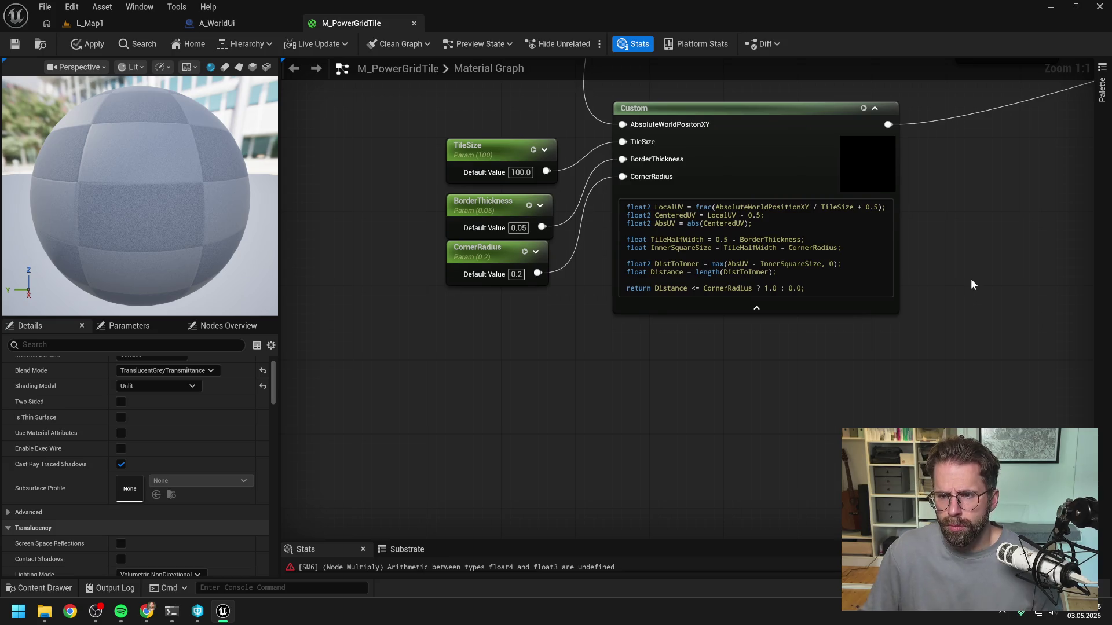
pyautogui.hotkey('alt', 'Tab')
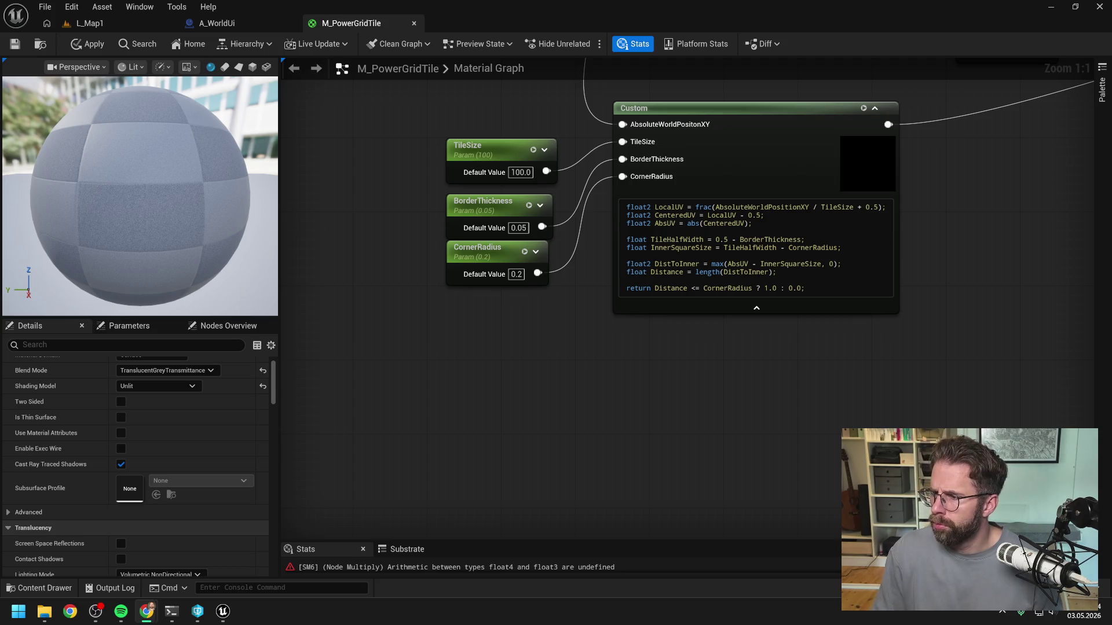
pyautogui.hotkey('alt', 'Tab')
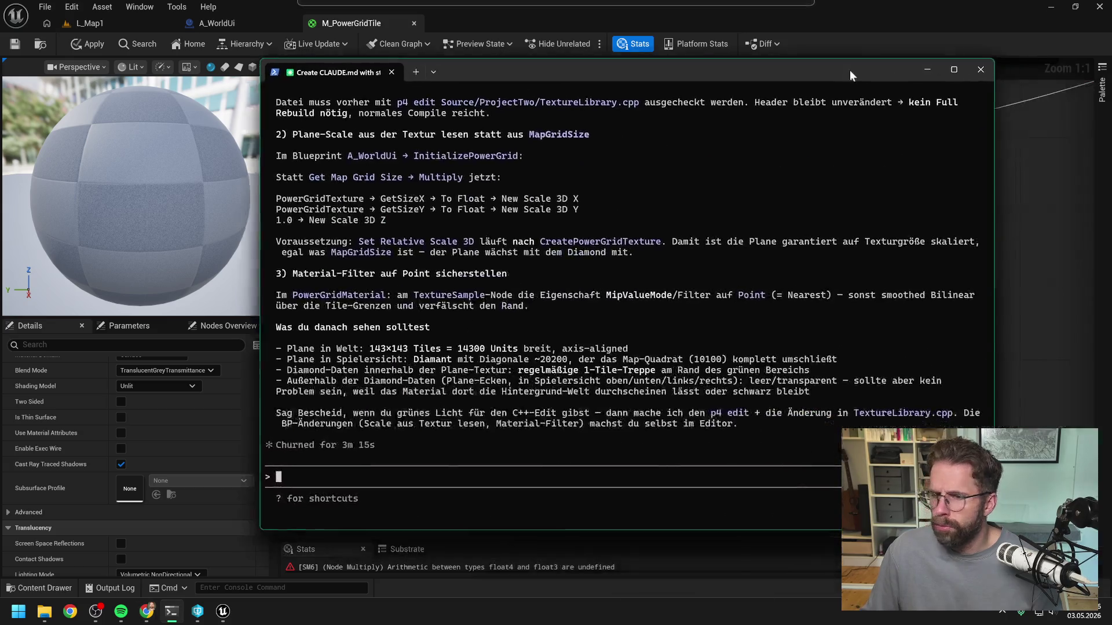
# Scroll up to Claude's 'Der eigentliche Bug' heading about the 145×145 versus 101×101 texture
pyautogui.scroll(10, 880, 229)
pyautogui.scroll(3, 778, 241)
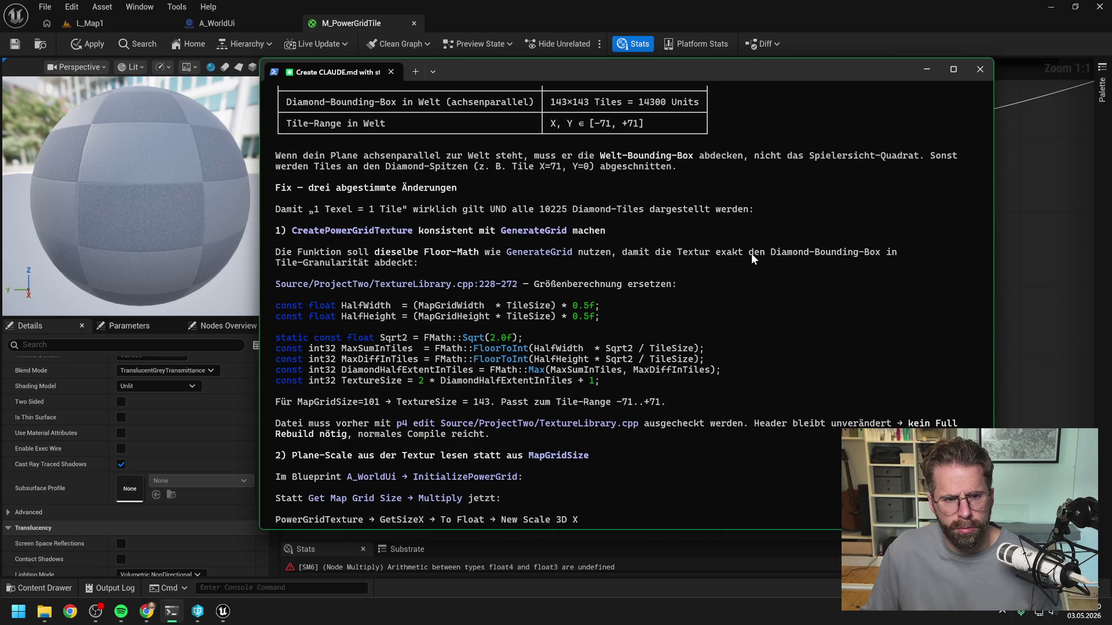
pyautogui.scroll(8, 752, 257)
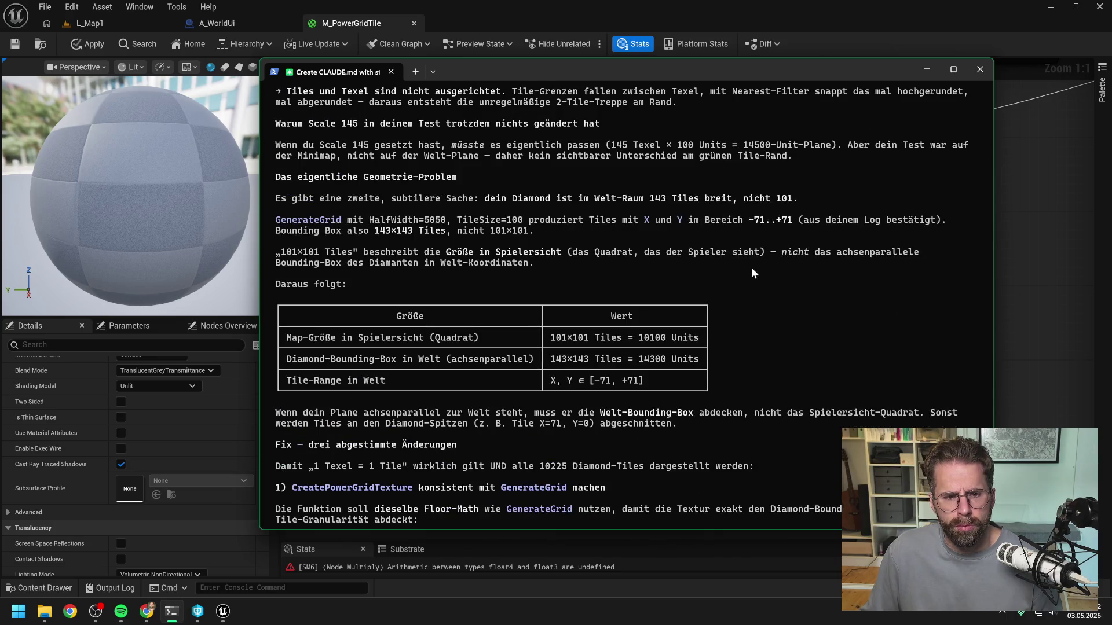
pyautogui.scroll(8, 753, 272)
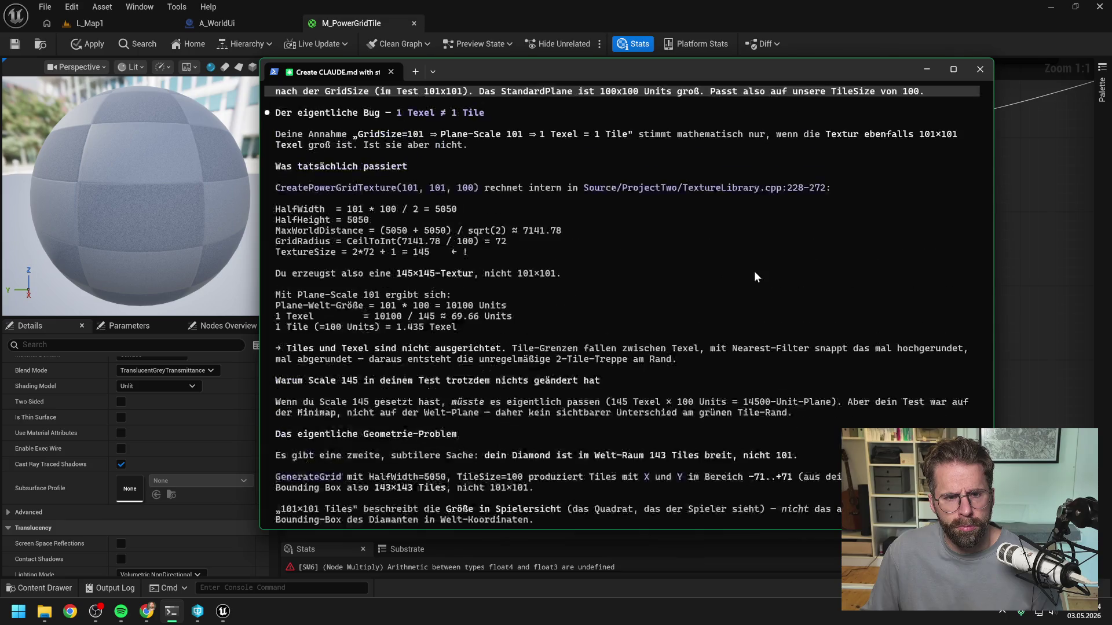
pyautogui.scroll(1, 755, 276)
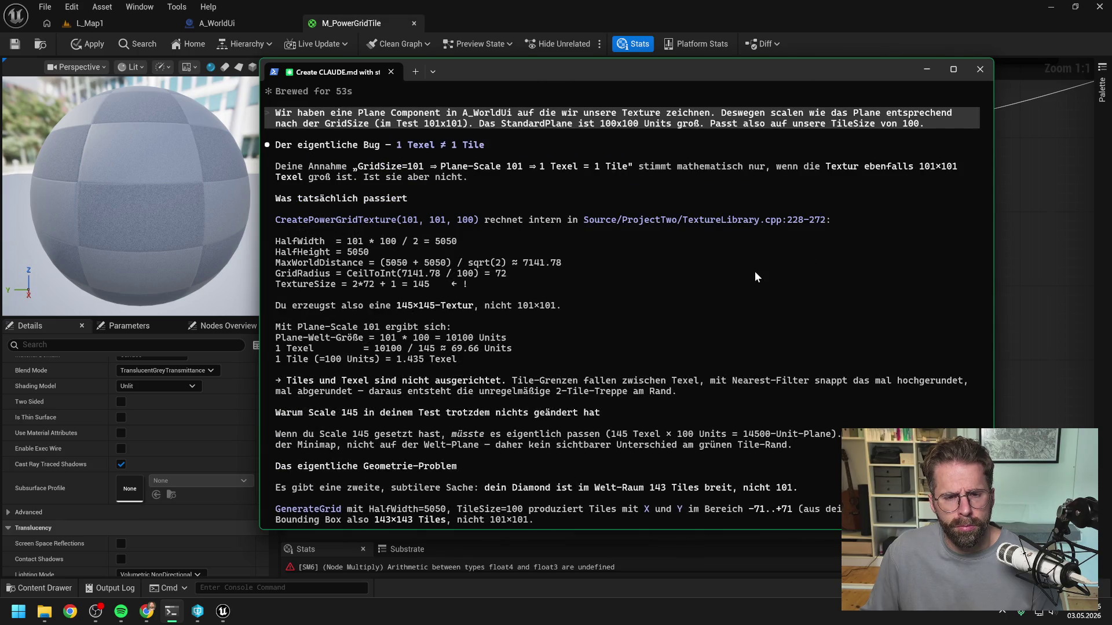
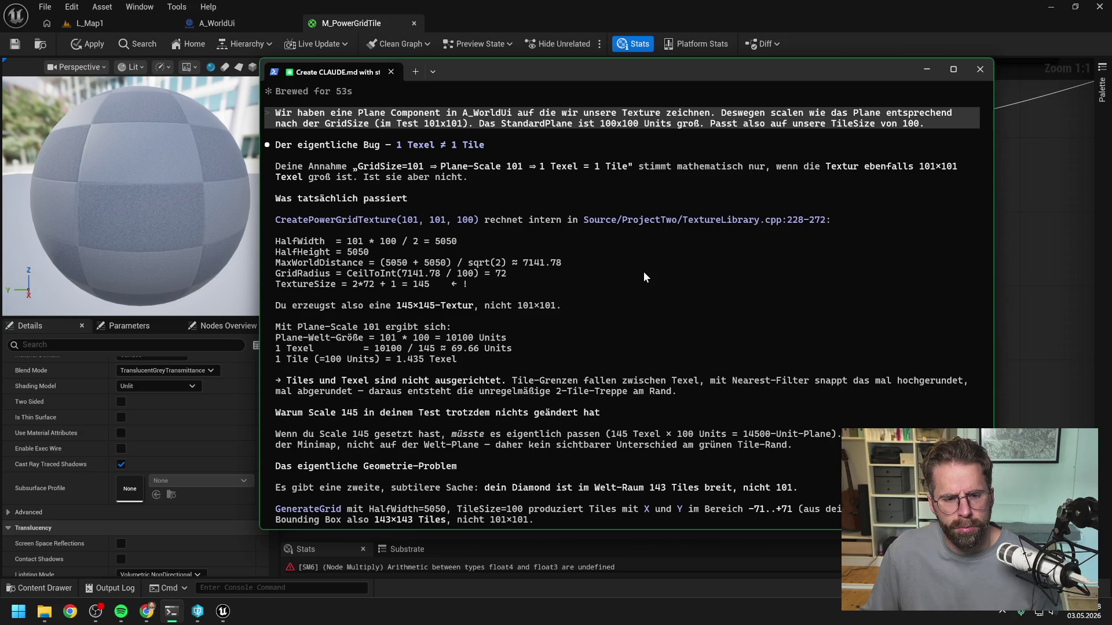
# Tell Claude Code 'mein Test war nicht auf der Minimap, er war auf dem Plane Scale'
pyautogui.scroll(-1, 643, 271)
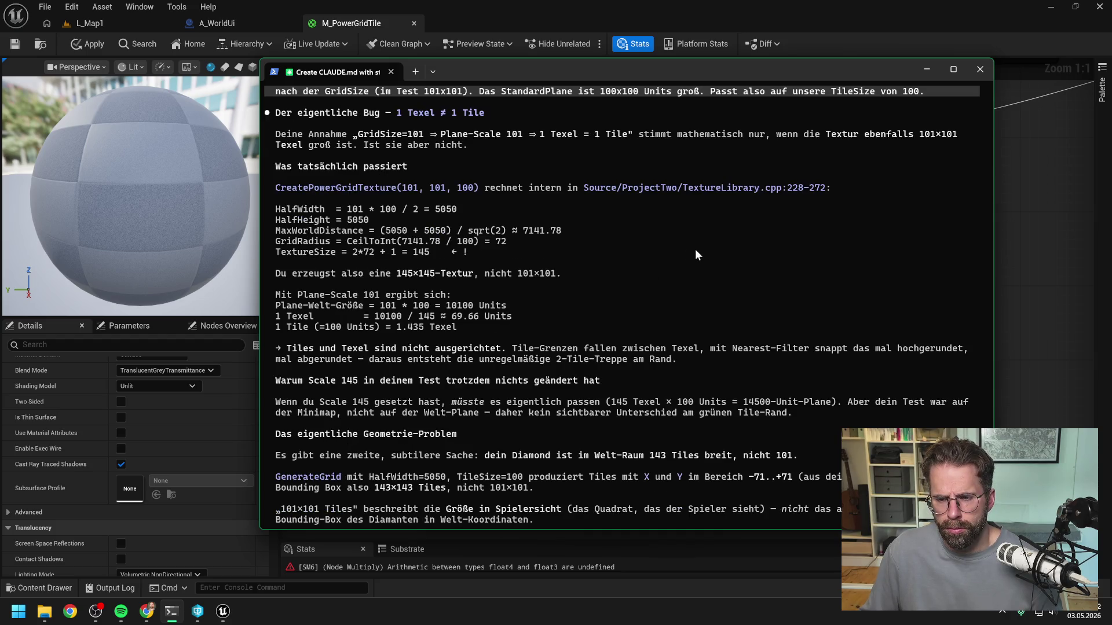
pyautogui.scroll(-1, 694, 249)
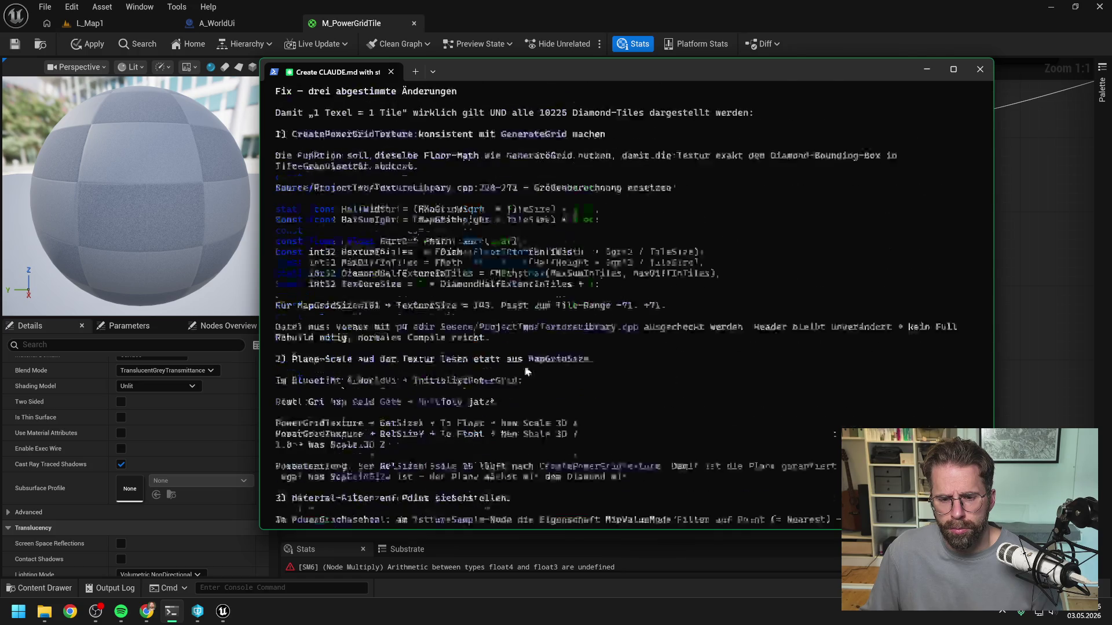
pyautogui.write('mein T')
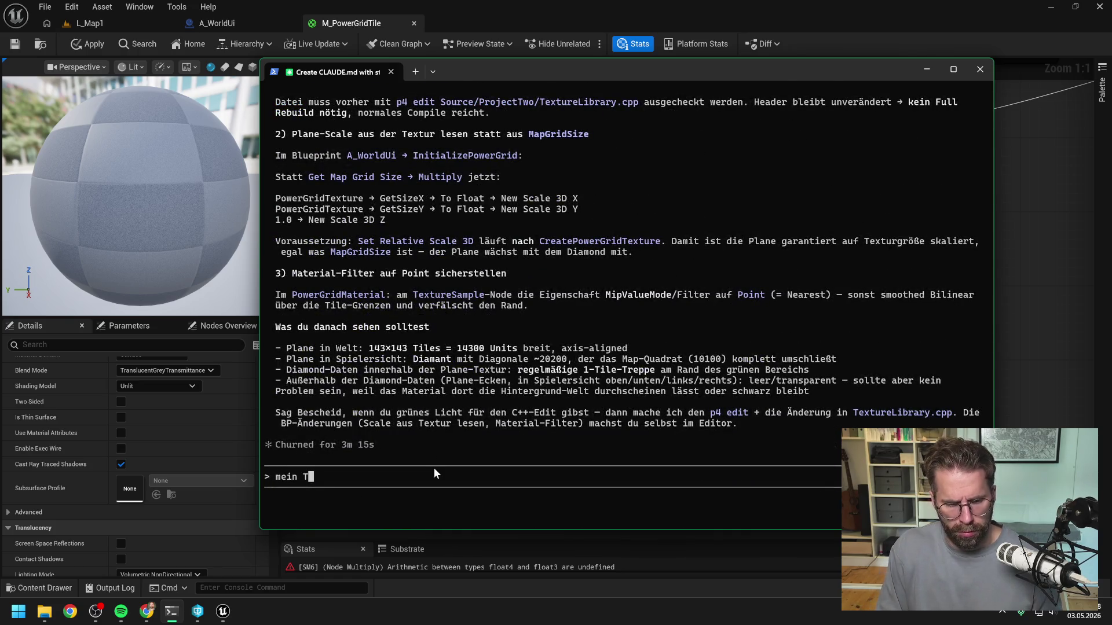
pyautogui.write('est war nicht au')
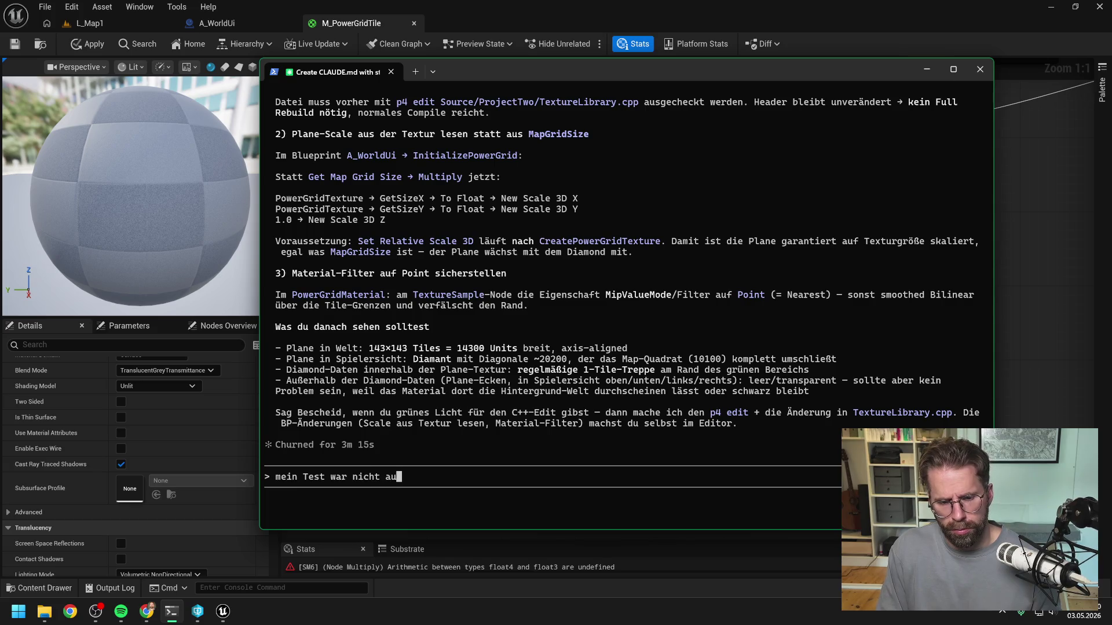
pyautogui.write('f der Minimap')
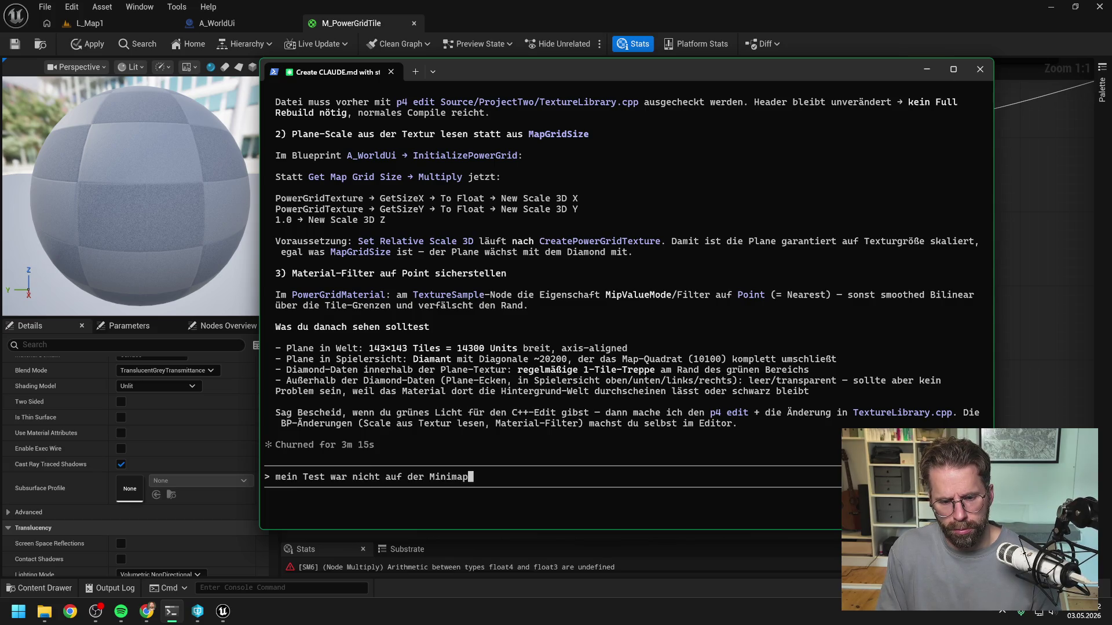
pyautogui.write(', er war auf dem Plane Scale')
pyautogui.press('Return')
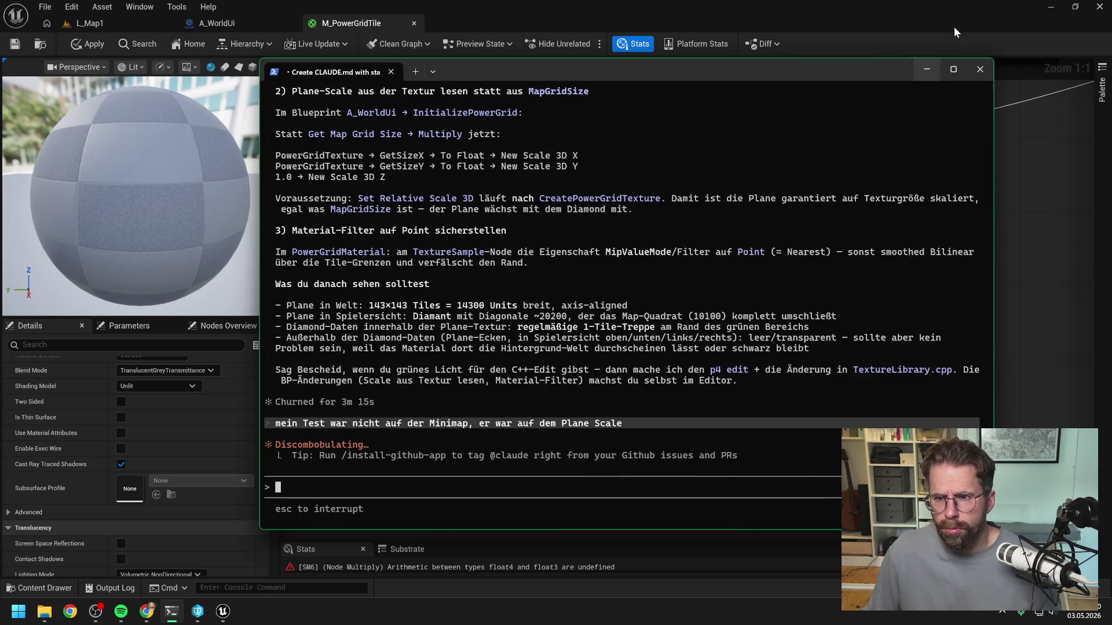
pyautogui.click(927, 69)
pyautogui.hotkey('alt', 'Tab')
# Reconnect the If node's output to the Multiply's B input in M_PowerGridTile
pyautogui.moveTo(943, 70)
pyautogui.mouseDown()
pyautogui.moveTo(907, 70)
pyautogui.moveTo(1111, 70)
pyautogui.mouseUp()
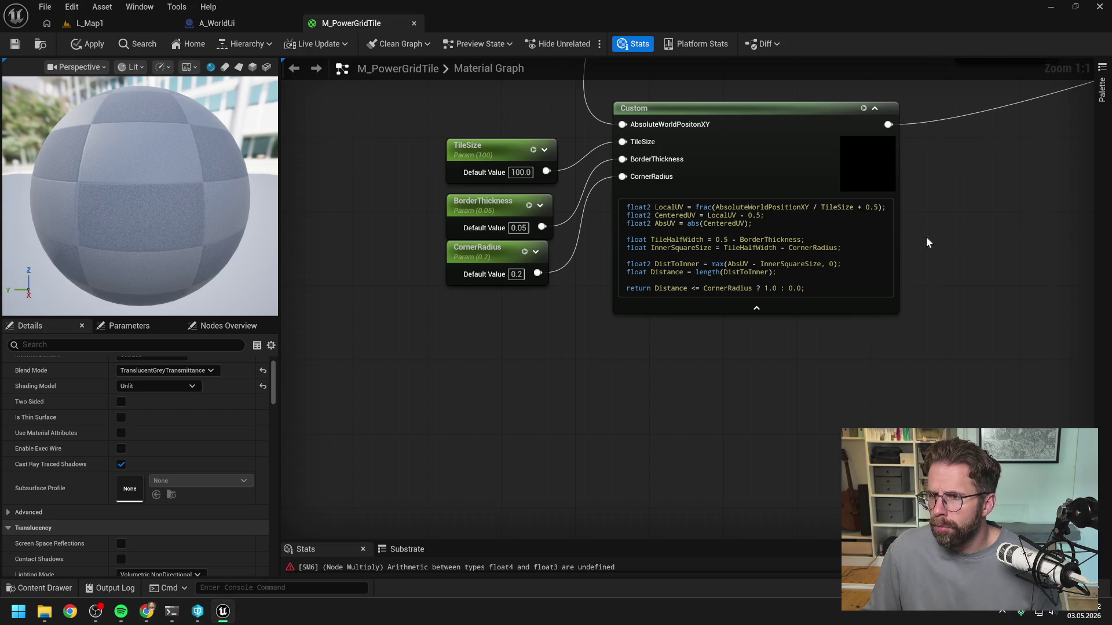
pyautogui.scroll(-5, 953, 232)
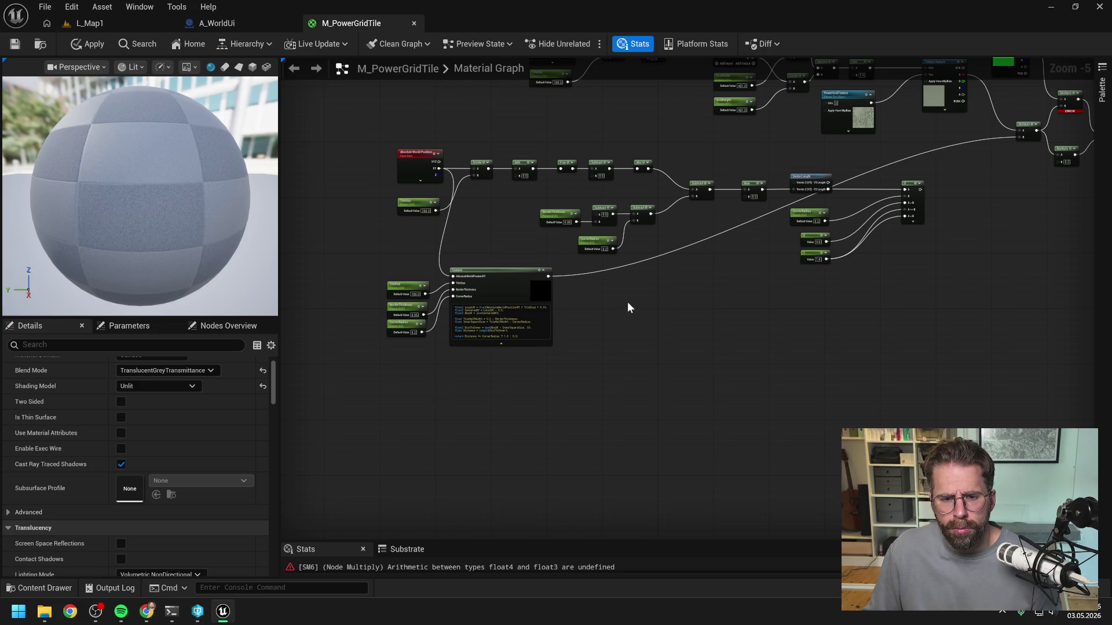
pyautogui.scroll(1, 867, 246)
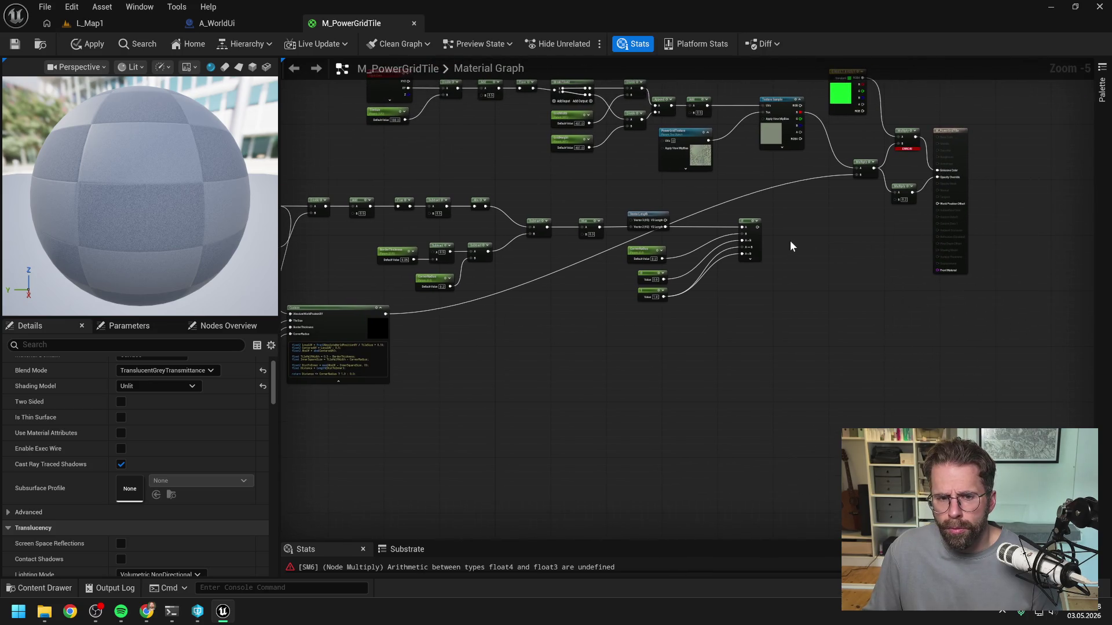
pyautogui.scroll(1, 790, 241)
pyautogui.moveTo(771, 233)
pyautogui.mouseDown()
pyautogui.moveTo(712, 288)
pyautogui.moveTo(767, 217)
pyautogui.moveTo(851, 179)
pyautogui.mouseUp()
# Move the Custom node further right and recentre the graph on it
pyautogui.scroll(-2, 798, 234)
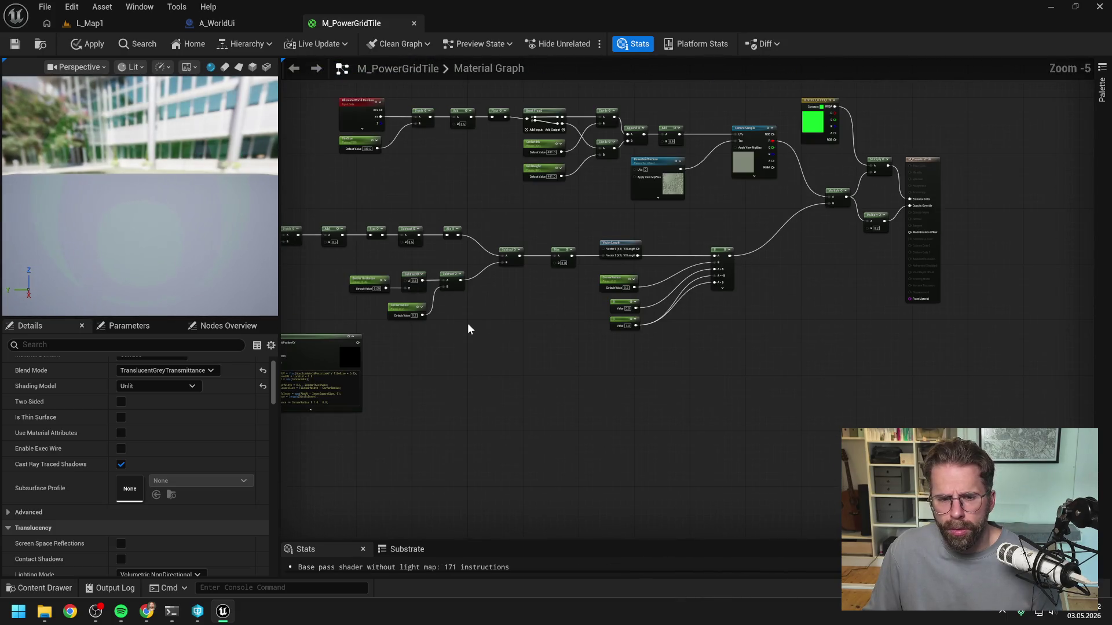
pyautogui.moveTo(485, 313); pyautogui.dragTo(546, 322)
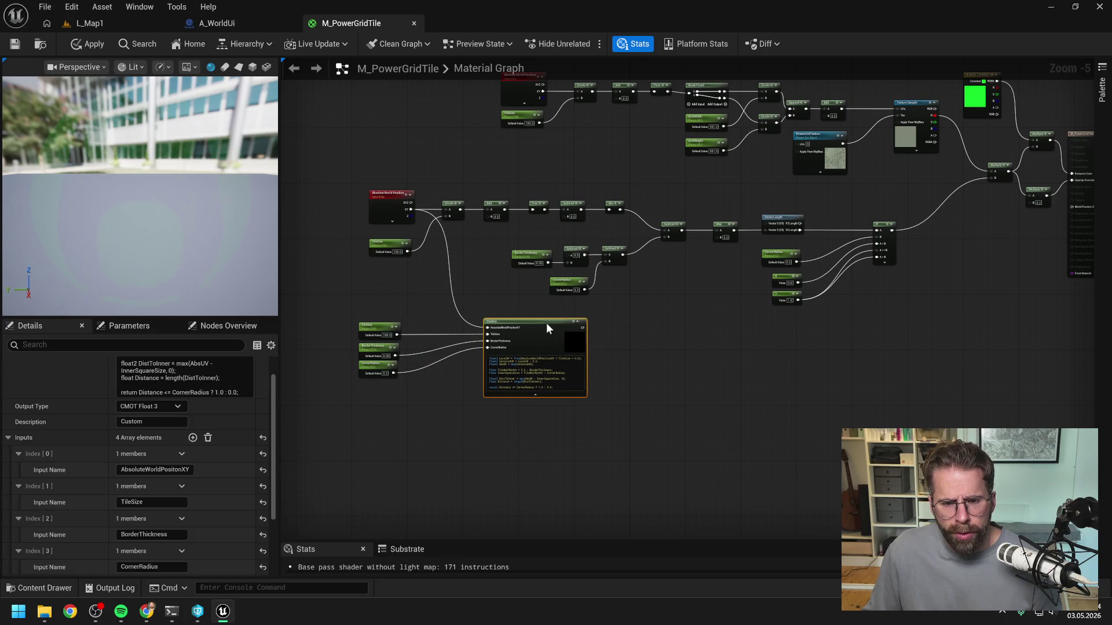
pyautogui.scroll(2, 546, 382)
pyautogui.scroll(3, 547, 382)
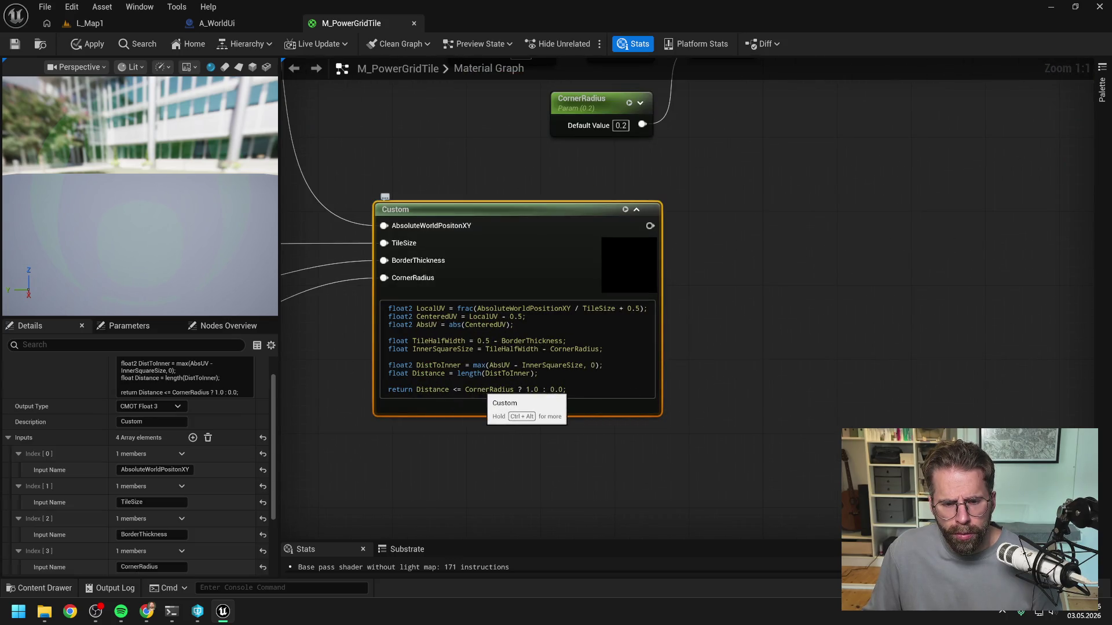
pyautogui.click(778, 331)
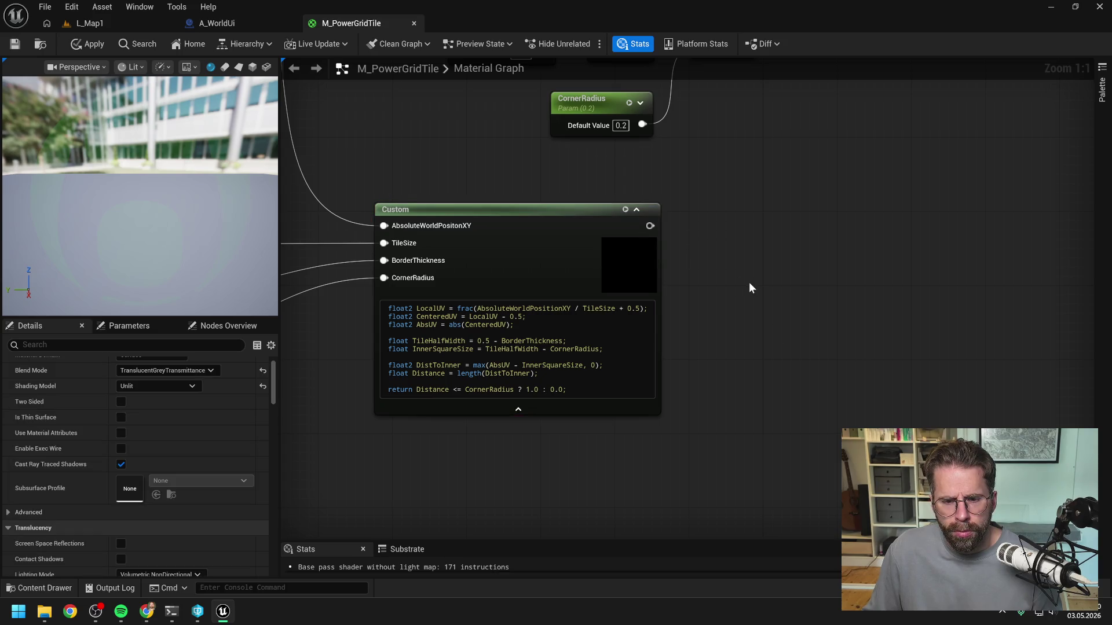
pyautogui.moveTo(749, 282); pyautogui.dragTo(794, 277)
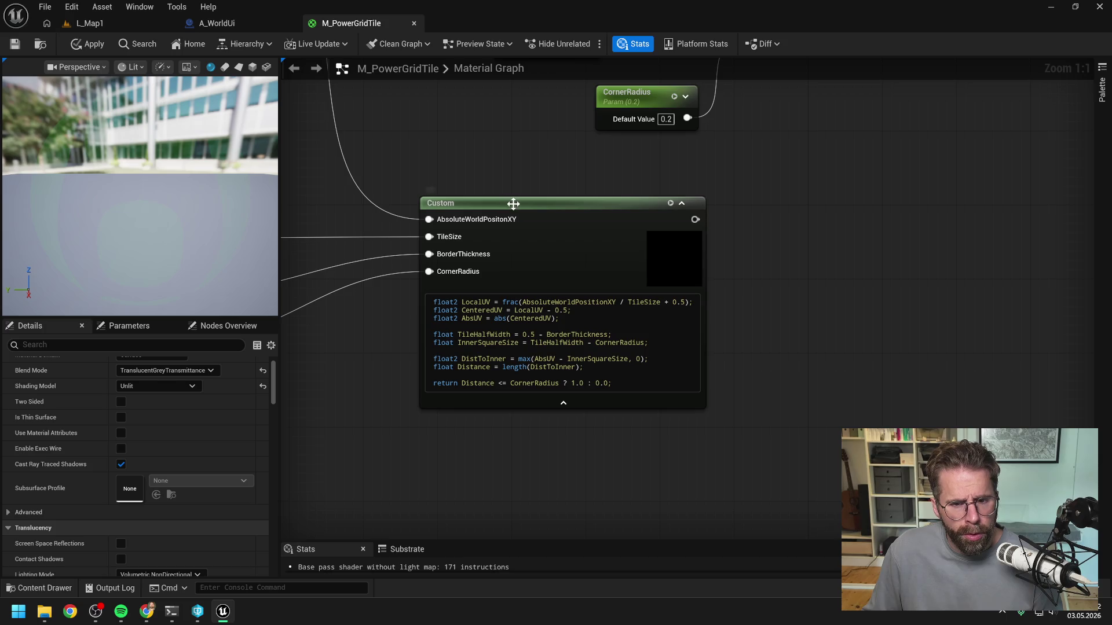
pyautogui.click(434, 298)
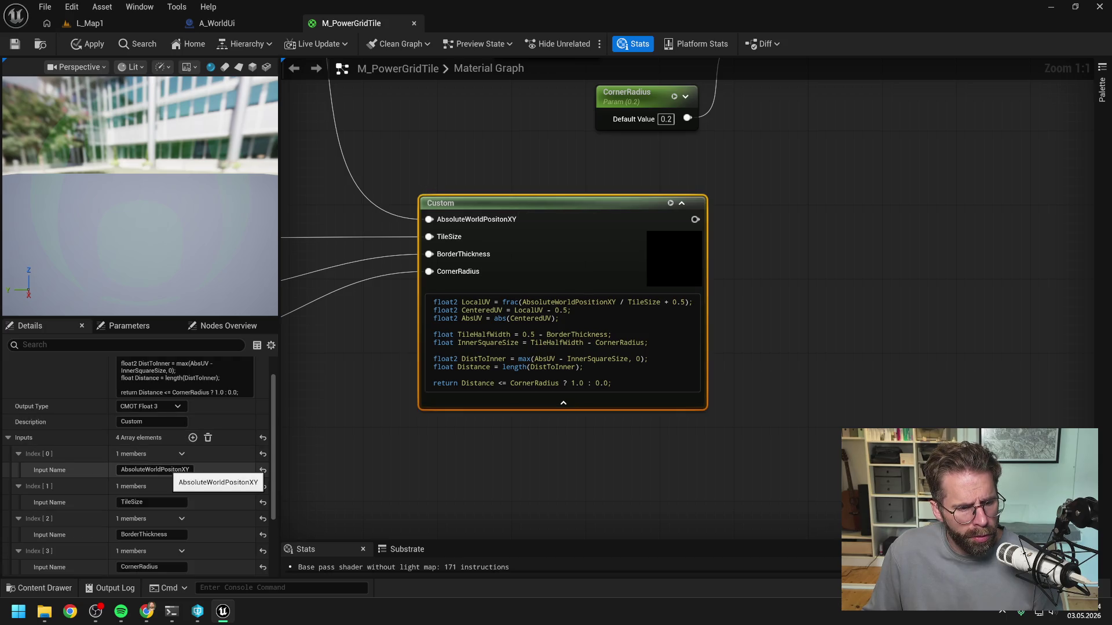
# Correct the Custom node's first input name to AbsoluteWorldPositionXY
pyautogui.click(157, 469)
pyautogui.press('Home')
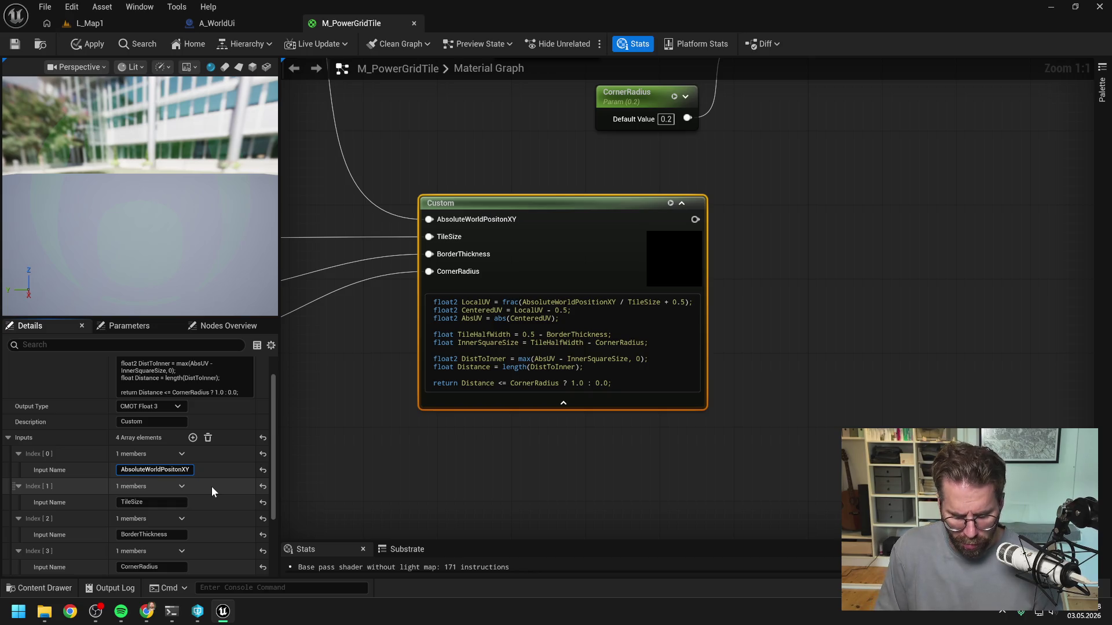
pyautogui.write('i')
pyautogui.press('Return')
pyautogui.click(798, 253)
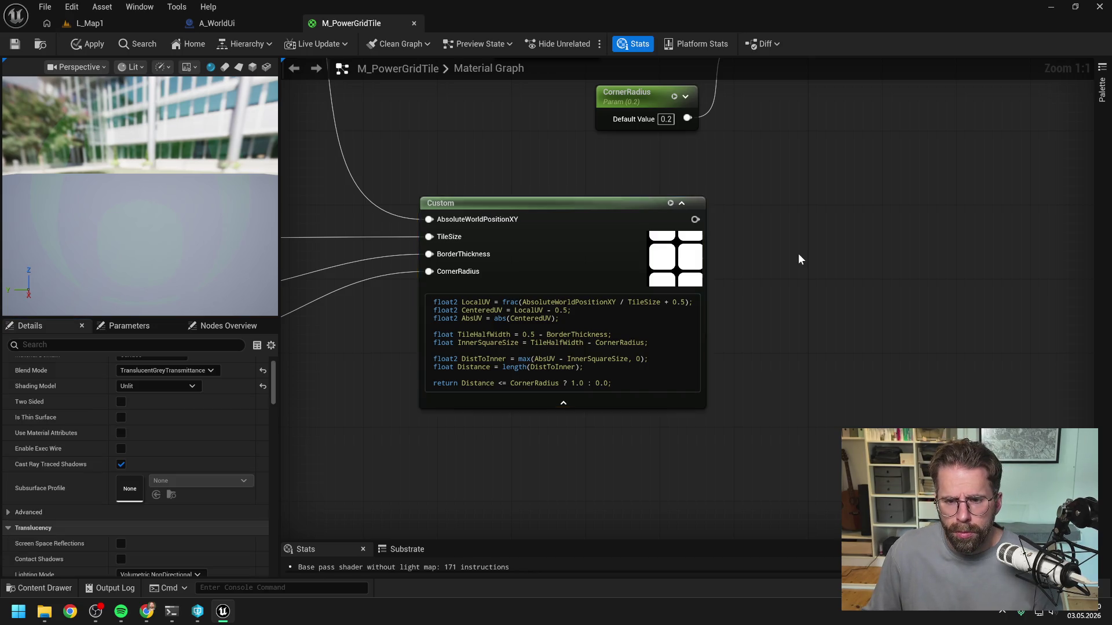
# Feed the Custom node's output into the Multiply's B input, replacing the existing link
pyautogui.scroll(-5, 702, 353)
pyautogui.moveTo(525, 424)
pyautogui.mouseDown()
pyautogui.moveTo(886, 238)
pyautogui.moveTo(1048, 225)
pyautogui.mouseUp()
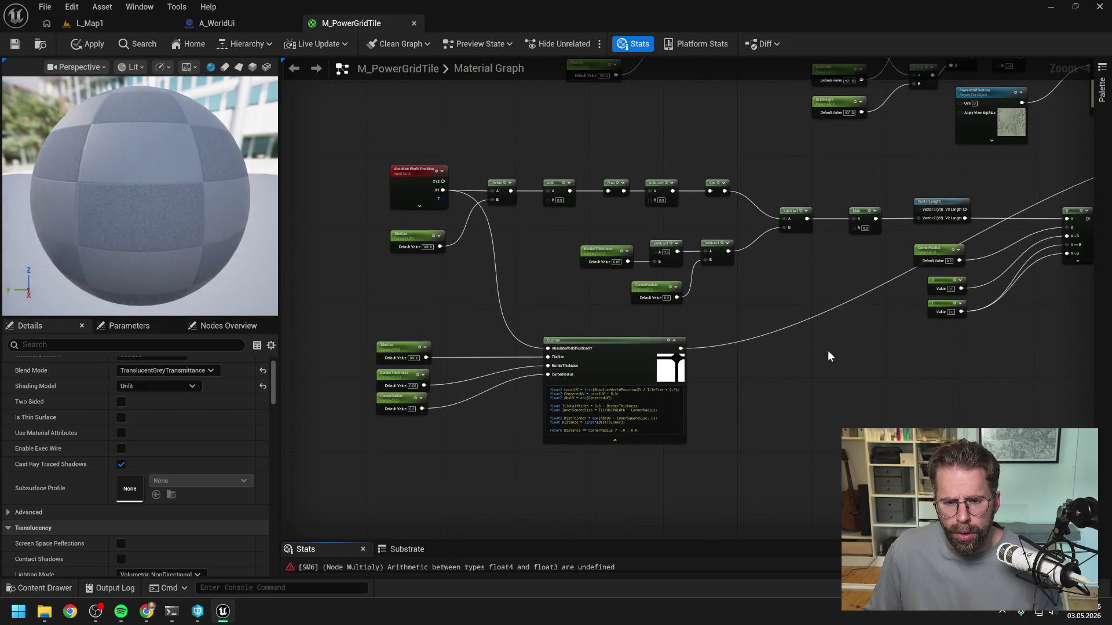
pyautogui.scroll(3, 647, 391)
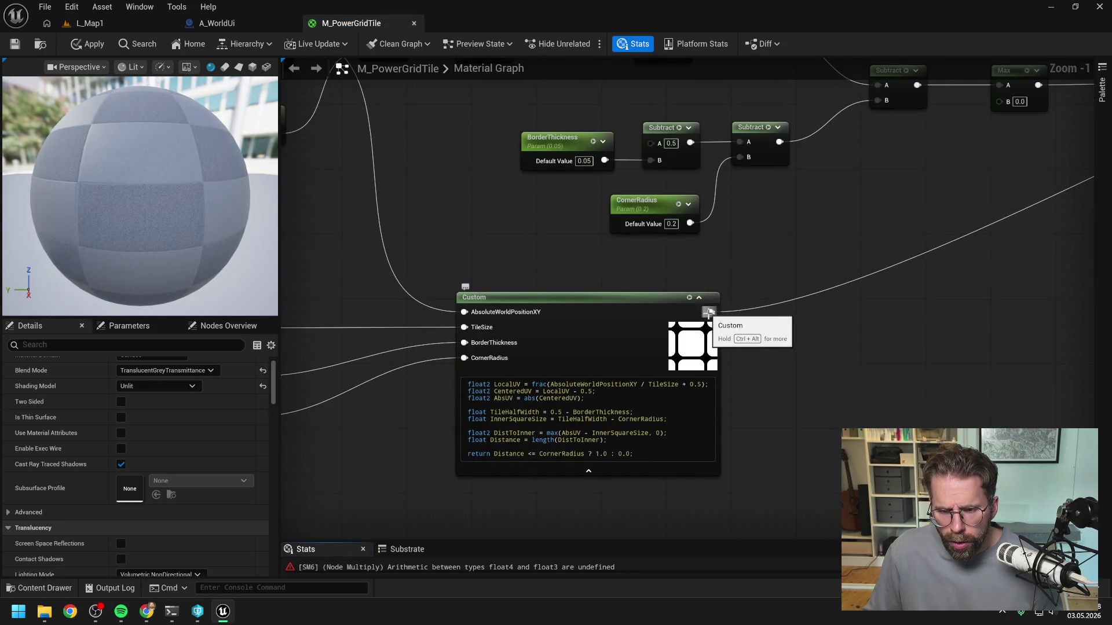
pyautogui.moveTo(736, 344); pyautogui.dragTo(697, 345)
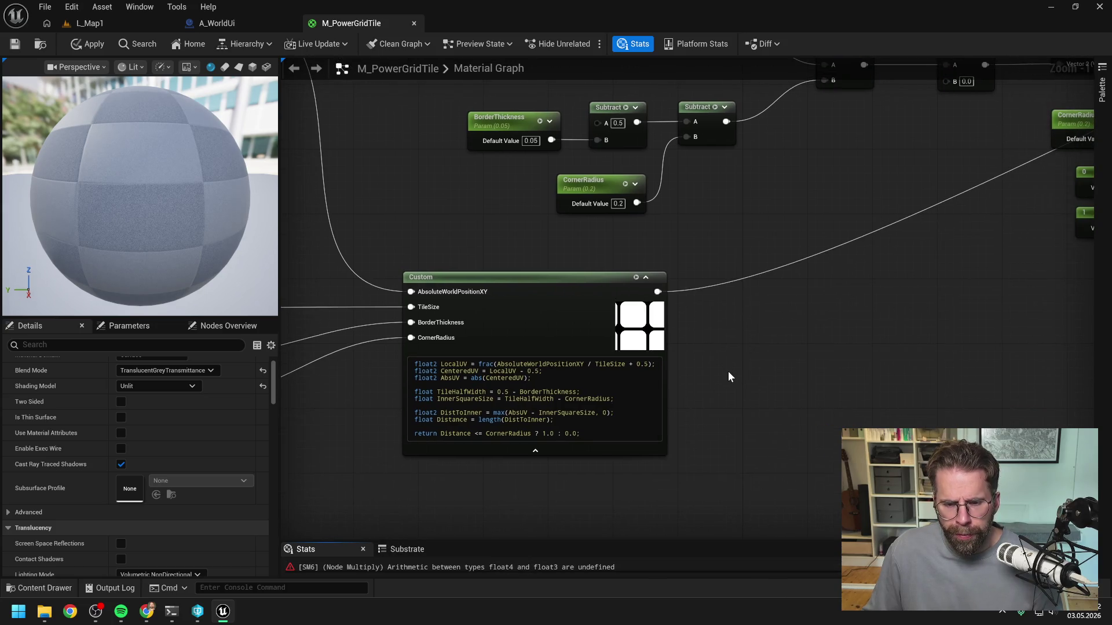
pyautogui.moveTo(728, 372); pyautogui.dragTo(712, 346)
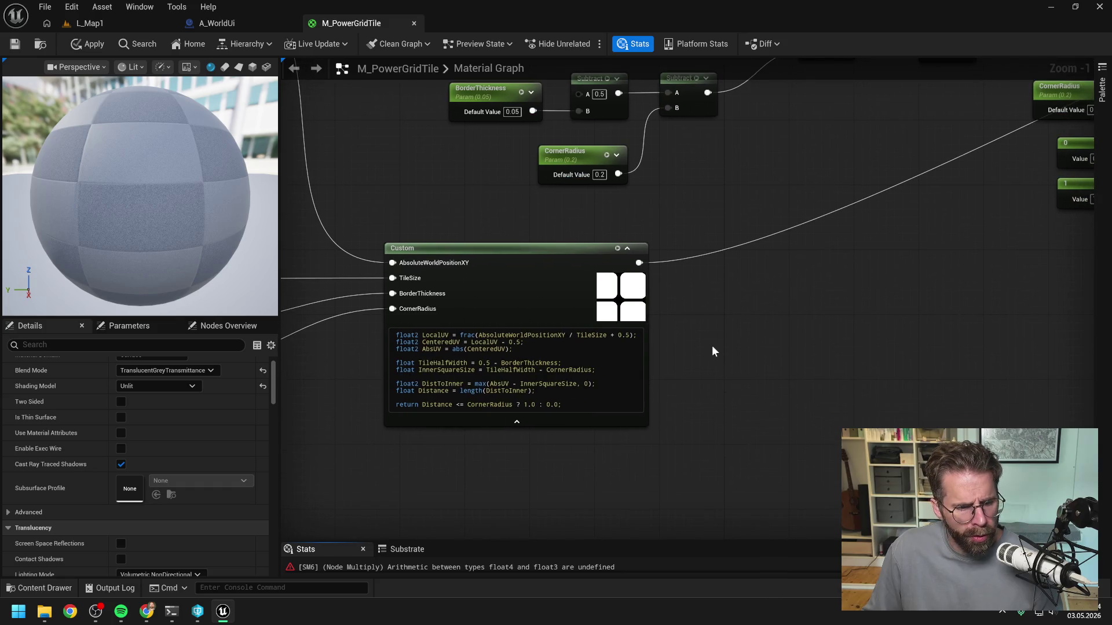
pyautogui.scroll(-2, 215, 408)
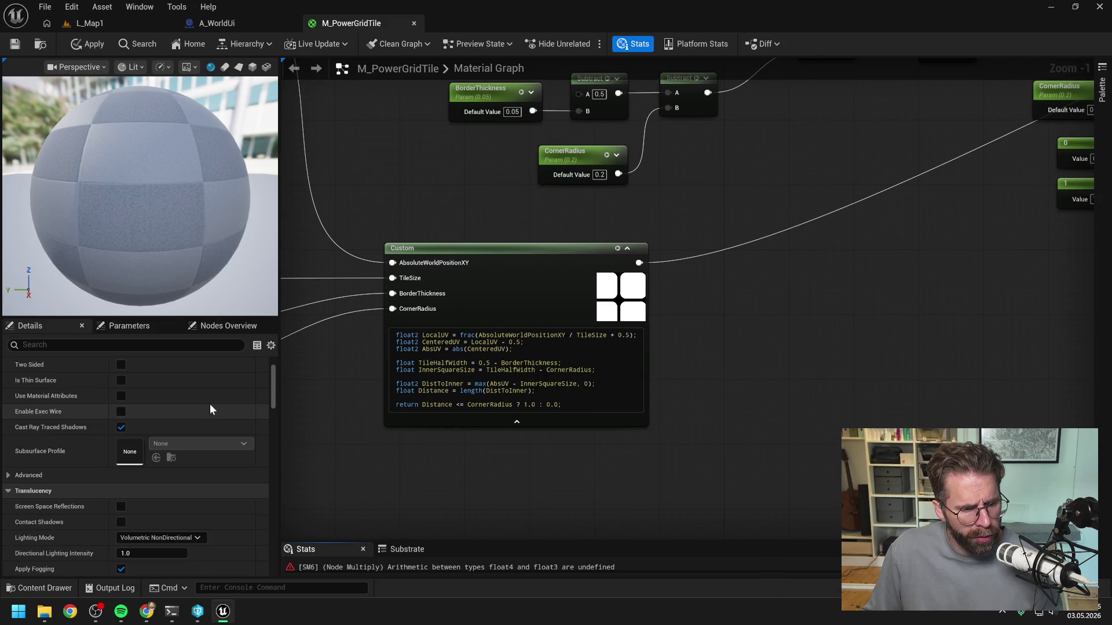
pyautogui.scroll(3, 212, 428)
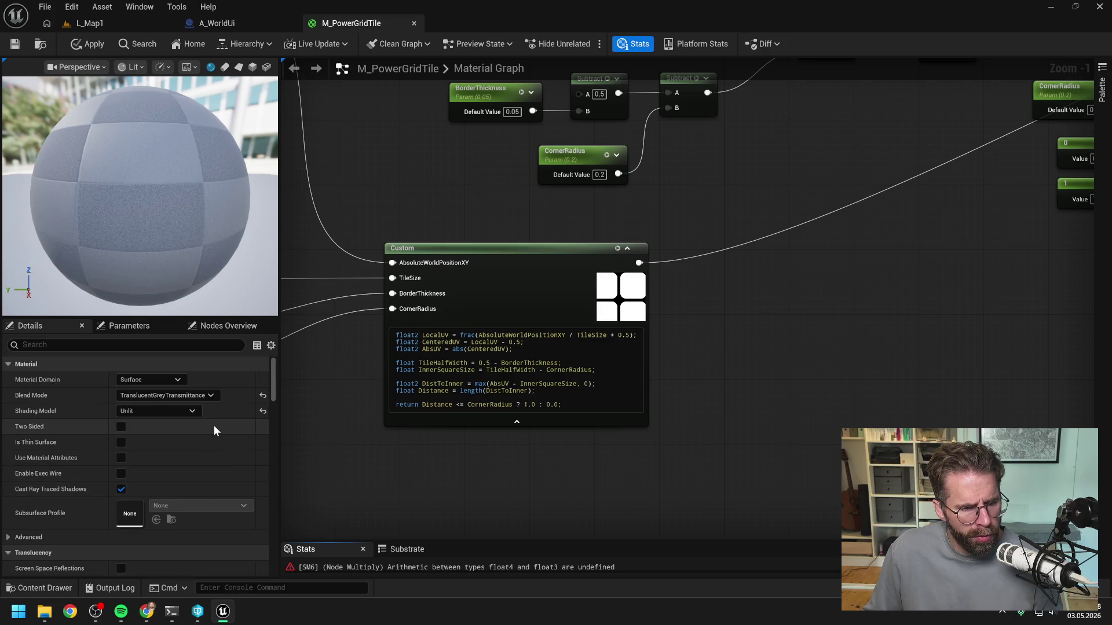
pyautogui.click(497, 248)
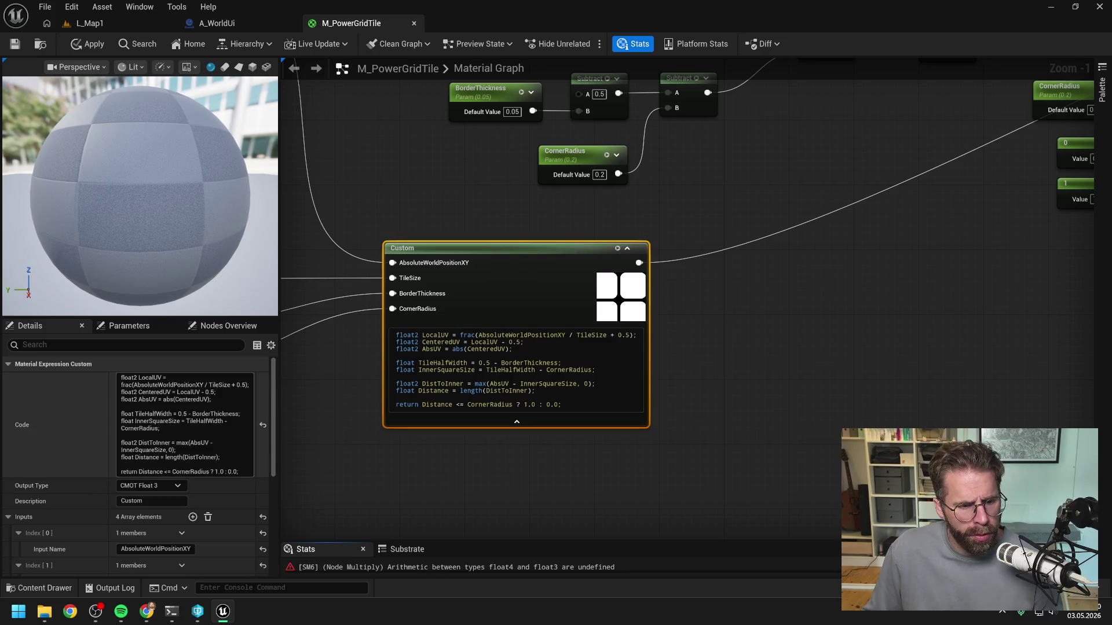
# Set the Custom node output to CMOT Float 1, then apply and check out/save M_PowerGridTile
pyautogui.scroll(-3, 197, 501)
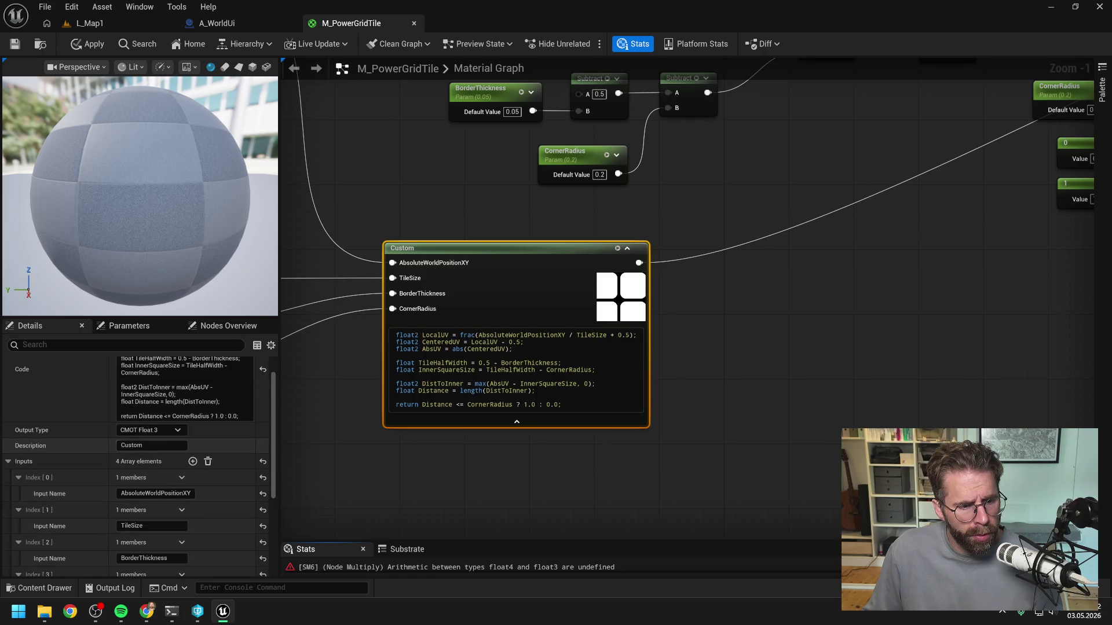
pyautogui.click(157, 429)
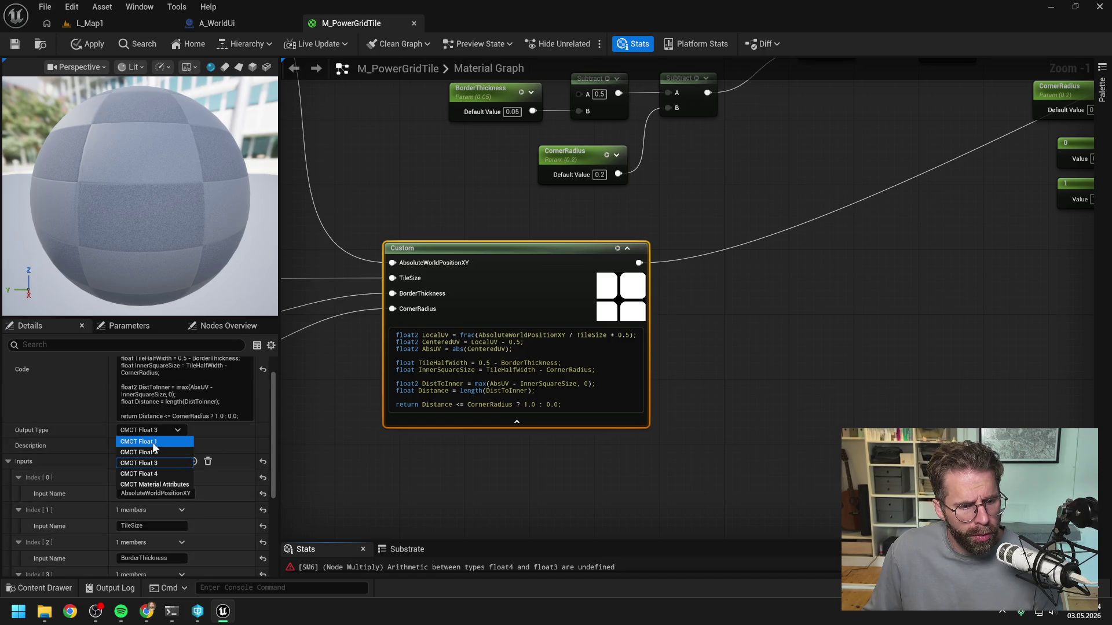
pyautogui.click(152, 443)
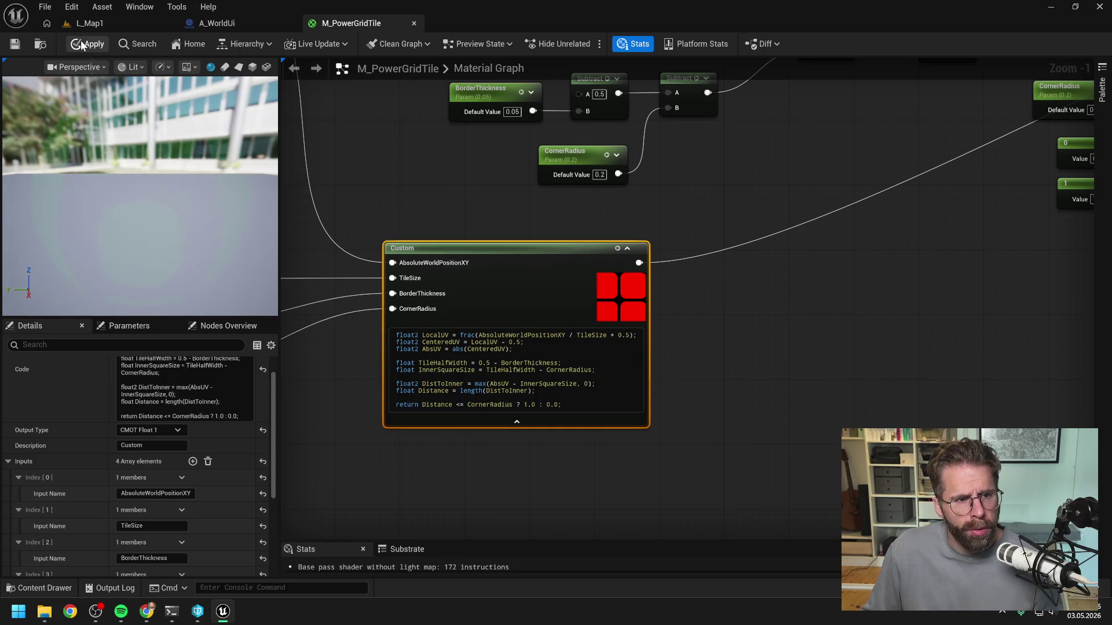
pyautogui.scroll(-4, 590, 154)
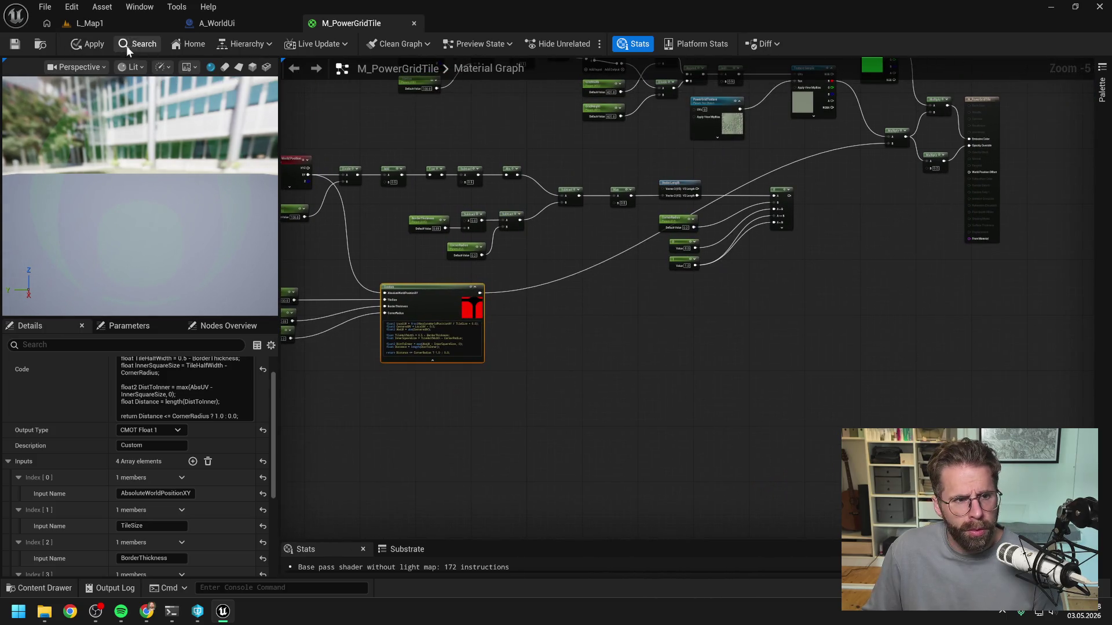
pyautogui.click(87, 44)
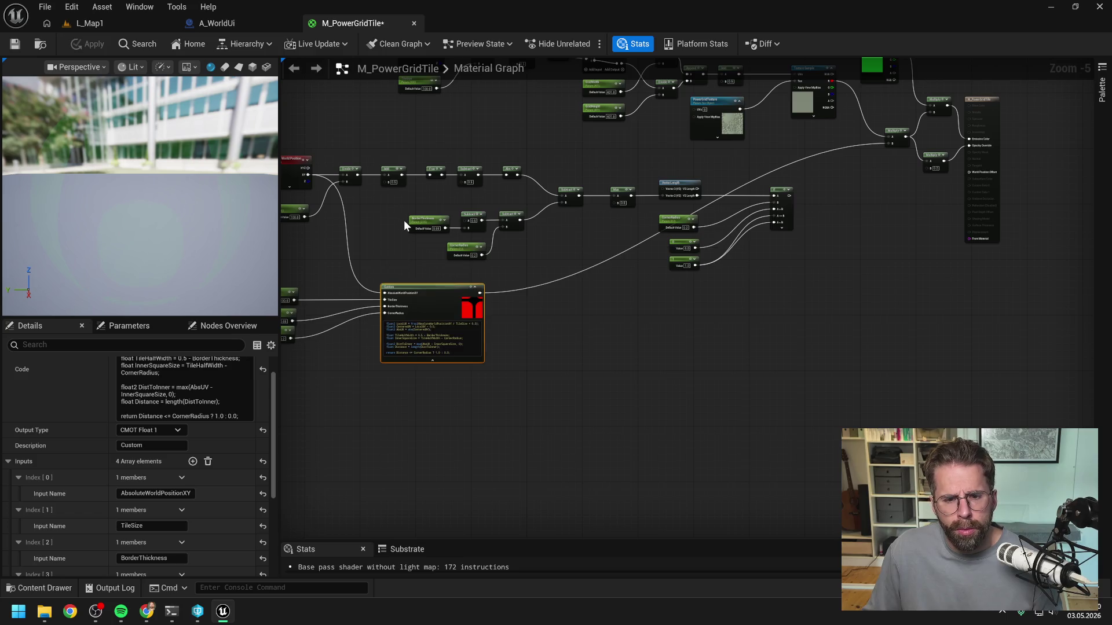
pyautogui.click(572, 435)
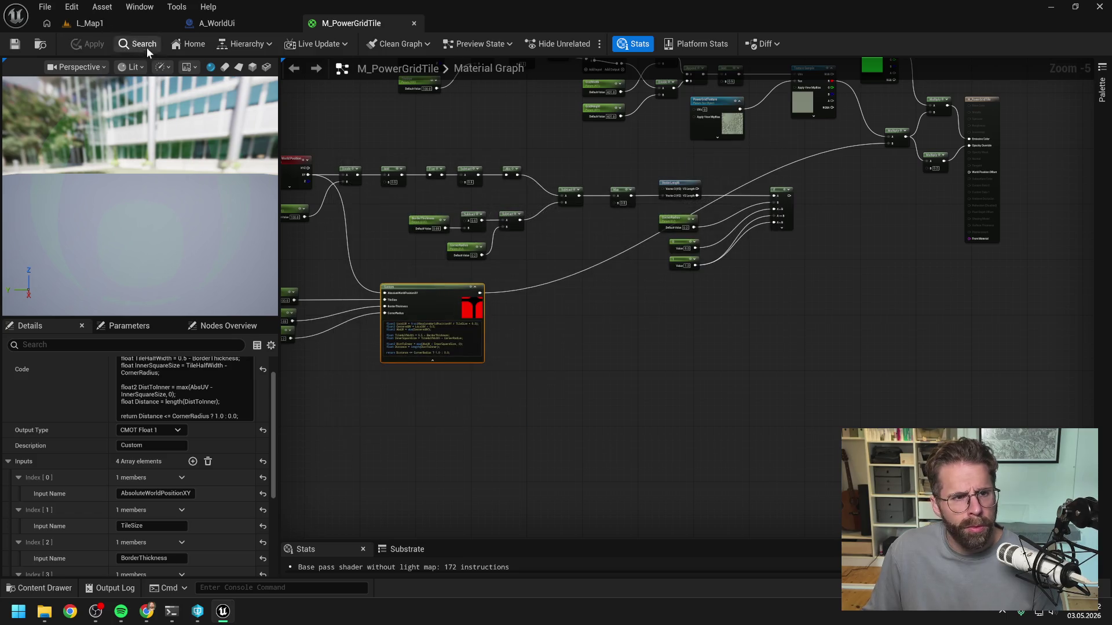
# Play-test the tile pattern in L_Map1, then return to the material graph
pyautogui.click(69, 23)
pyautogui.click(290, 44)
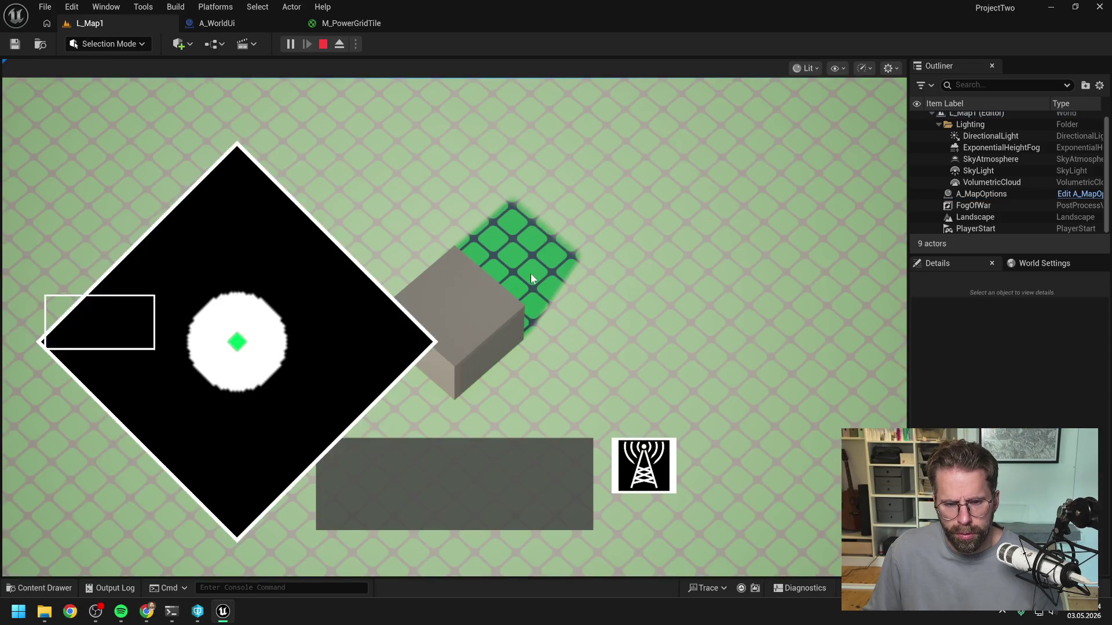
pyautogui.scroll(-3, 626, 263)
pyautogui.press('s')
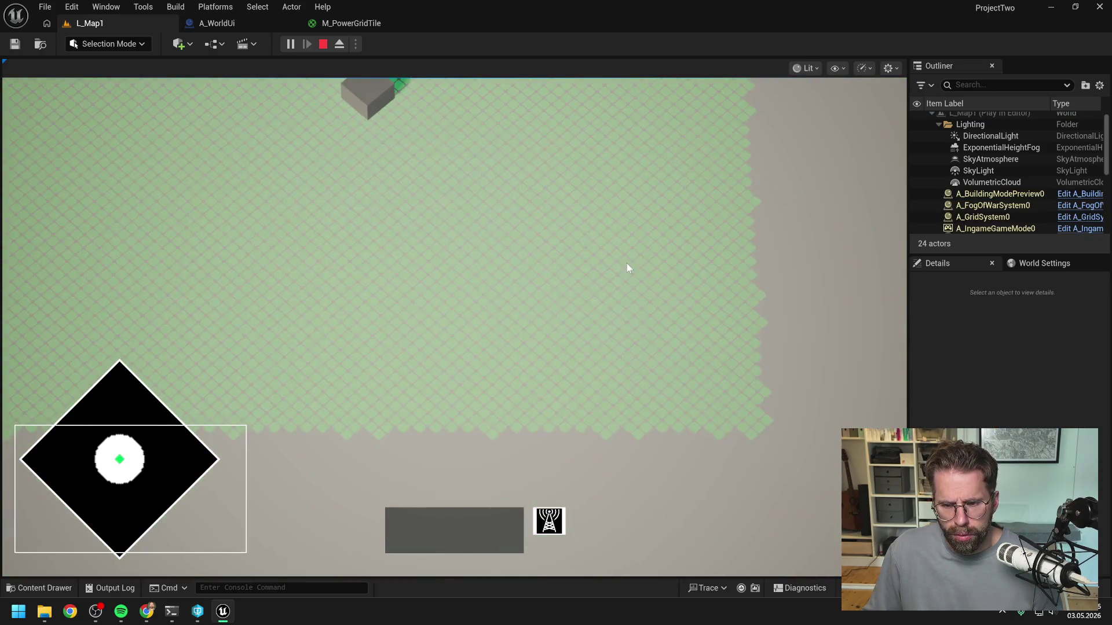
pyautogui.press('w')
pyautogui.press('s')
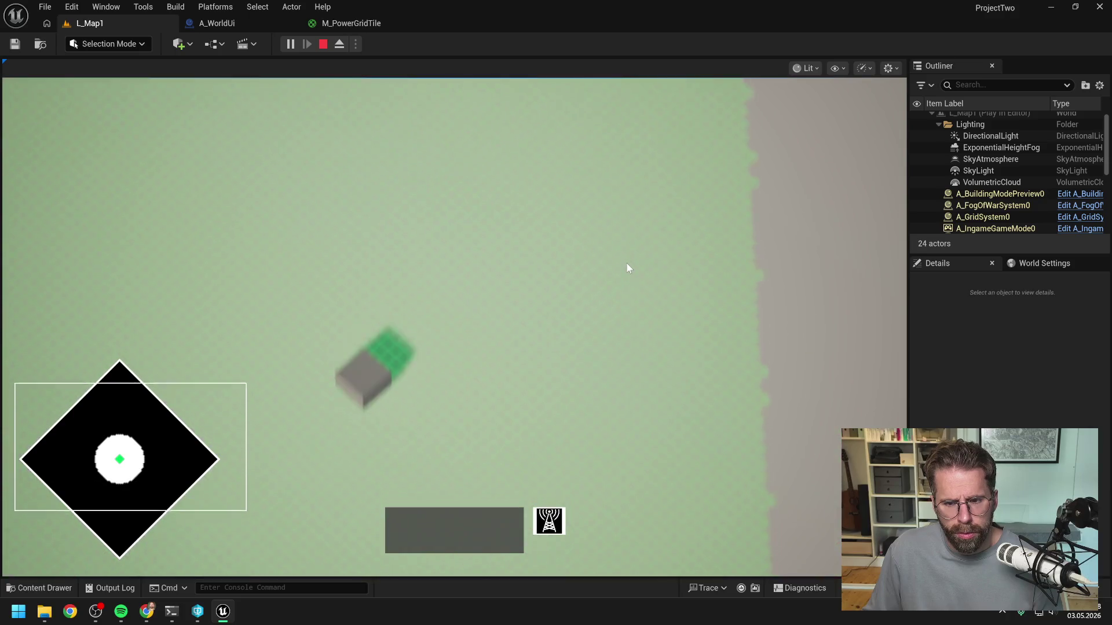
pyautogui.press('Escape')
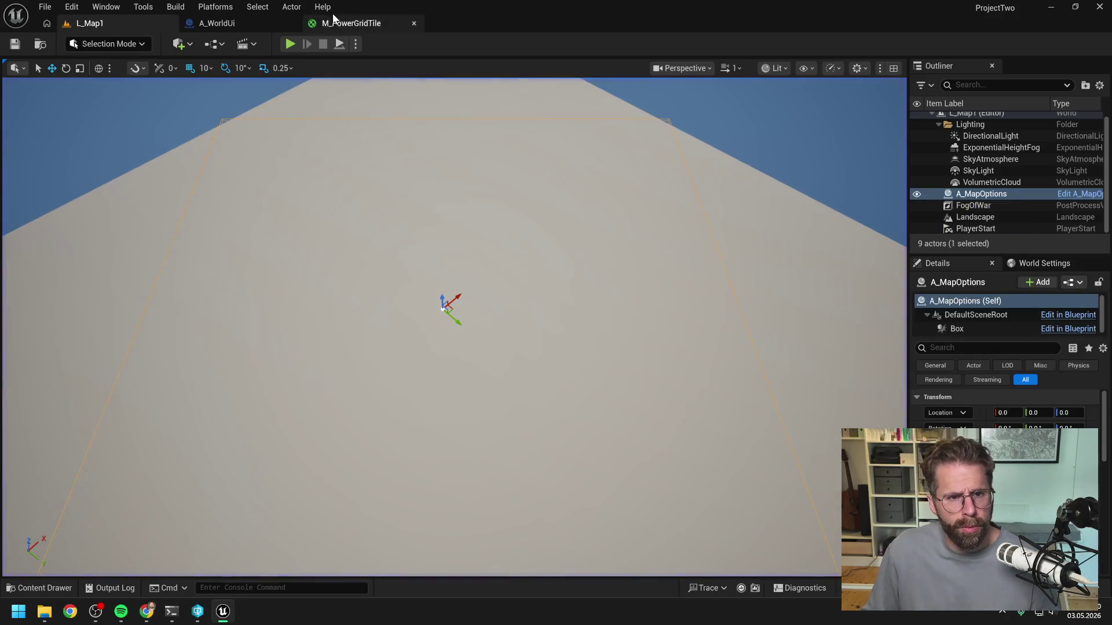
pyautogui.click(342, 24)
pyautogui.click(580, 240)
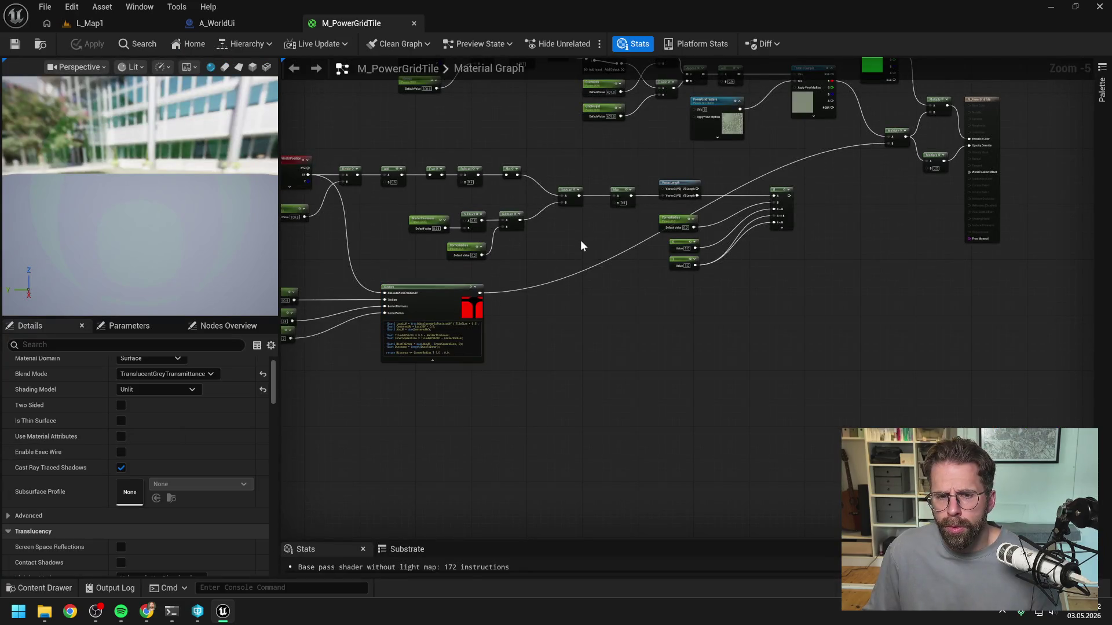
# Delete the old node chain from Divide through Lerp/If
pyautogui.moveTo(580, 240); pyautogui.dragTo(685, 246)
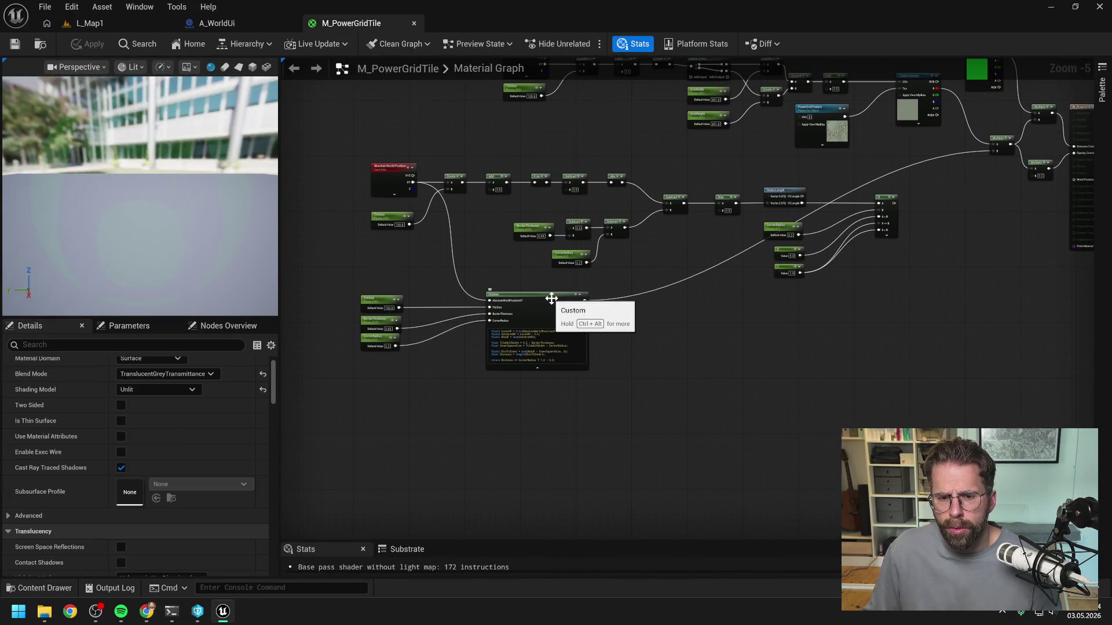
pyautogui.moveTo(552, 298)
pyautogui.mouseDown()
pyautogui.moveTo(680, 314)
pyautogui.moveTo(661, 318)
pyautogui.mouseUp()
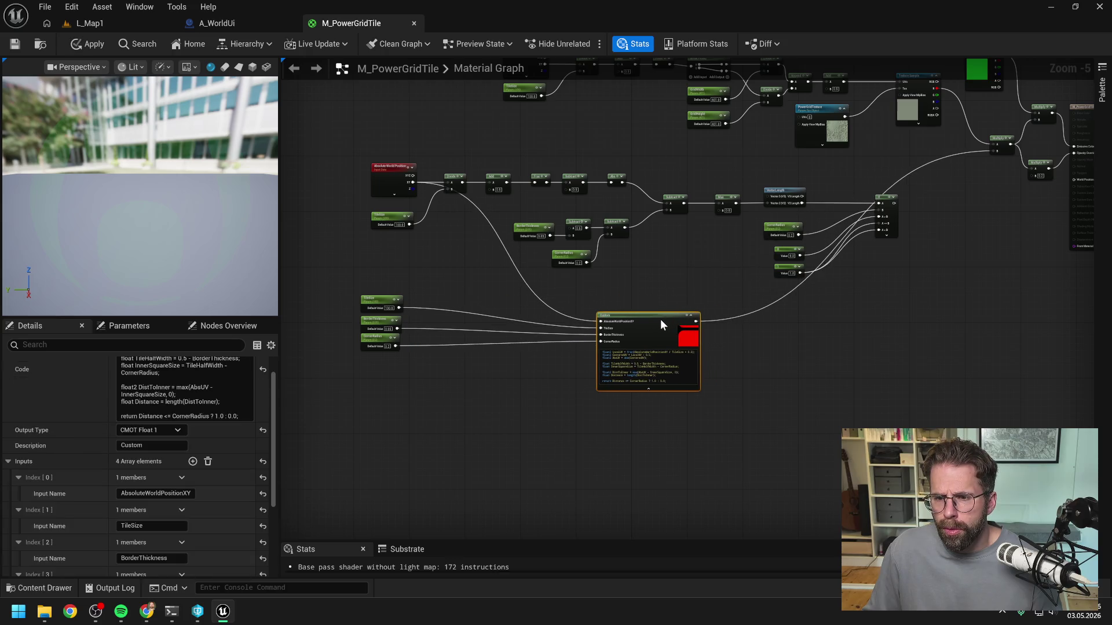
pyautogui.click(536, 196)
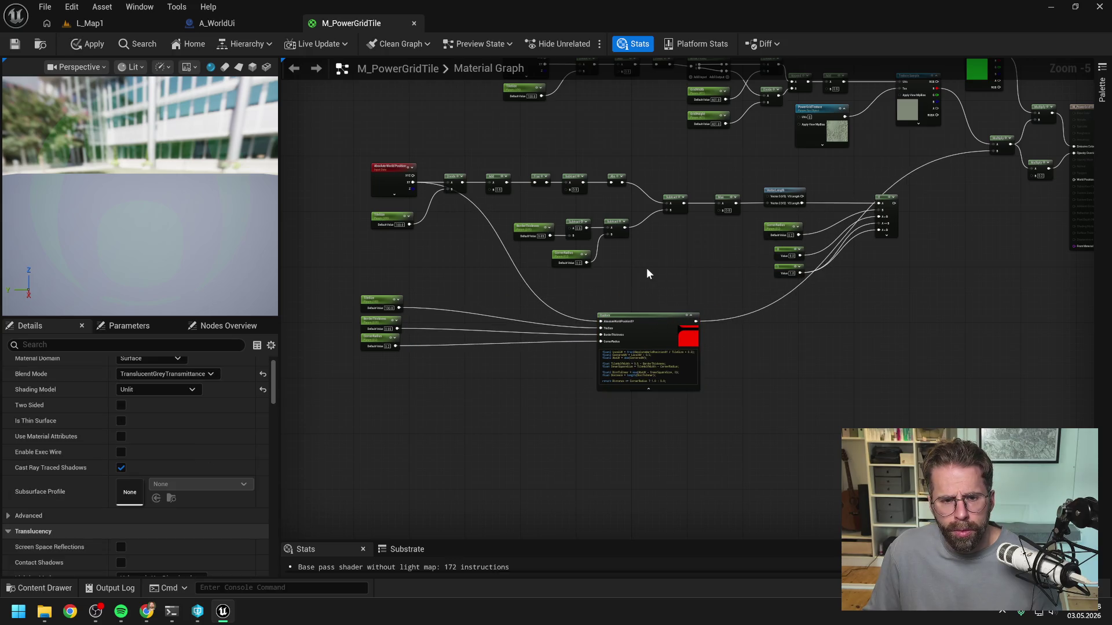
pyautogui.moveTo(470, 250); pyautogui.dragTo(435, 271)
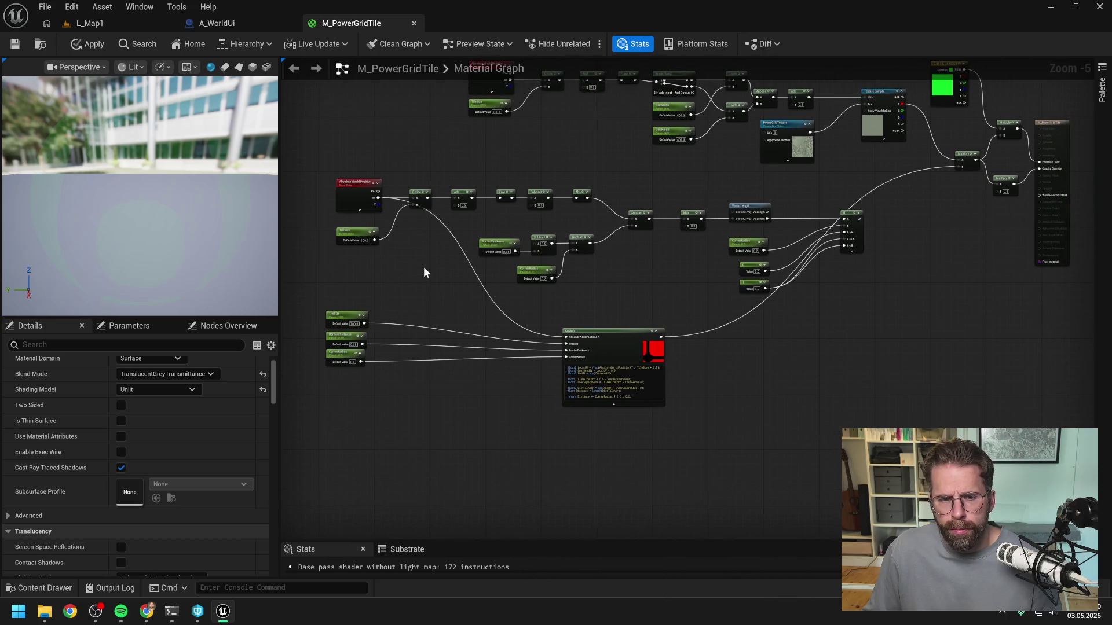
pyautogui.click(371, 227)
pyautogui.keyDown('shift'); pyautogui.moveTo(430, 169); pyautogui.dragTo(668, 280); pyautogui.keyUp('shift')
pyautogui.keyDown('shift'); pyautogui.moveTo(665, 198); pyautogui.dragTo(856, 298); pyautogui.keyUp('shift')
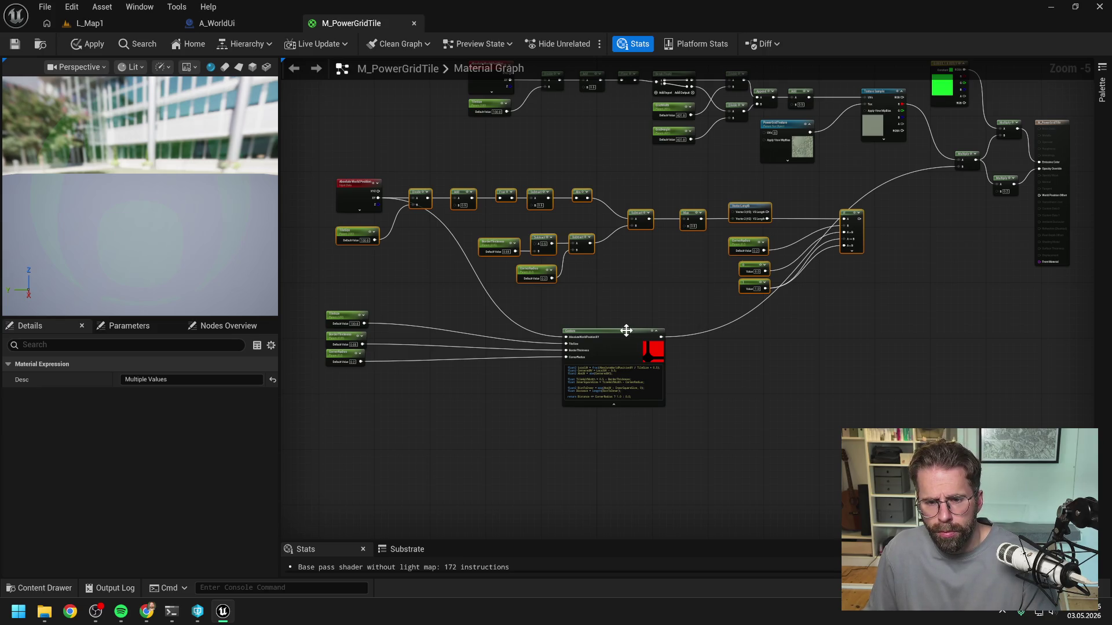
pyautogui.press('Delete')
# Group the Custom node, Absolute World Position and the three scalar parameters near the output
pyautogui.moveTo(619, 332)
pyautogui.mouseDown()
pyautogui.moveTo(581, 266)
pyautogui.moveTo(877, 186)
pyautogui.moveTo(868, 187)
pyautogui.mouseUp()
pyautogui.moveTo(359, 191); pyautogui.dragTo(687, 187)
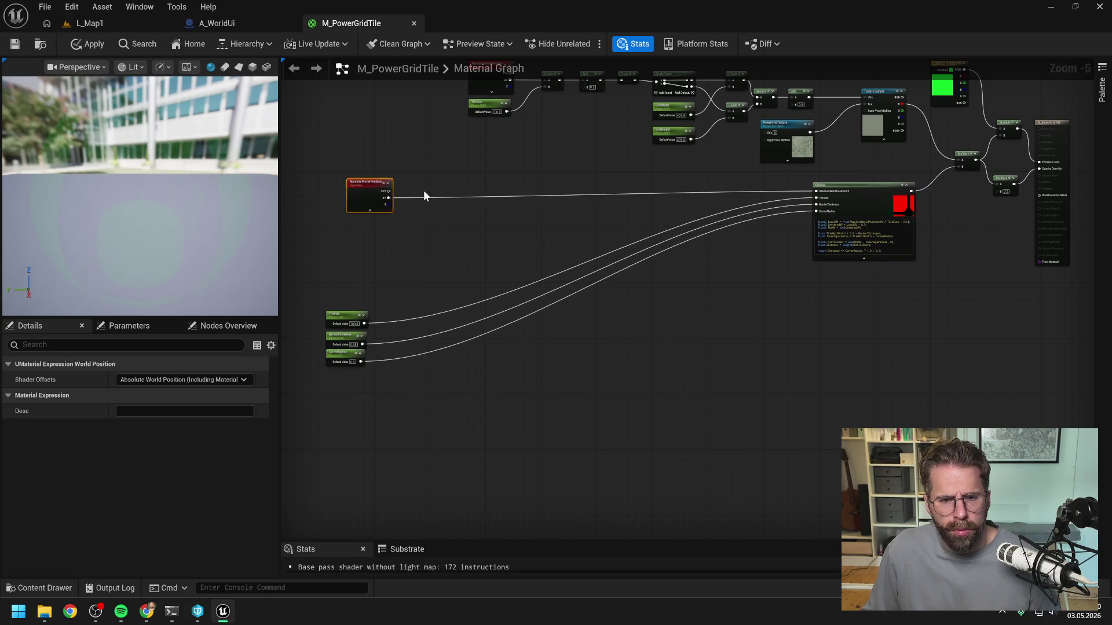
pyautogui.moveTo(316, 304); pyautogui.dragTo(422, 380)
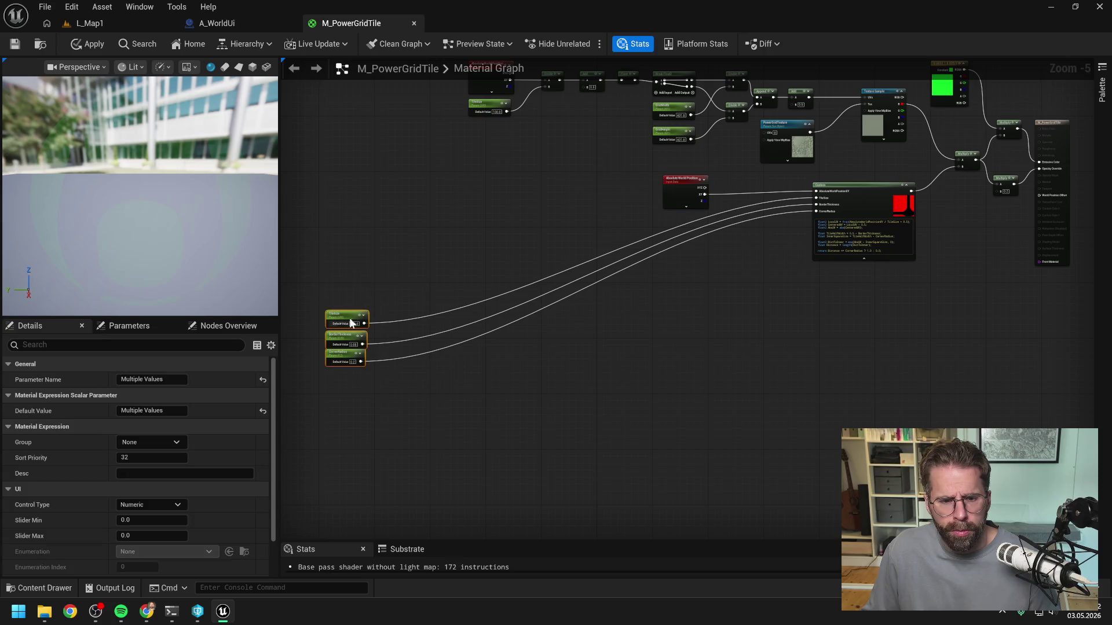
pyautogui.moveTo(337, 316)
pyautogui.mouseDown()
pyautogui.moveTo(693, 227)
pyautogui.moveTo(677, 223)
pyautogui.mouseUp()
pyautogui.scroll(2, 677, 222)
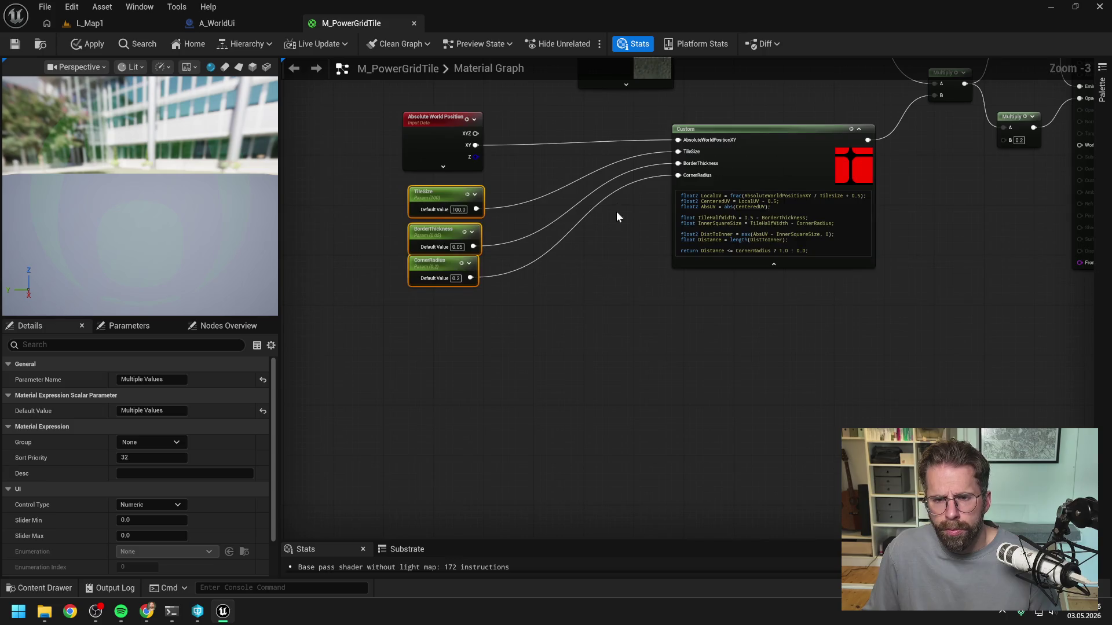
pyautogui.click(447, 109)
pyautogui.click(712, 129)
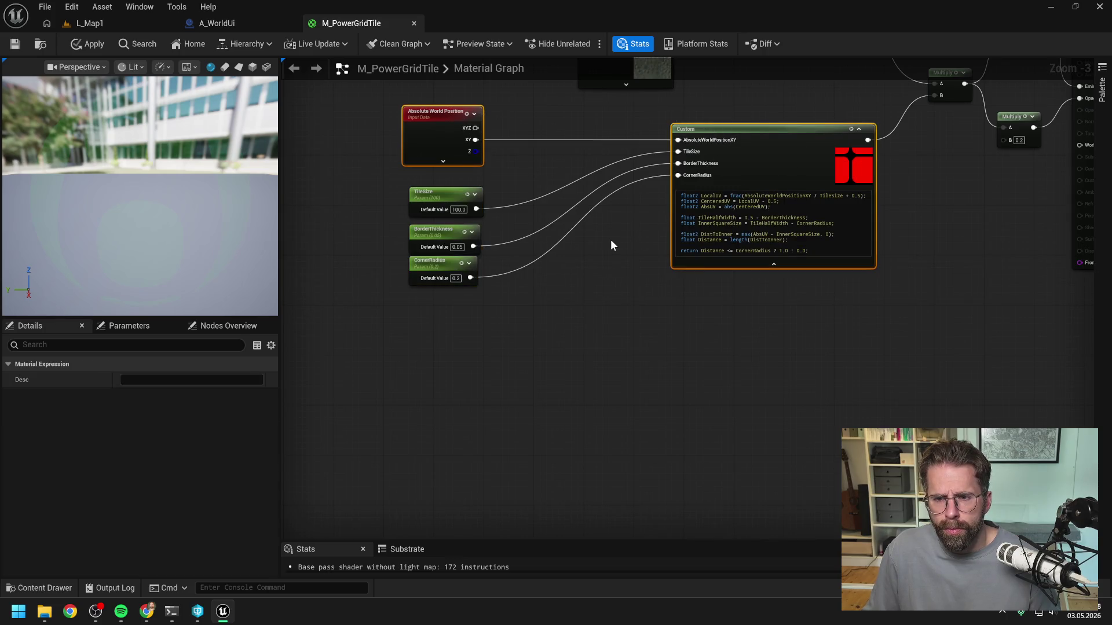
pyautogui.moveTo(610, 239); pyautogui.dragTo(606, 297)
pyautogui.scroll(-3, 606, 294)
pyautogui.scroll(1, 607, 289)
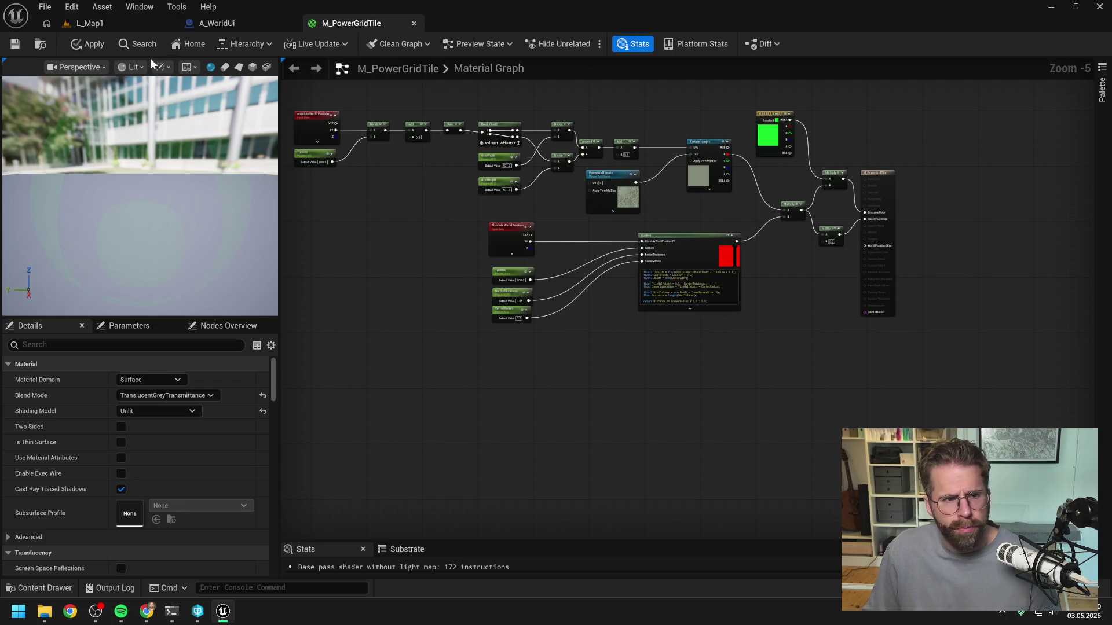
# Apply the material and start a play session in L_Map1
pyautogui.click(87, 44)
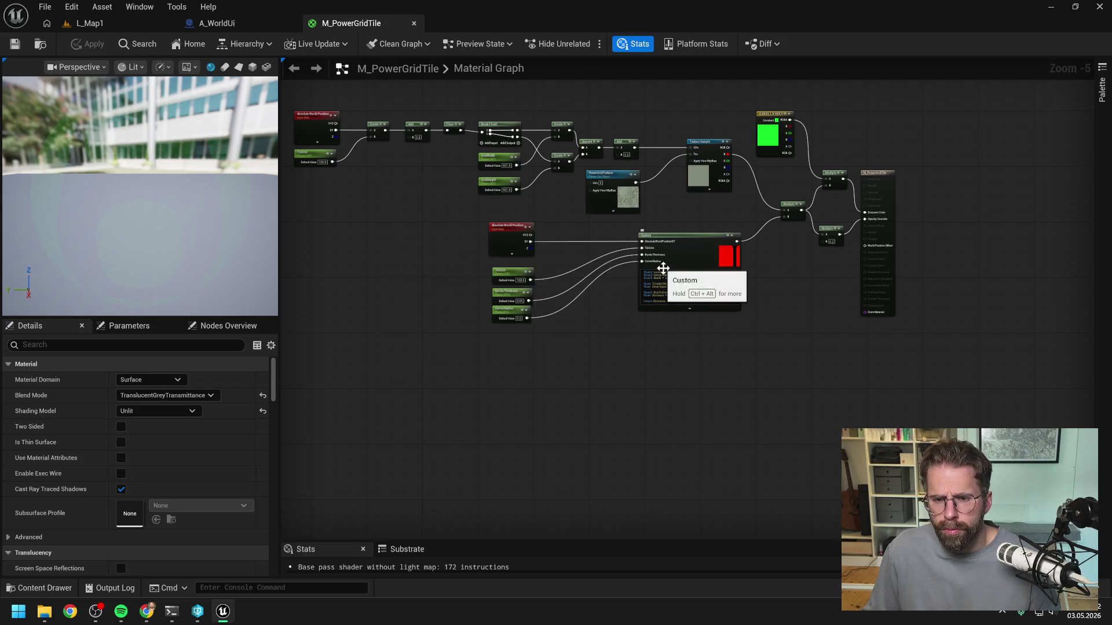
pyautogui.click(158, 24)
pyautogui.click(291, 44)
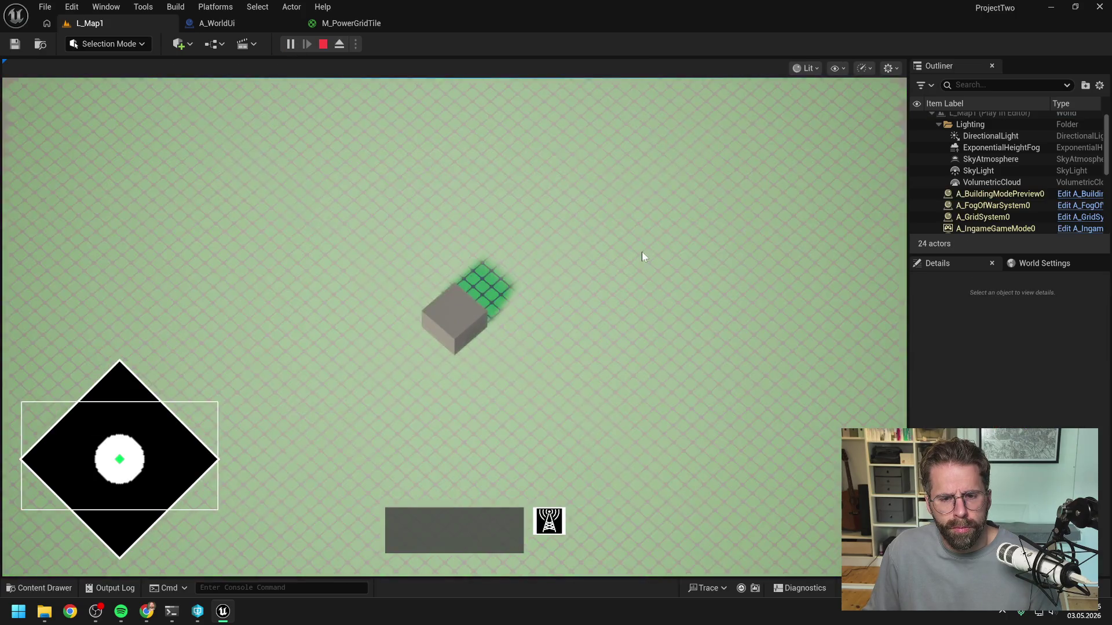
# Set BorderThickness to 0.2 and replay L_Map1 to check the tiles
pyautogui.press('s')
pyautogui.press('w')
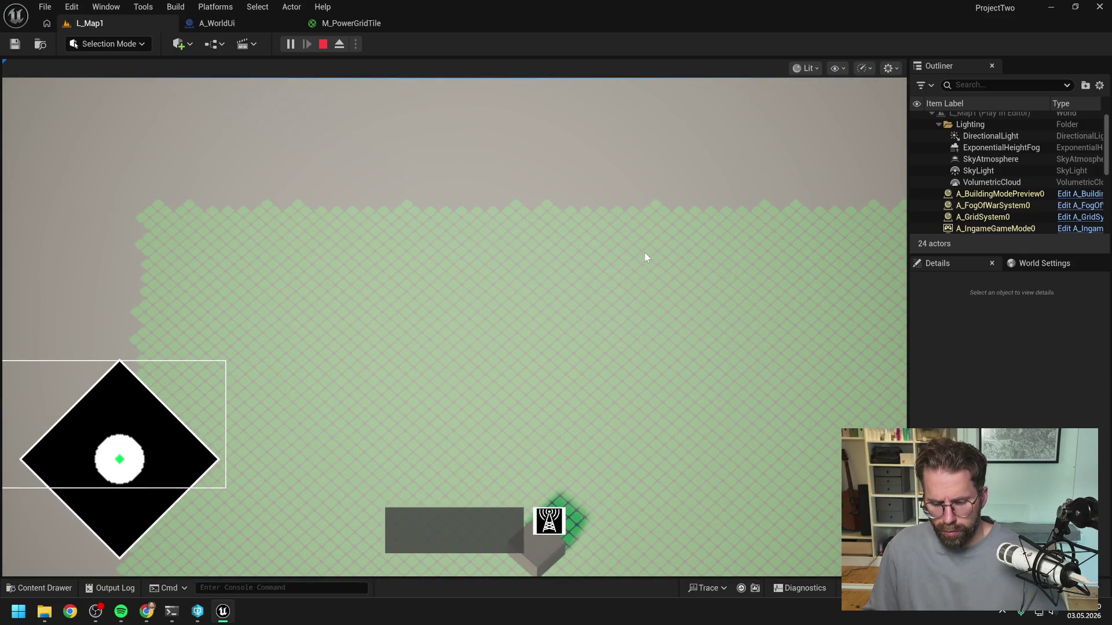
pyautogui.click(342, 24)
pyautogui.scroll(5, 695, 304)
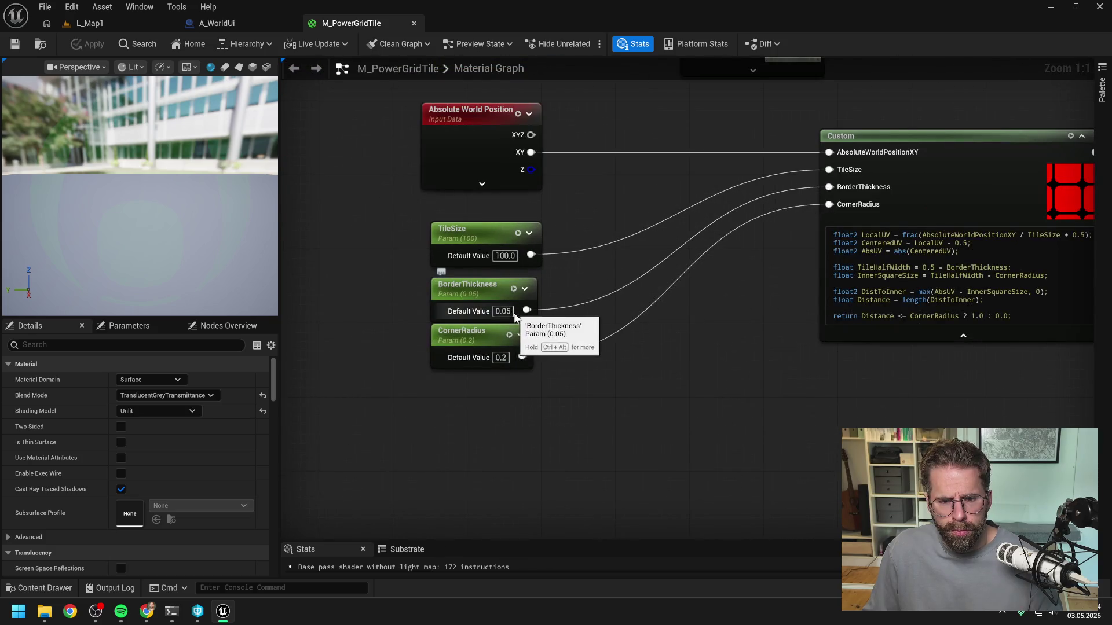
pyautogui.click(512, 313)
pyautogui.write('0.2')
pyautogui.press('Return')
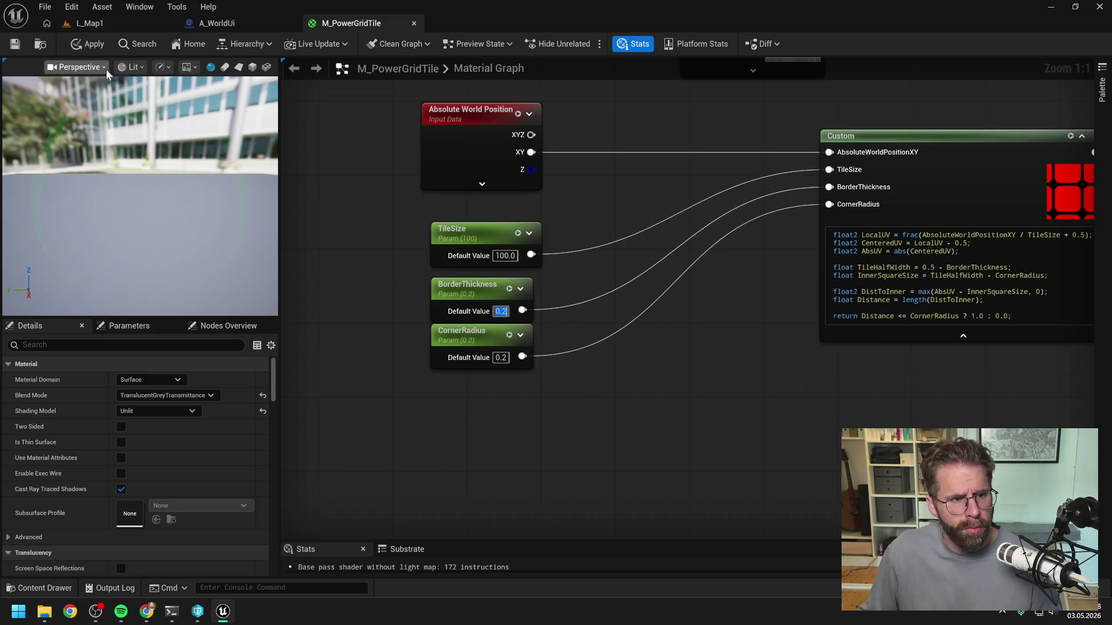
pyautogui.click(90, 23)
pyautogui.click(289, 44)
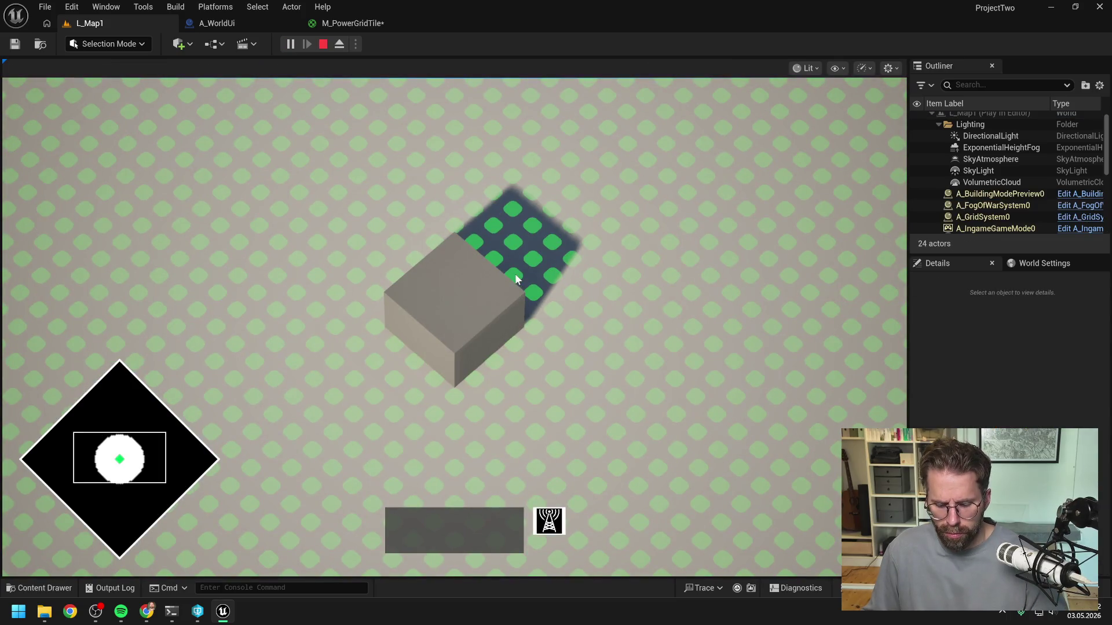
# Change BorderThickness to 0.05, apply the material, and switch to the Claude Code terminal
pyautogui.click(353, 23)
pyautogui.click(501, 311)
pyautogui.write('0.05')
pyautogui.press('Return')
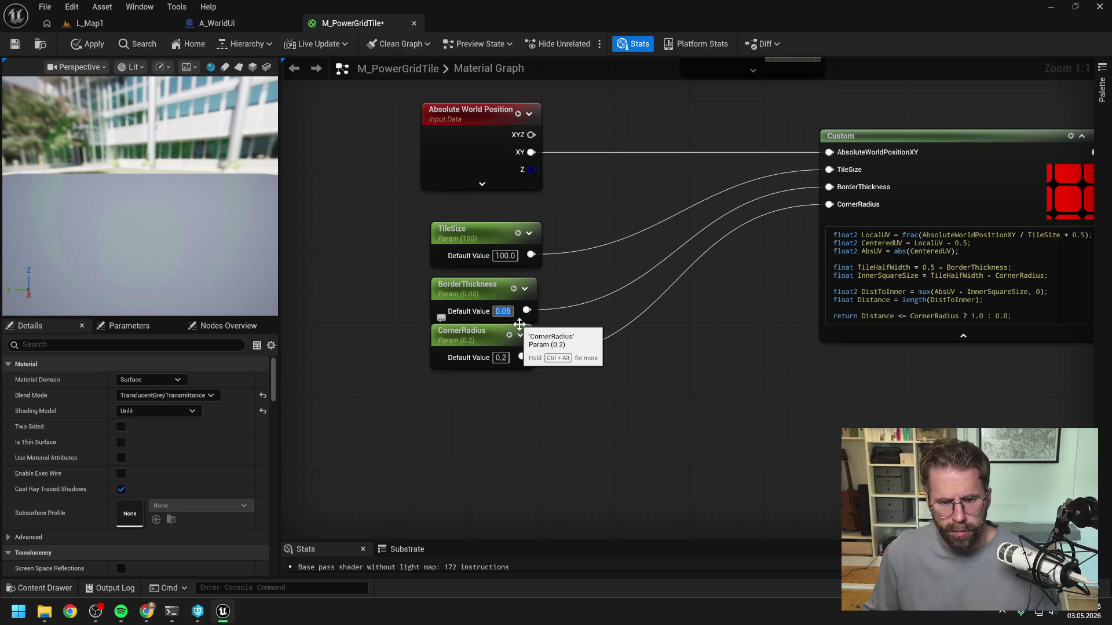
pyautogui.click(87, 44)
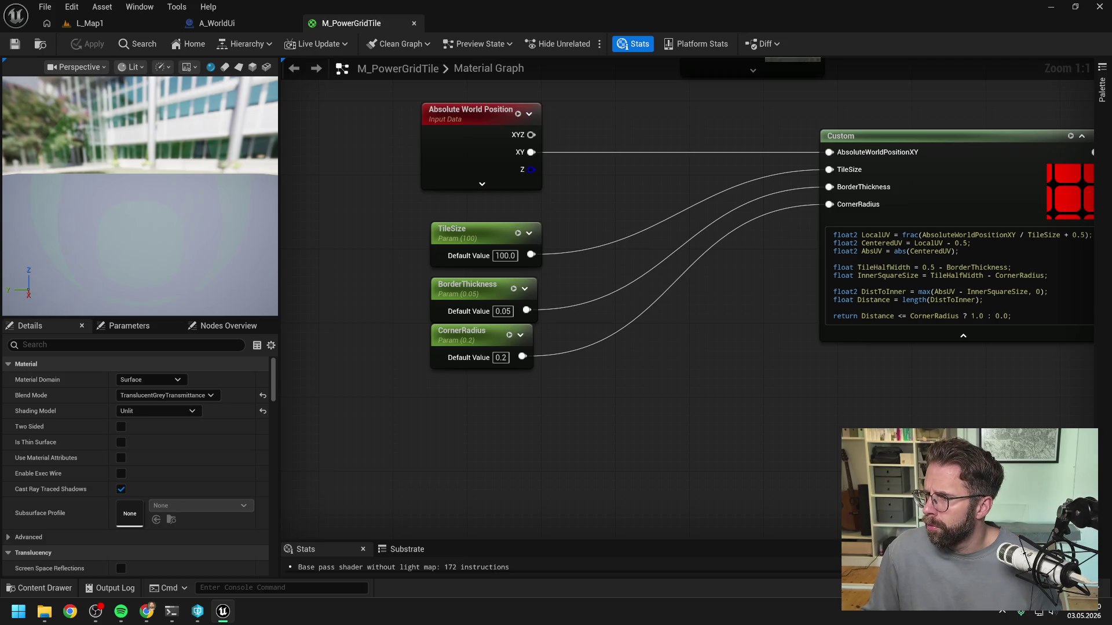
pyautogui.hotkey('alt', 'Tab')
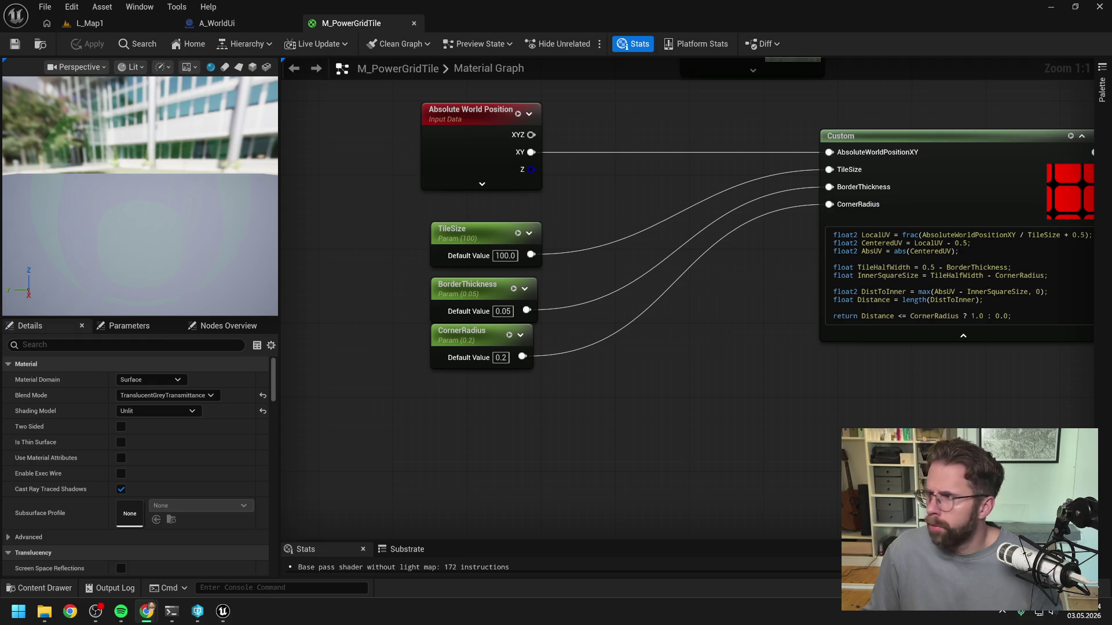
pyautogui.hotkey('alt', 'Tab')
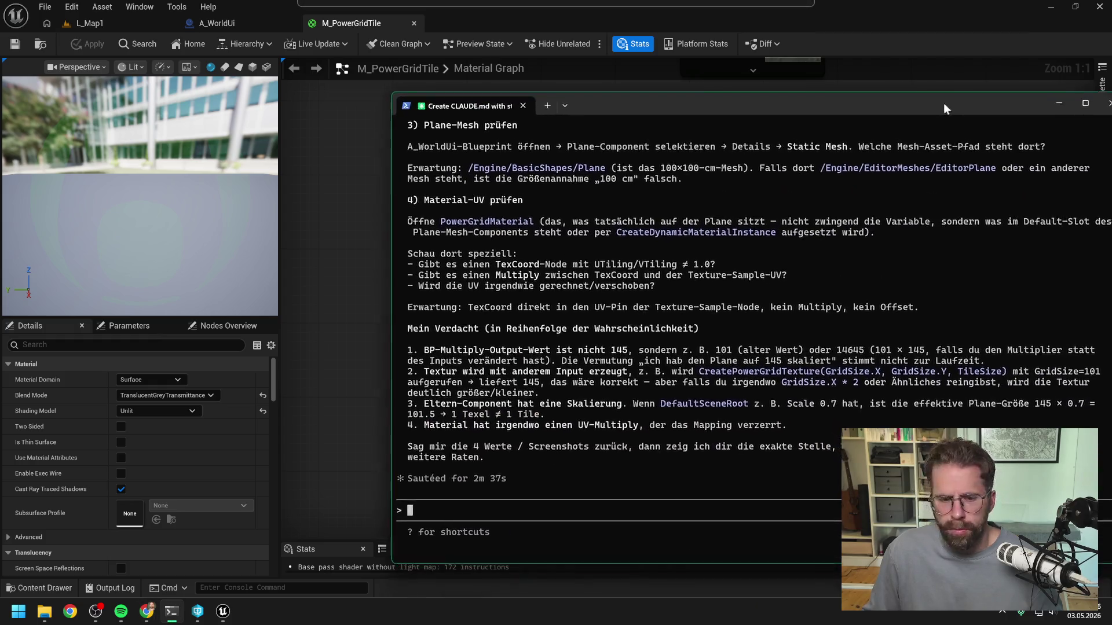
# Read Claude's assumptions table and four verification steps, then go back to Unreal
pyautogui.scroll(9, 734, 253)
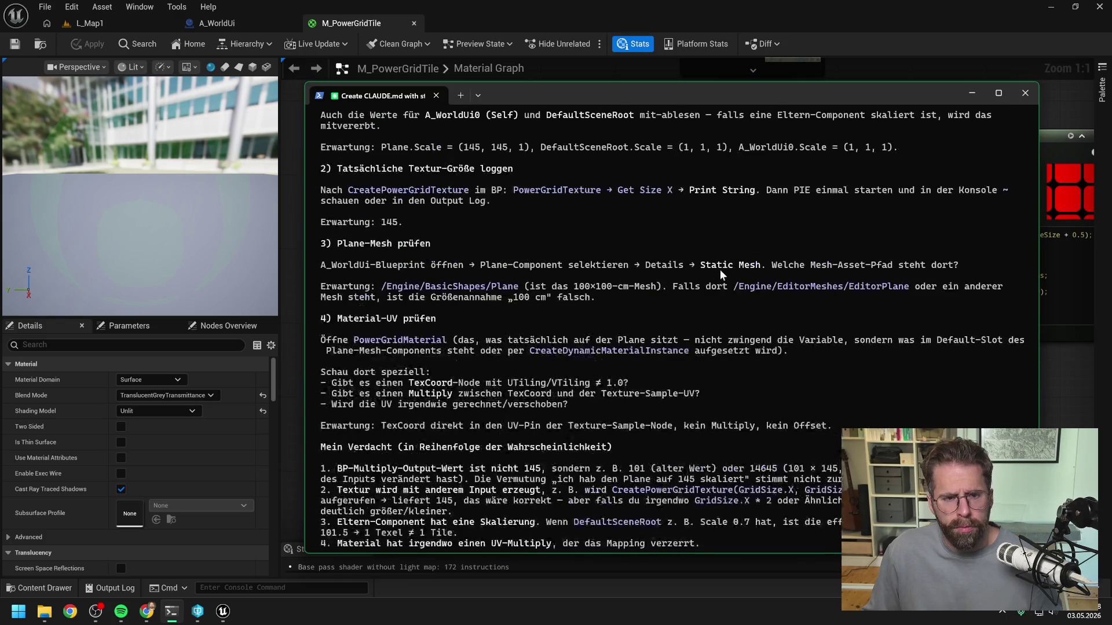
pyautogui.scroll(4, 714, 270)
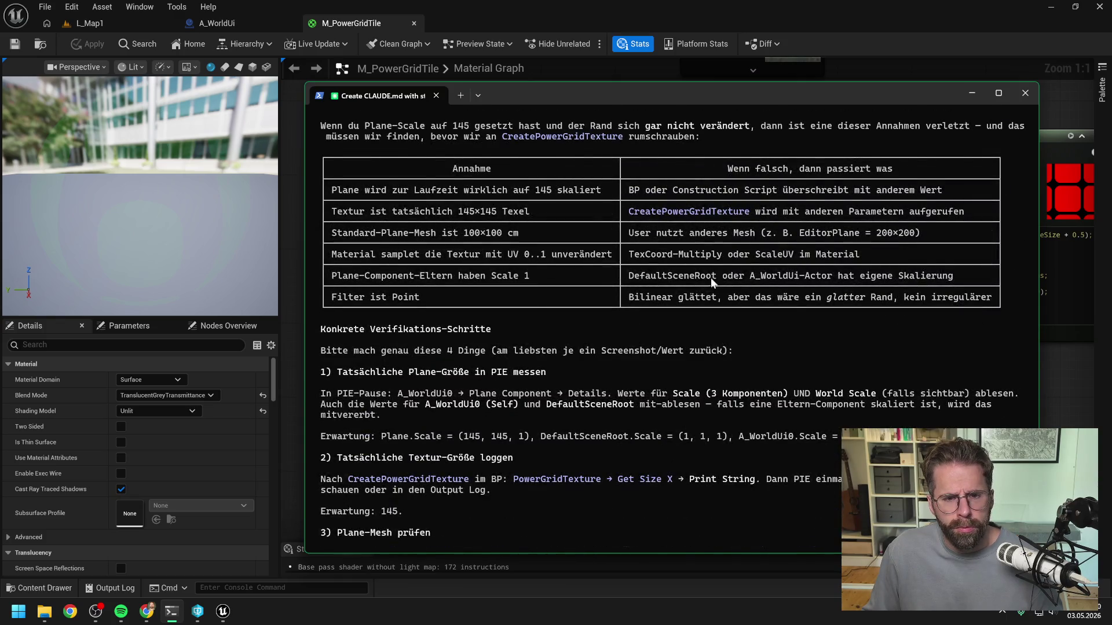
pyautogui.scroll(1, 711, 276)
pyautogui.scroll(5, 708, 287)
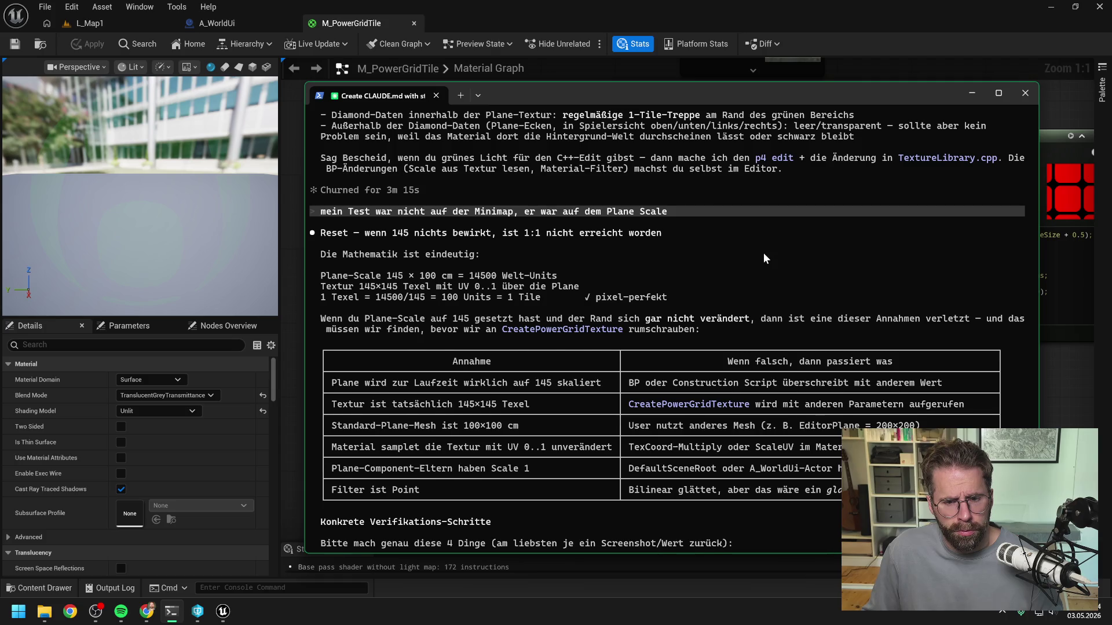
pyautogui.scroll(-1, 763, 258)
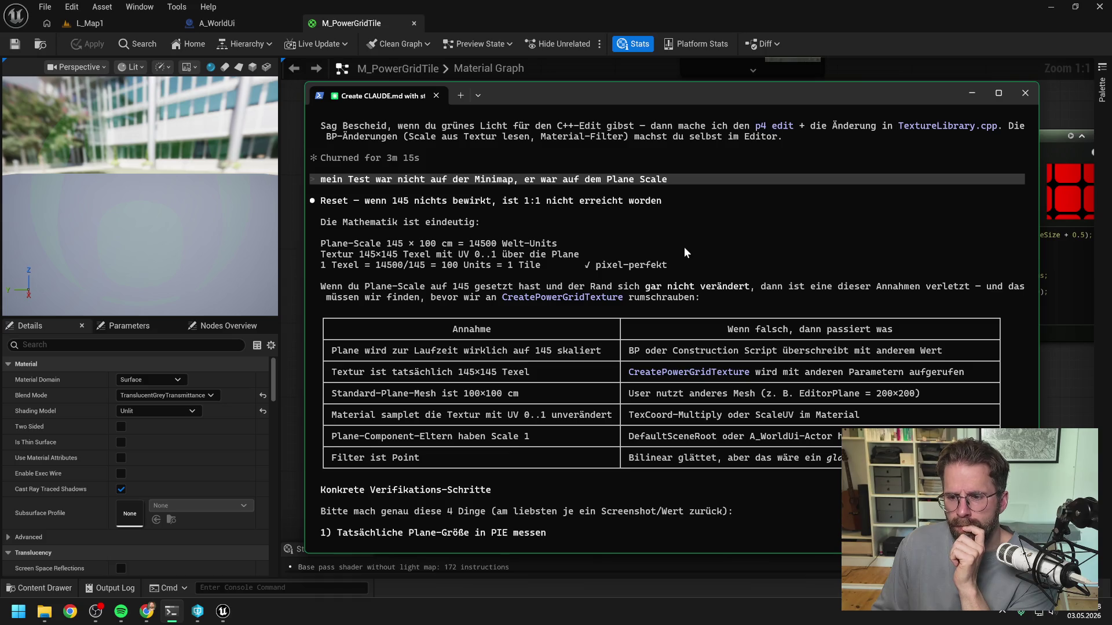
pyautogui.scroll(-1, 683, 249)
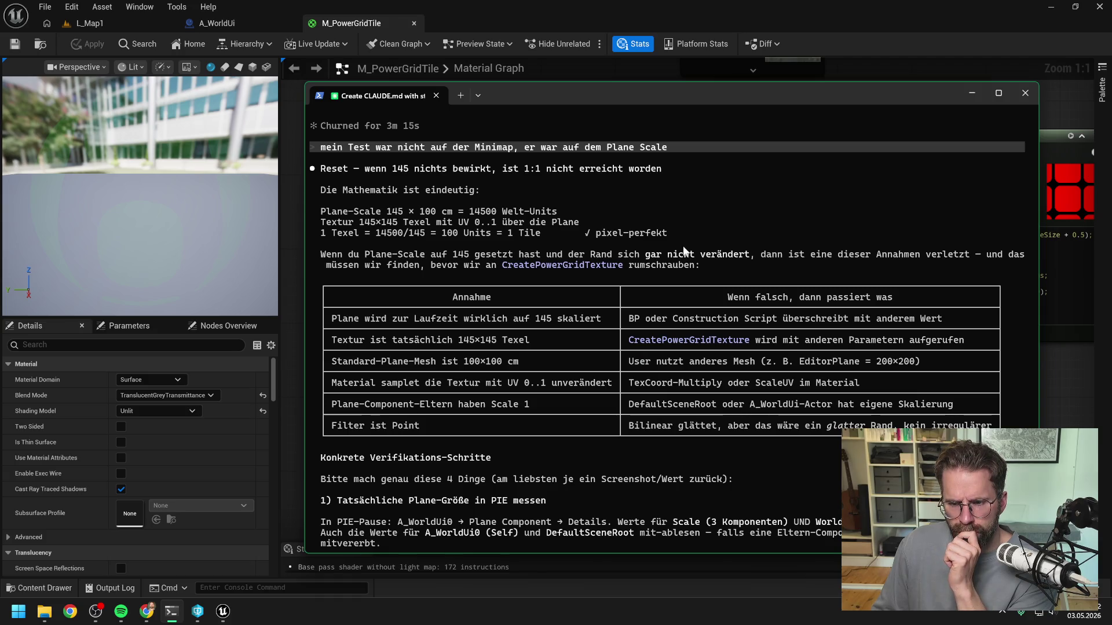
pyautogui.click(359, 10)
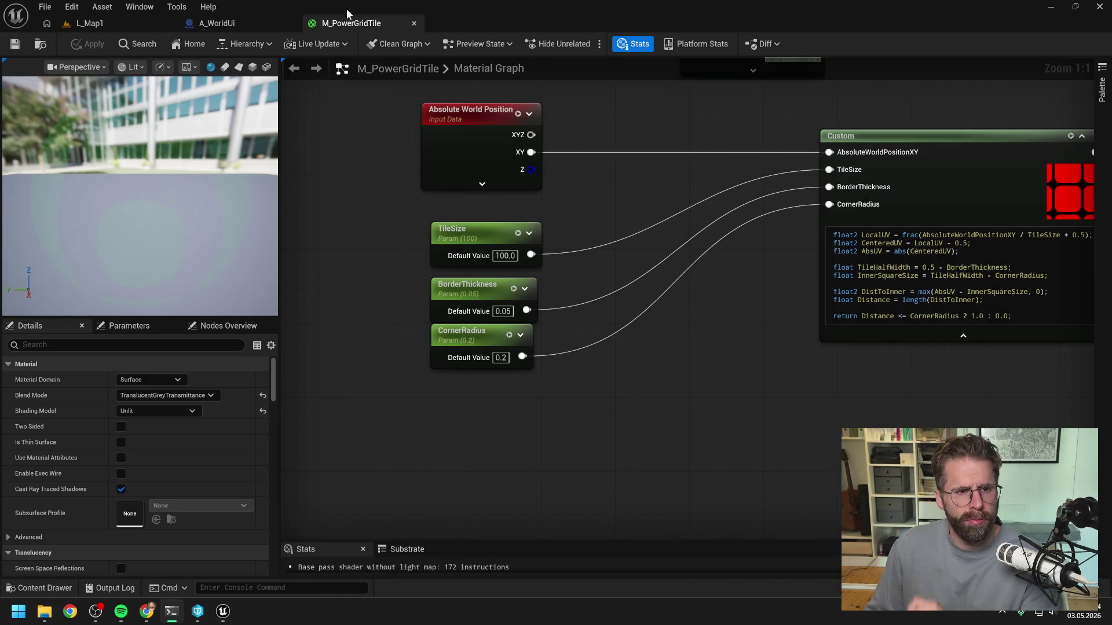
# View the A_WorldUi InitializePowerGrid graph, then bring Claude Code back
pyautogui.click(235, 25)
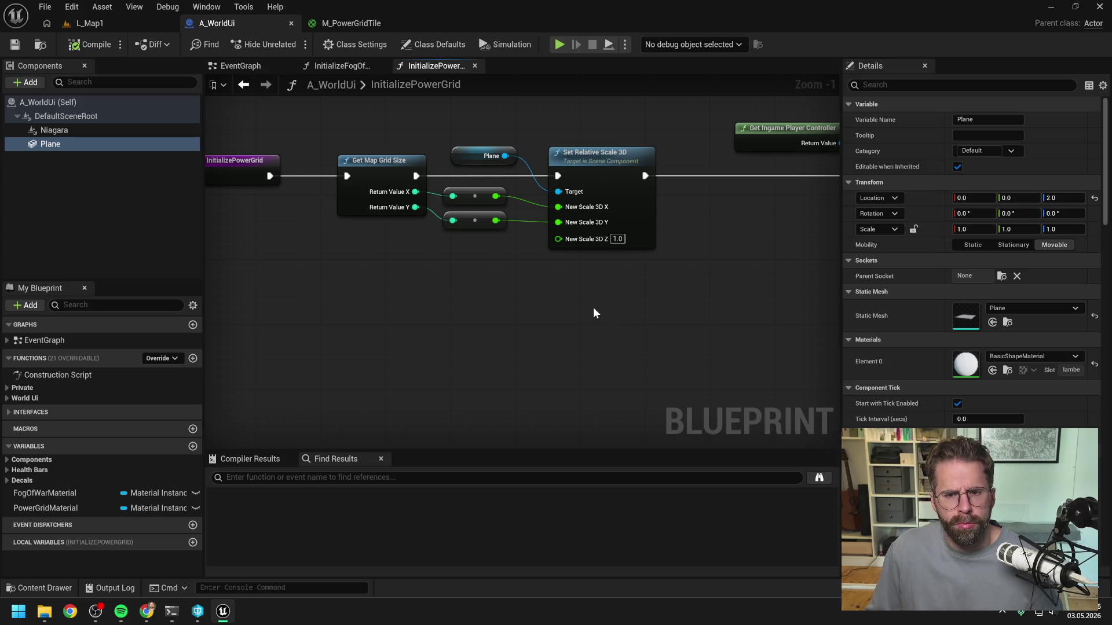
pyautogui.hotkey('alt', 'Tab')
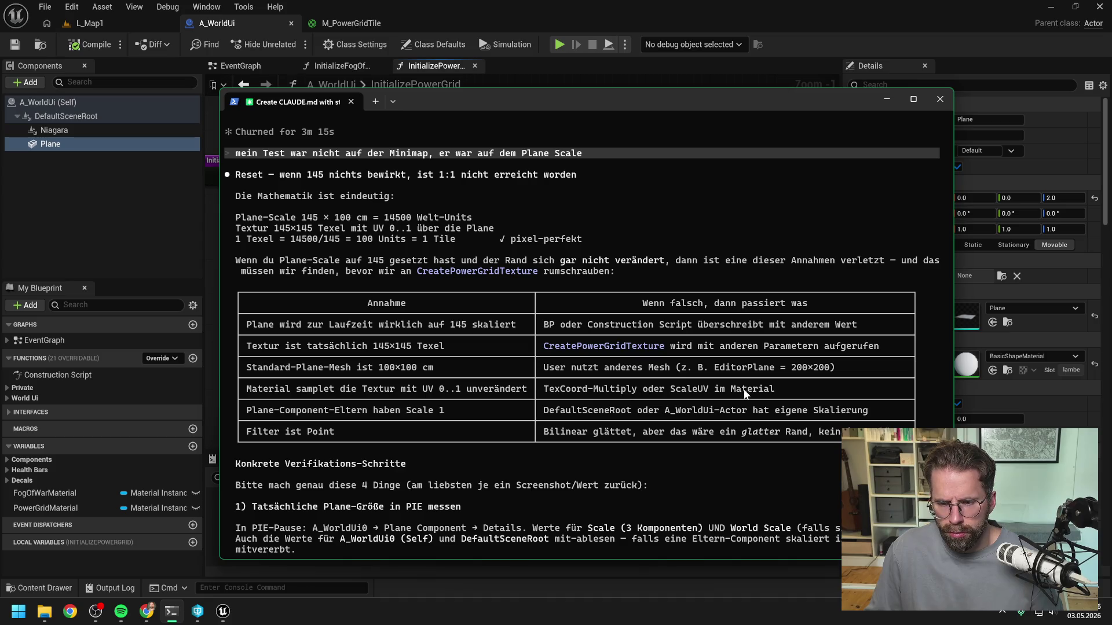
# Reread the plane and texture size checks, then move the terminal off-screen
pyautogui.scroll(-1, 687, 335)
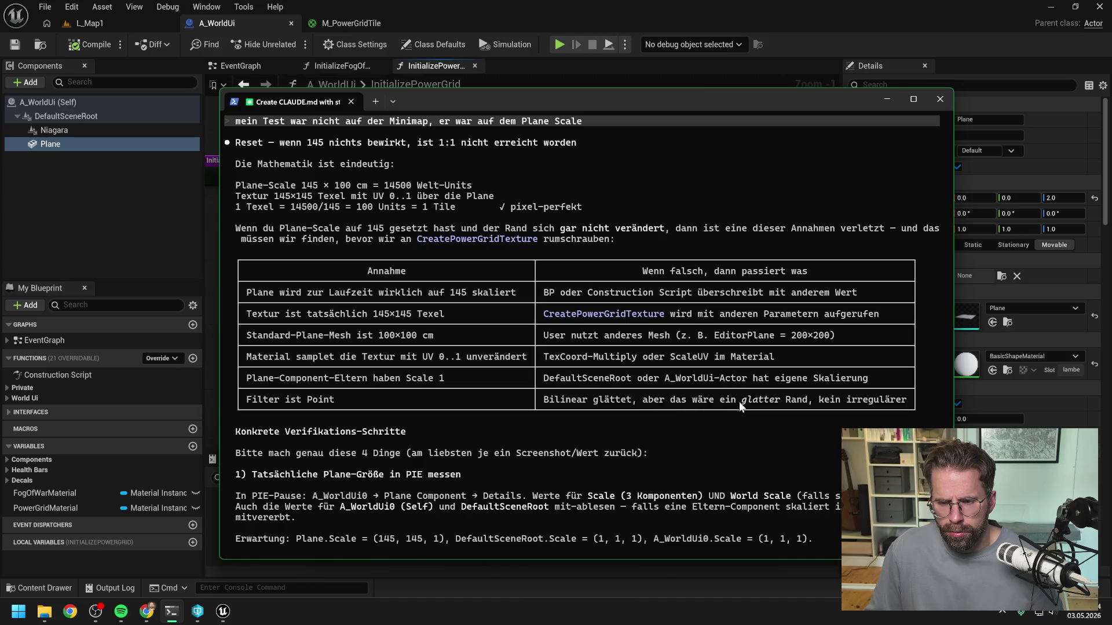
pyautogui.scroll(-1, 740, 405)
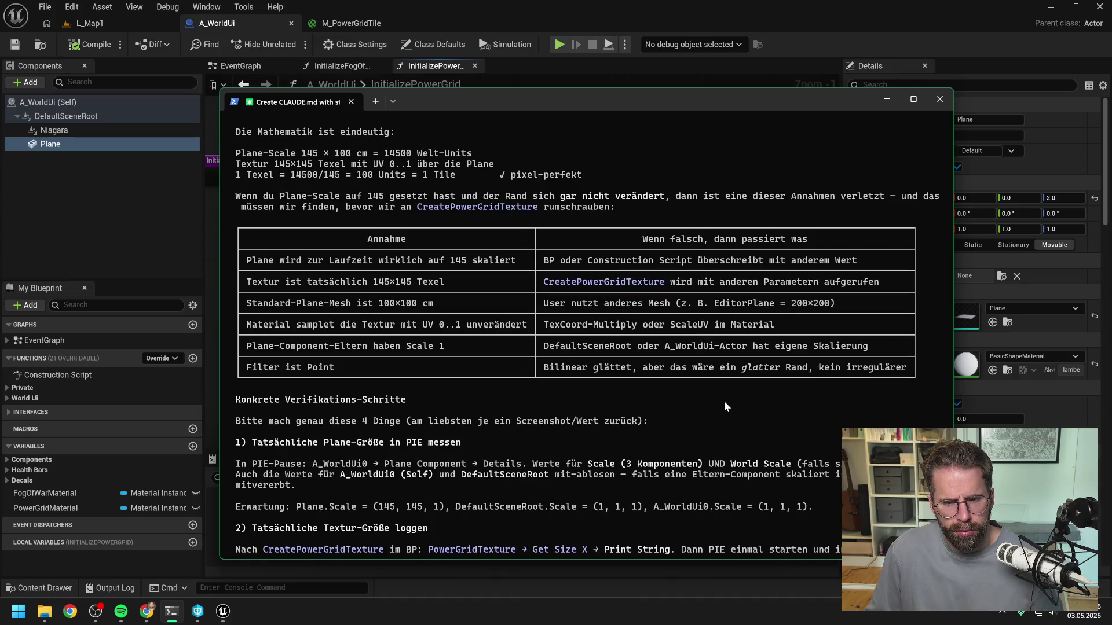
pyautogui.scroll(-1, 717, 398)
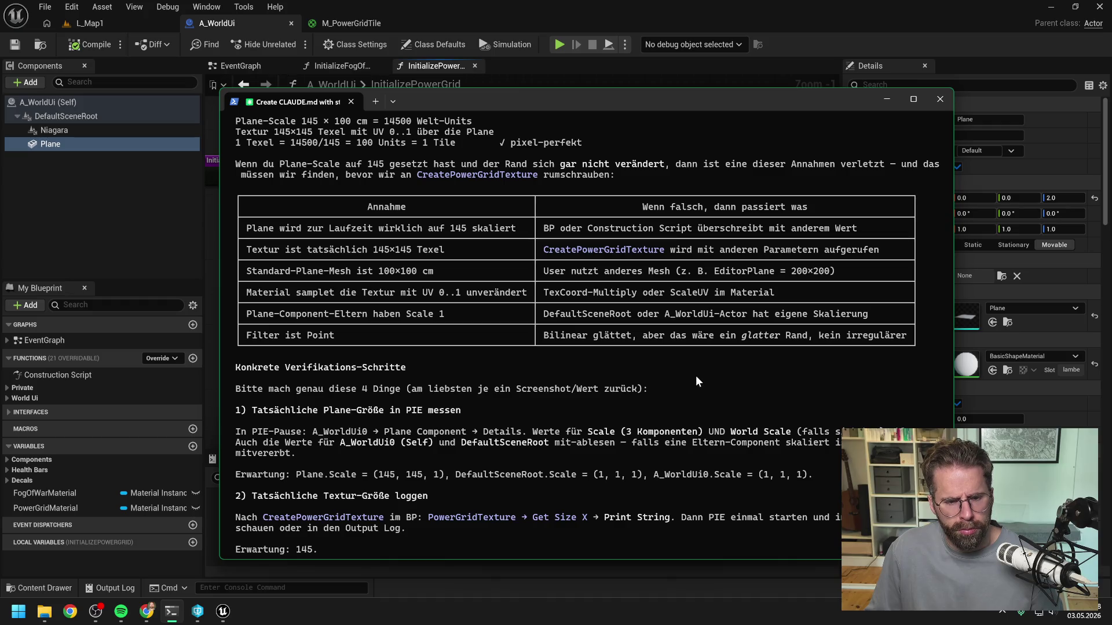
pyautogui.scroll(-2, 696, 381)
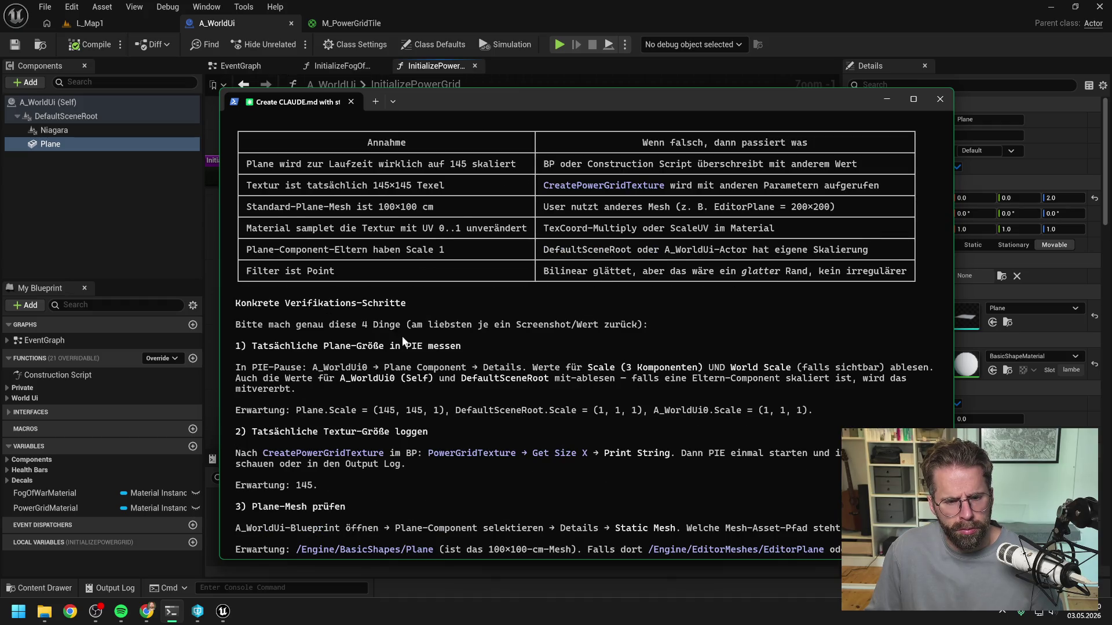
pyautogui.scroll(-1, 405, 340)
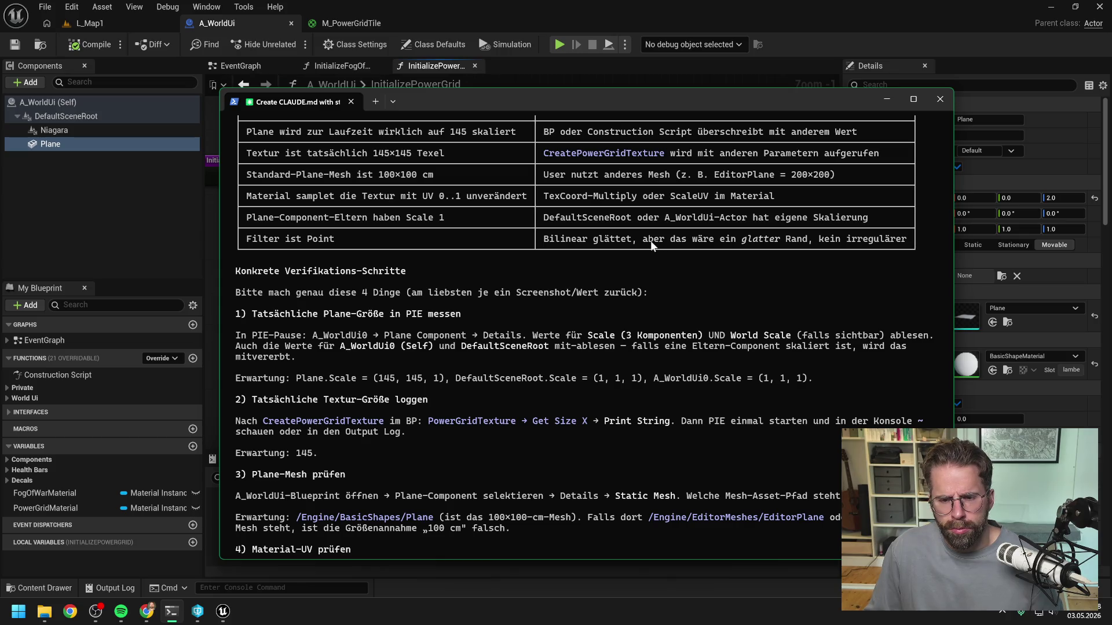
pyautogui.moveTo(515, 104); pyautogui.dragTo(1111, 103)
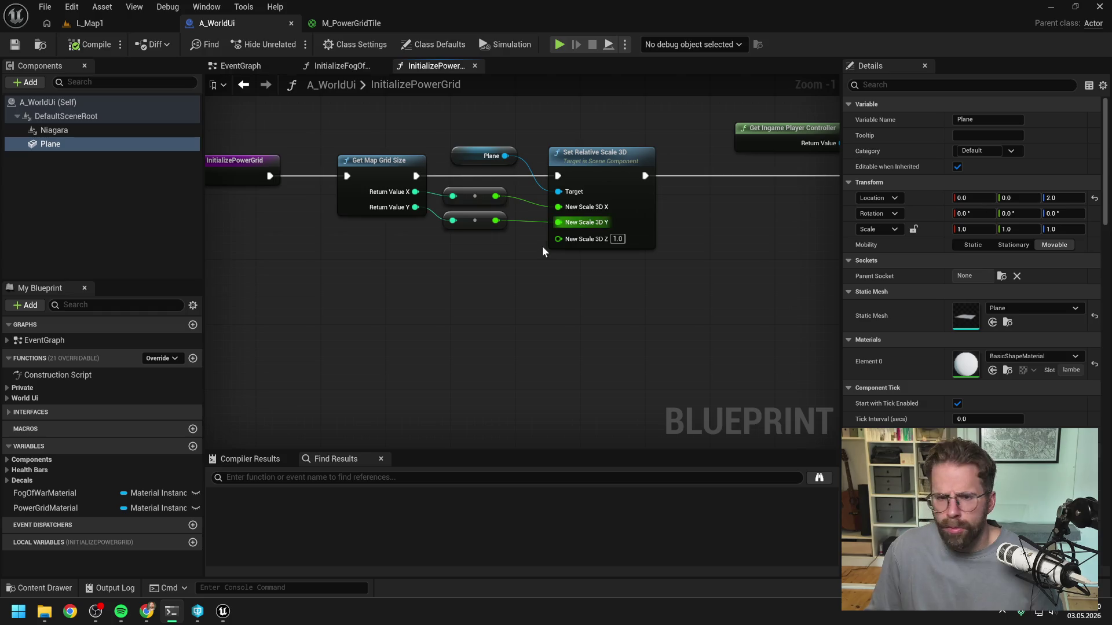
# Add a Plane reference and a Get Component Bounds node to InitializePowerGrid
pyautogui.scroll(-1, 548, 283)
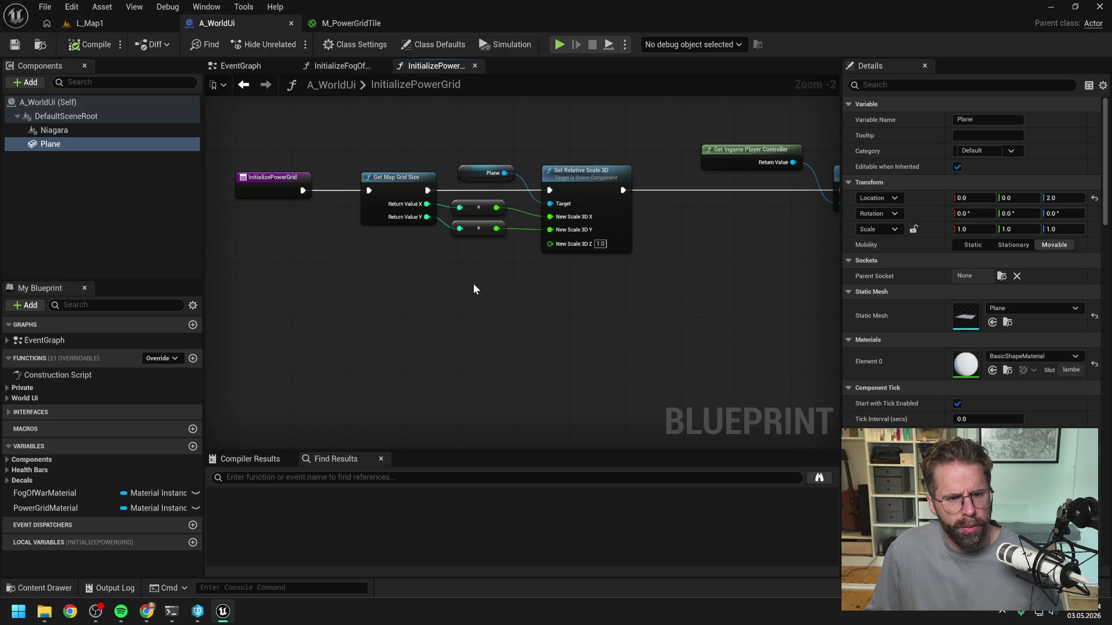
pyautogui.moveTo(473, 283); pyautogui.dragTo(483, 277)
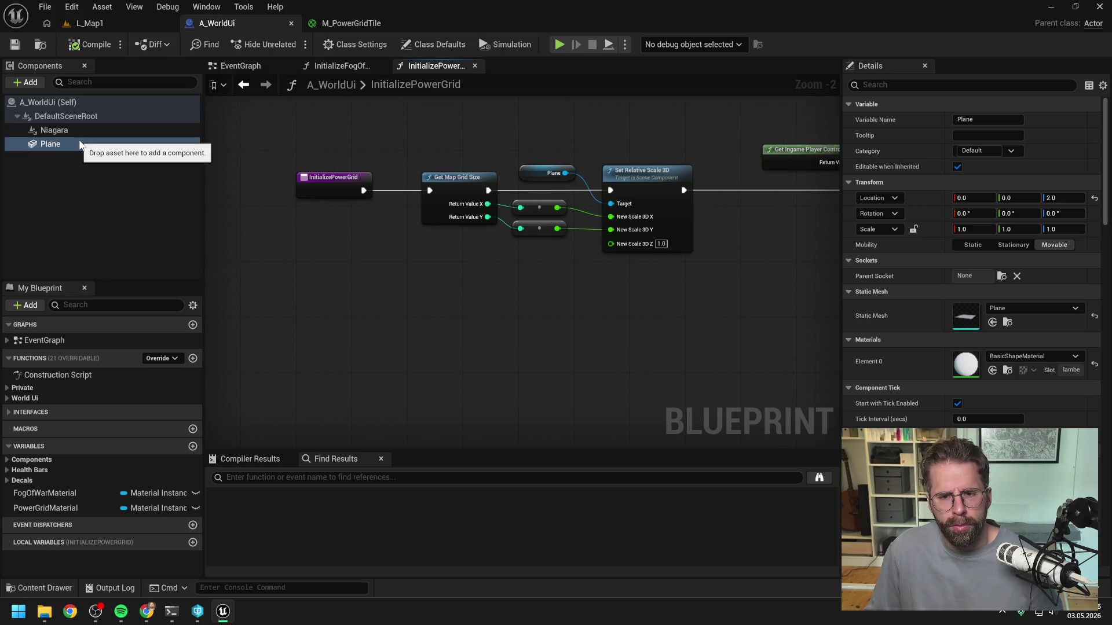
pyautogui.moveTo(80, 144)
pyautogui.mouseDown()
pyautogui.moveTo(288, 262)
pyautogui.moveTo(304, 242)
pyautogui.moveTo(378, 268)
pyautogui.mouseUp()
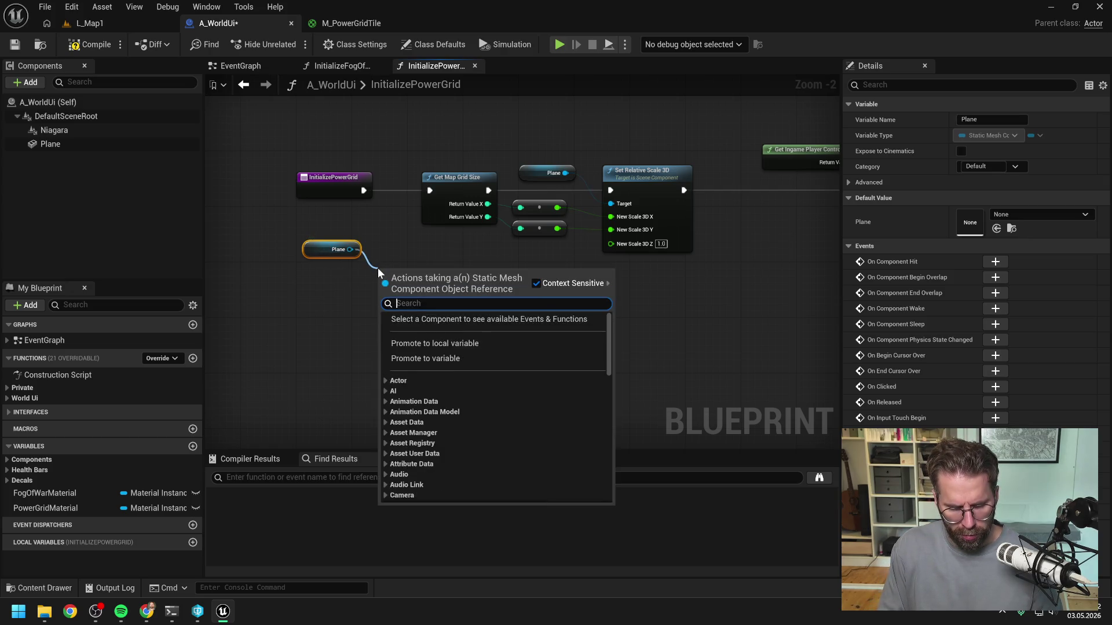
pyautogui.write('bound')
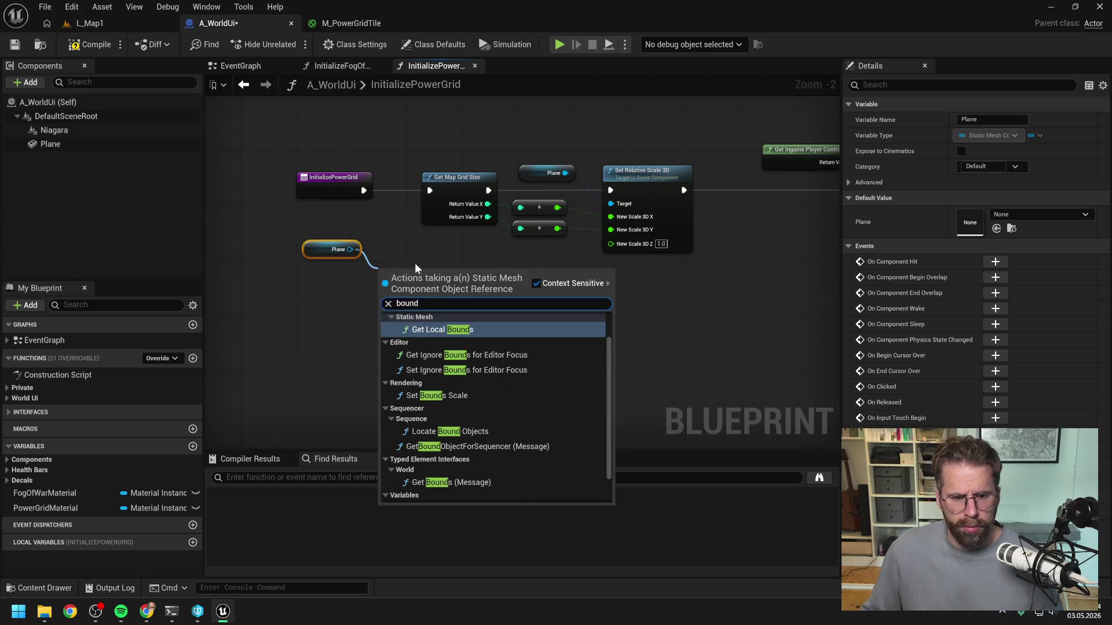
pyautogui.scroll(-2, 495, 390)
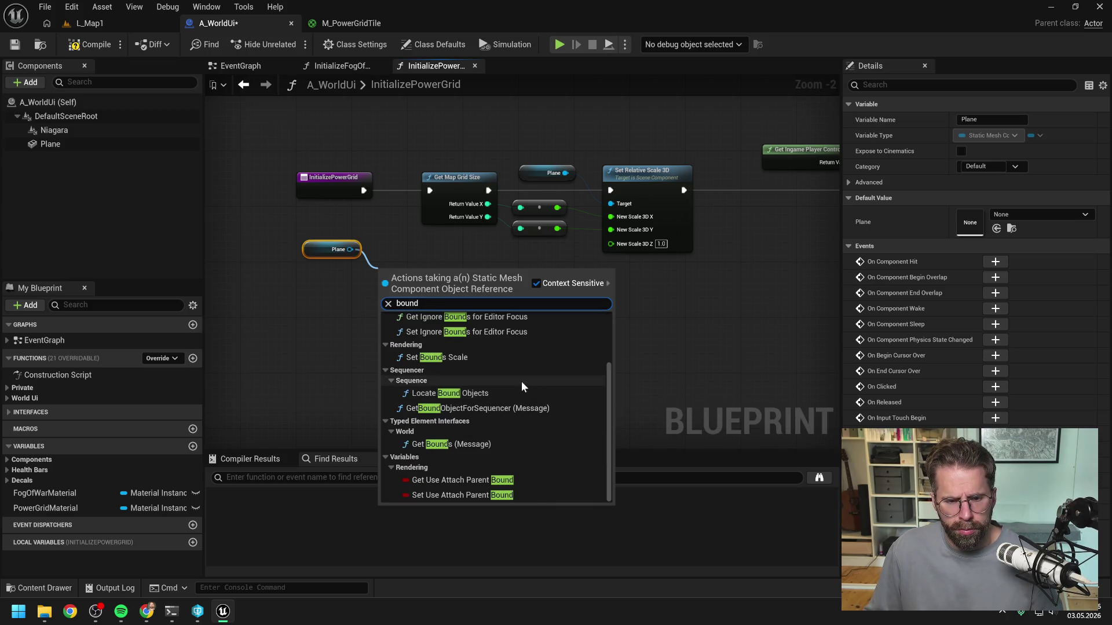
pyautogui.scroll(3, 490, 348)
pyautogui.click(464, 331)
pyautogui.click(457, 340)
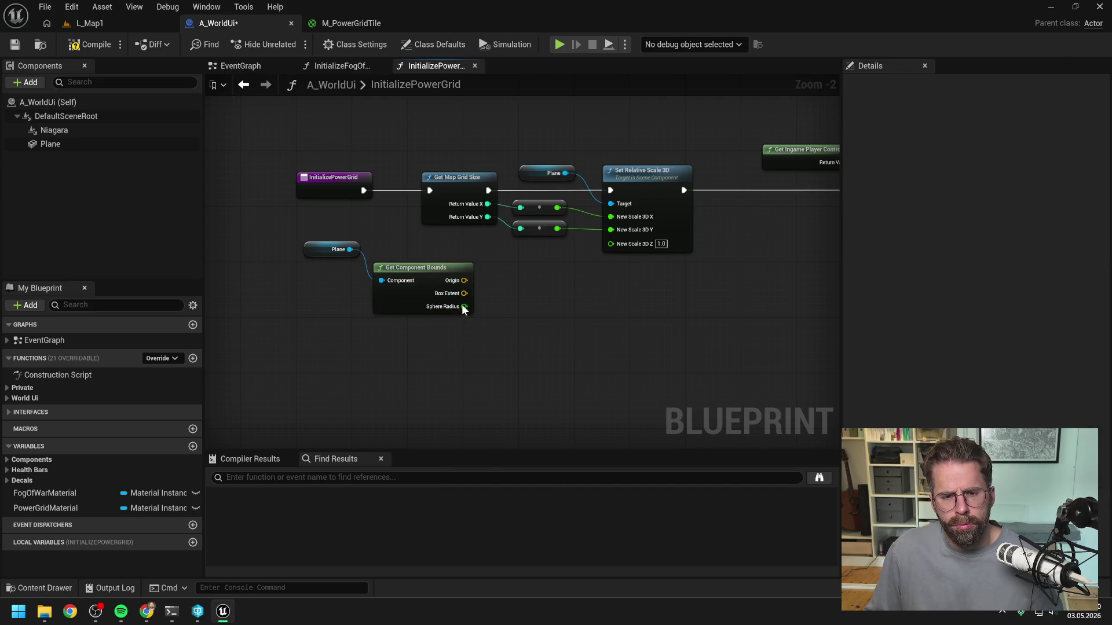
# Add a Print String on the function's exec path that prints the Box Extent
pyautogui.rightClick(524, 326)
pyautogui.write('print')
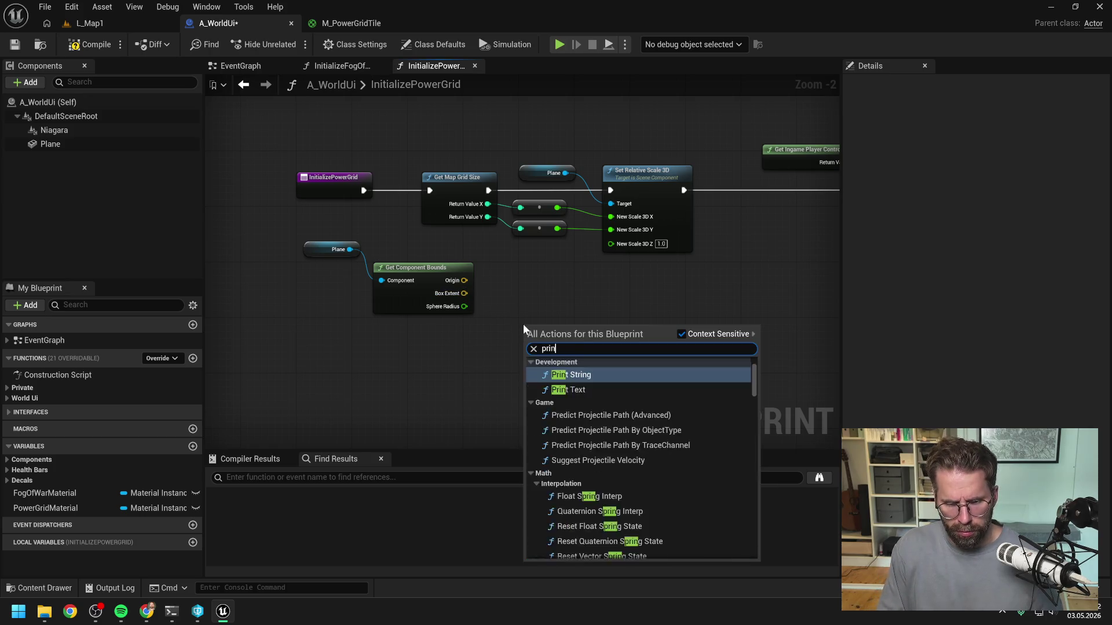
pyautogui.press('Return')
pyautogui.moveTo(363, 191); pyautogui.dragTo(532, 336)
pyautogui.moveTo(469, 295)
pyautogui.mouseDown()
pyautogui.moveTo(504, 316)
pyautogui.moveTo(516, 353)
pyautogui.moveTo(527, 352)
pyautogui.mouseUp()
# Compile the Blueprint, clear the Output Log, and briefly play L_Map1
pyautogui.click(94, 46)
pyautogui.click(97, 24)
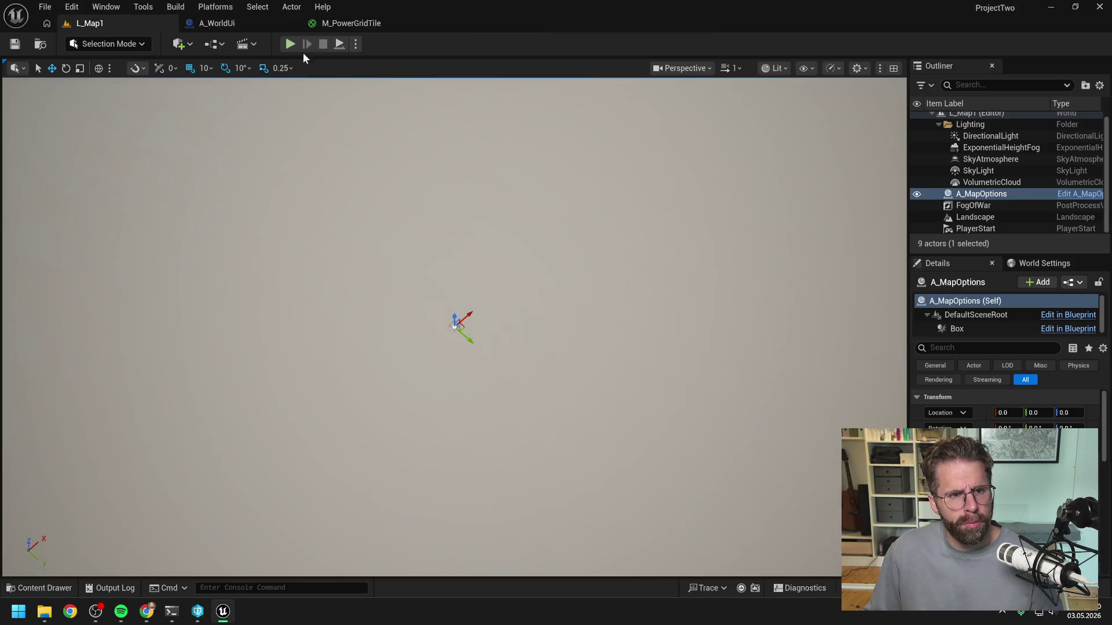
pyautogui.click(113, 588)
pyautogui.rightClick(224, 427)
pyautogui.click(261, 440)
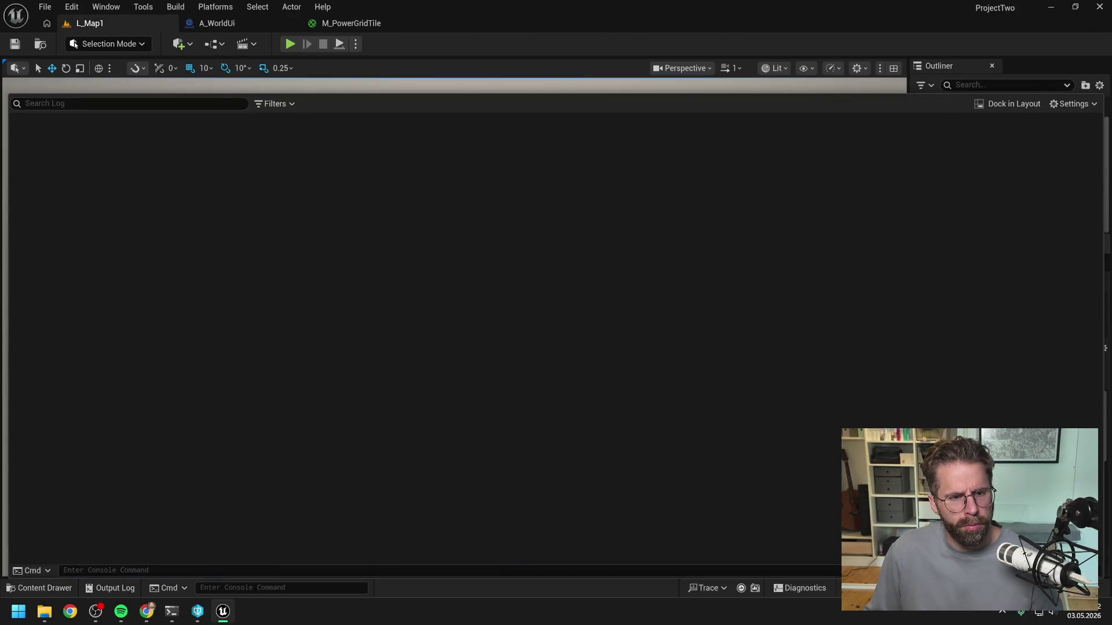
pyautogui.click(291, 45)
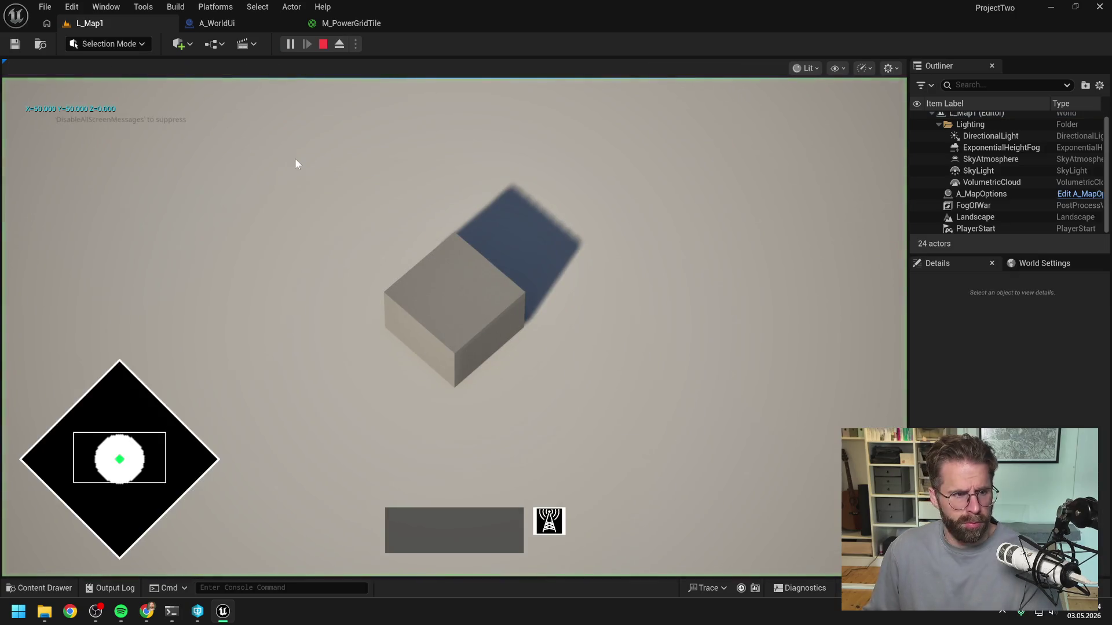
pyautogui.press('Escape')
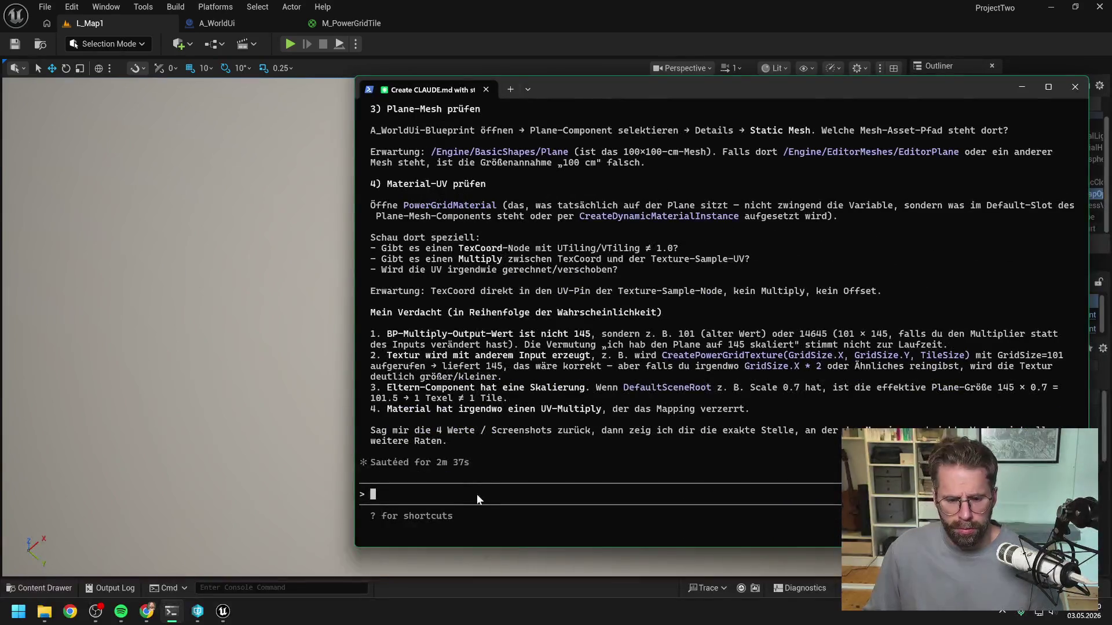
# Reply that the plane is tested at 100x100 and ask whether the material visualisation cuts it off
pyautogui.write('Plane ist wirklich 100x100 habs getestet.')
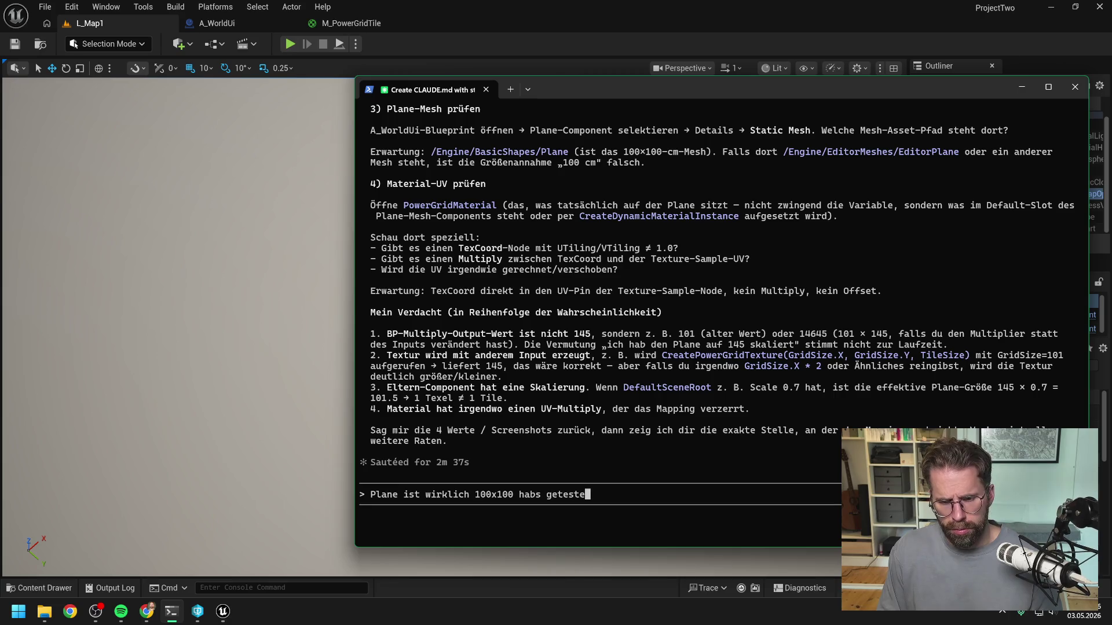
pyautogui.write(' Ansonsten ist auch alle')
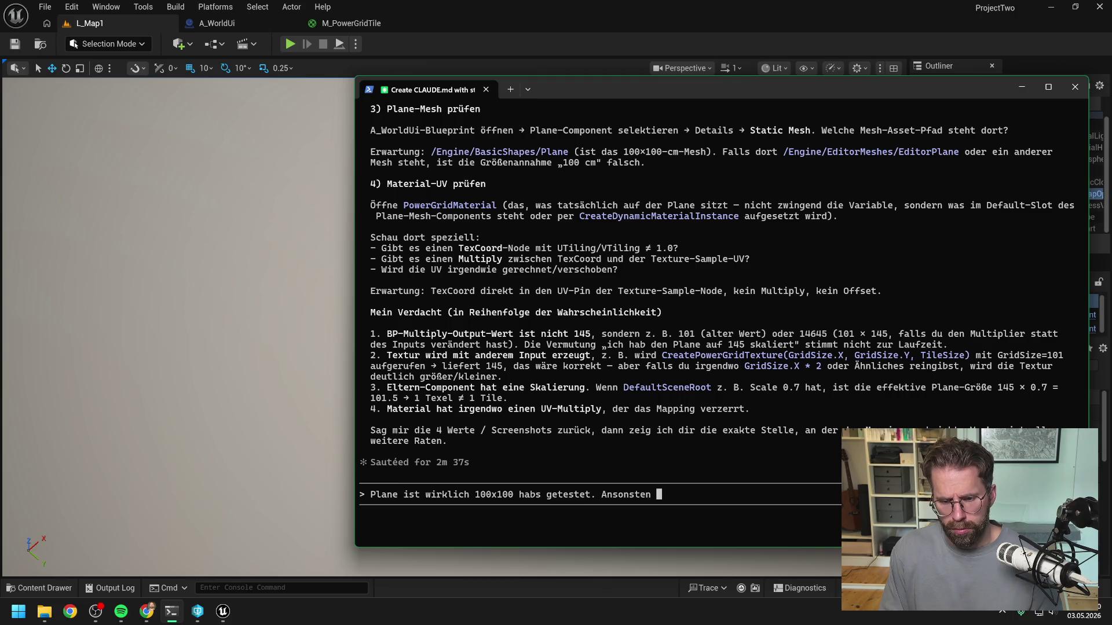
pyautogui.write(' richtig von der Skal')
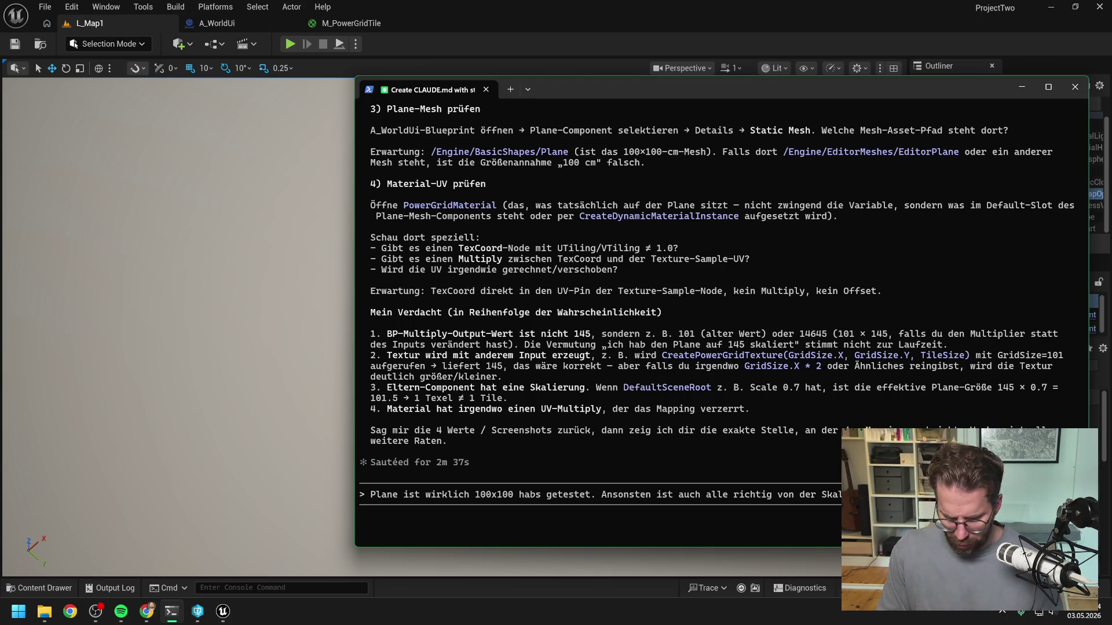
pyautogui.write('Könnte das Problem an der ')
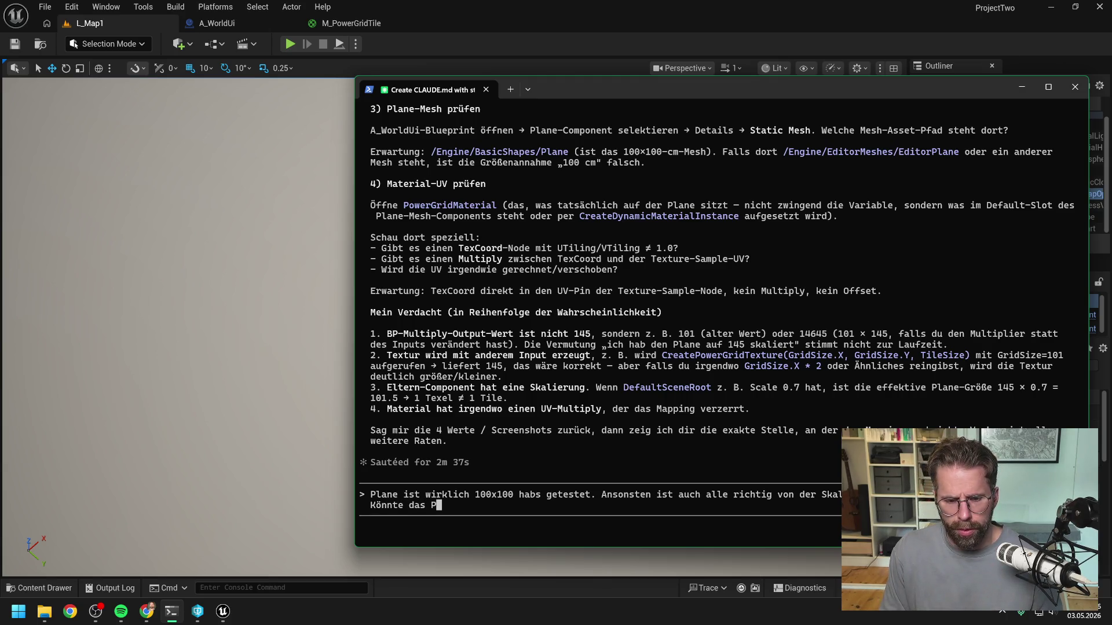
pyautogui.write('Visu')
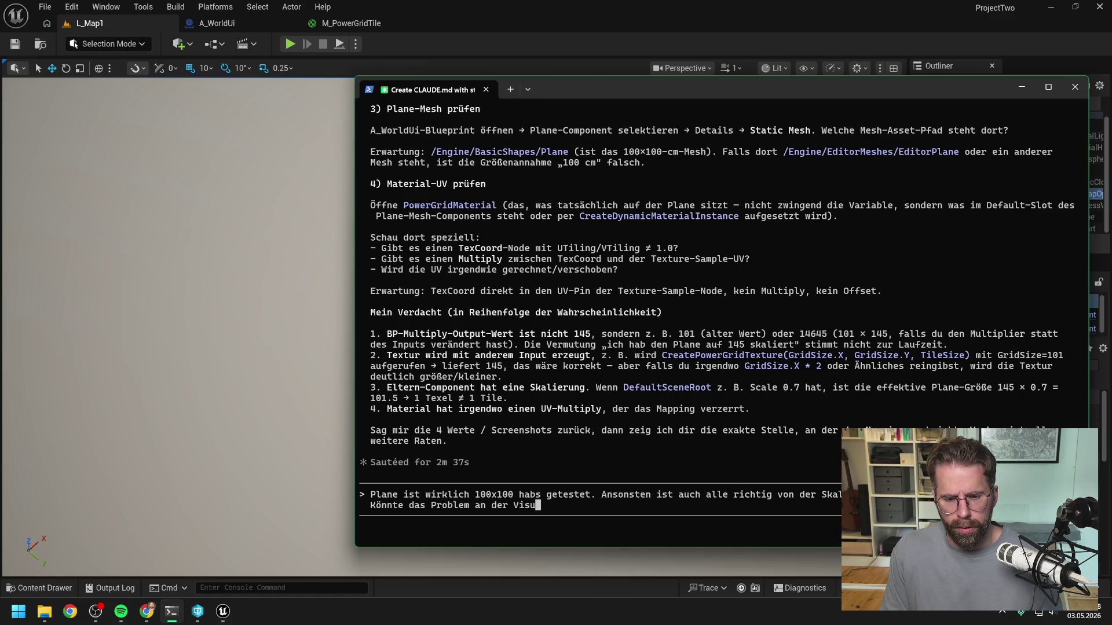
pyautogui.press('BackSpace')
pyautogui.press('BackSpace')
pyautogui.press('BackSpace')
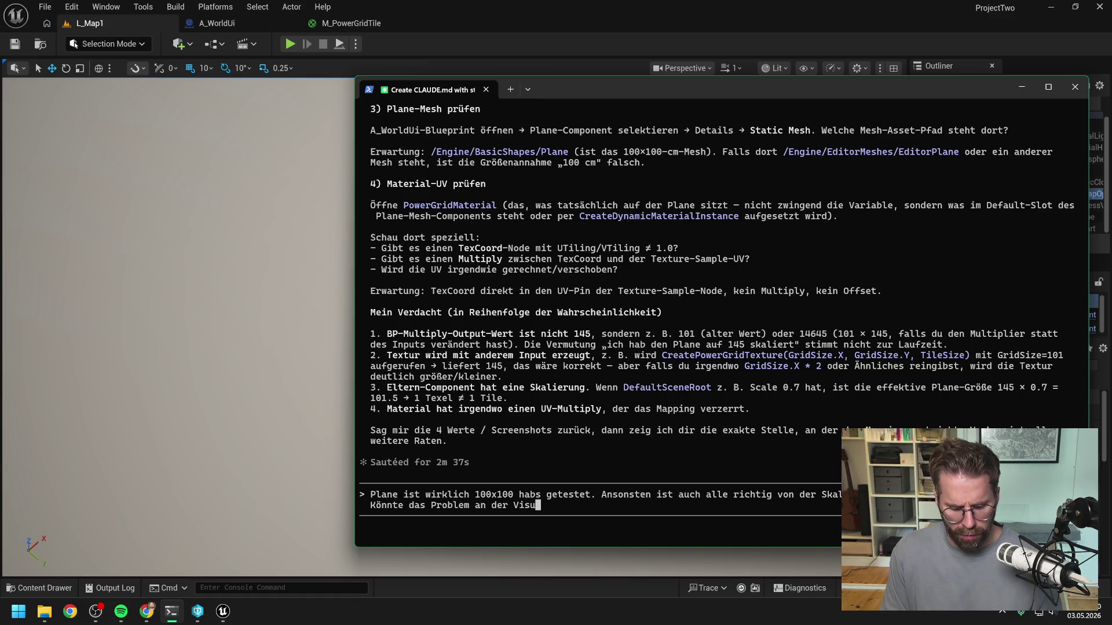
pyautogui.write('alisierung l')
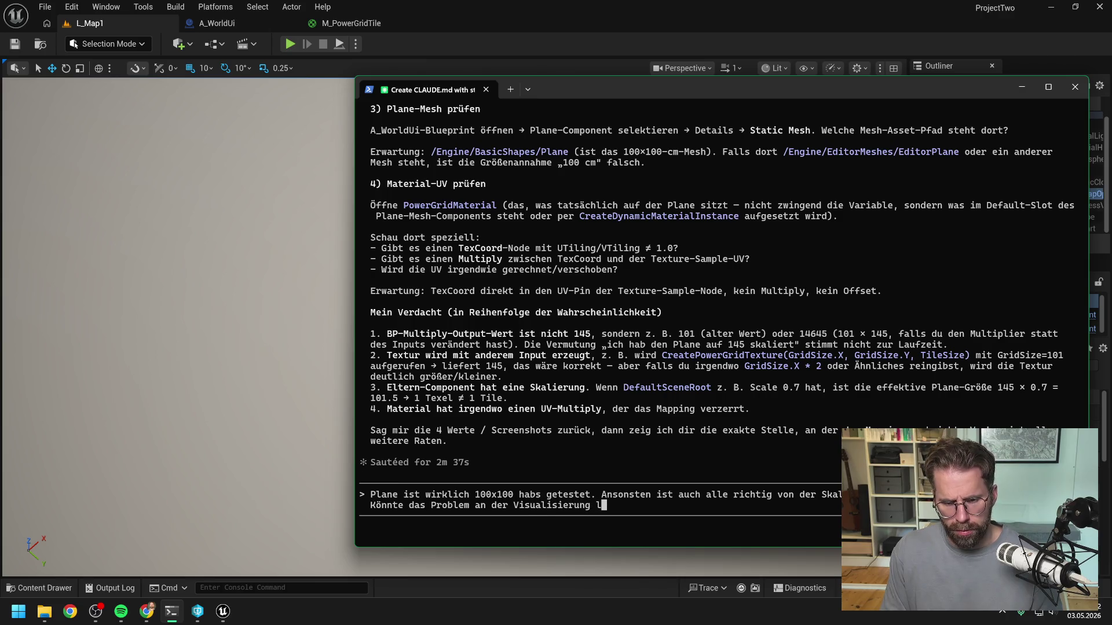
pyautogui.press('BackSpace')
pyautogui.write('also ')
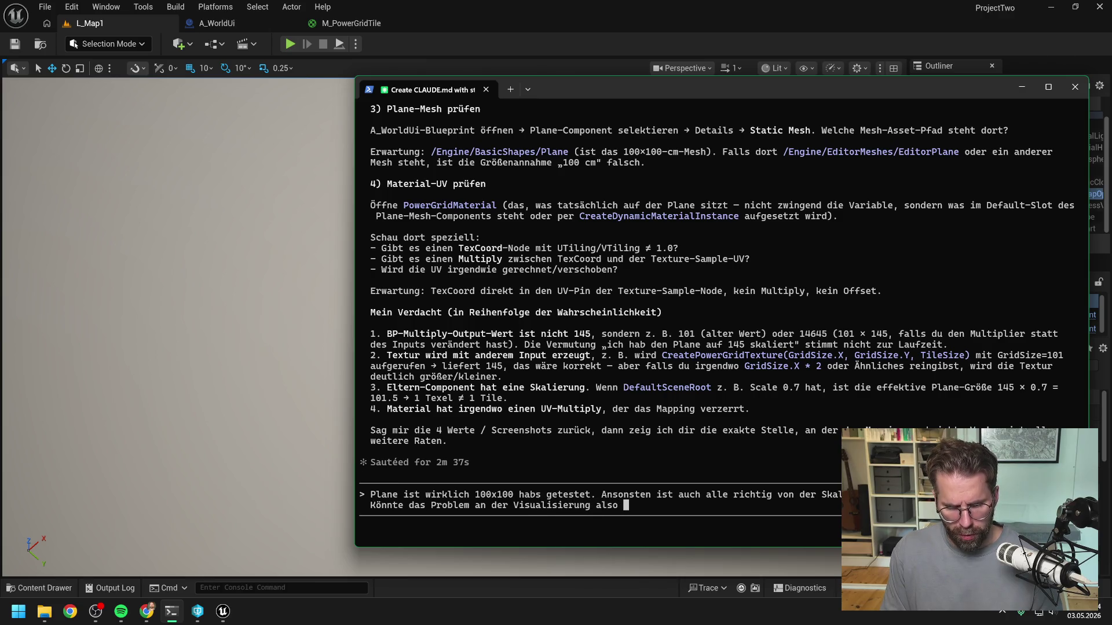
pyautogui.write('am Materia')
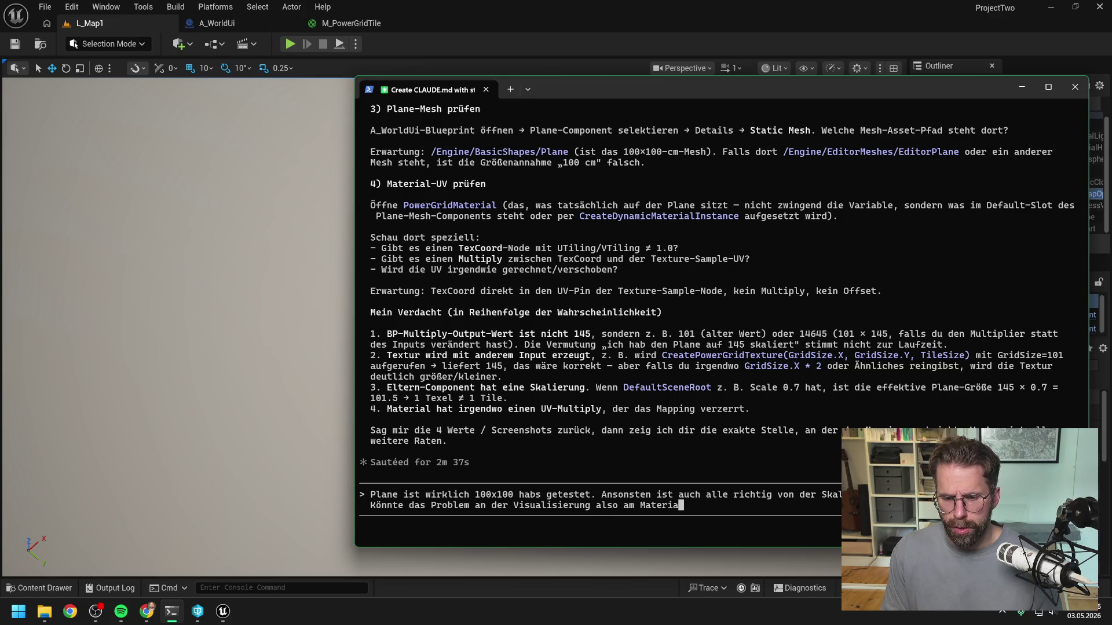
pyautogui.write('l liegen.')
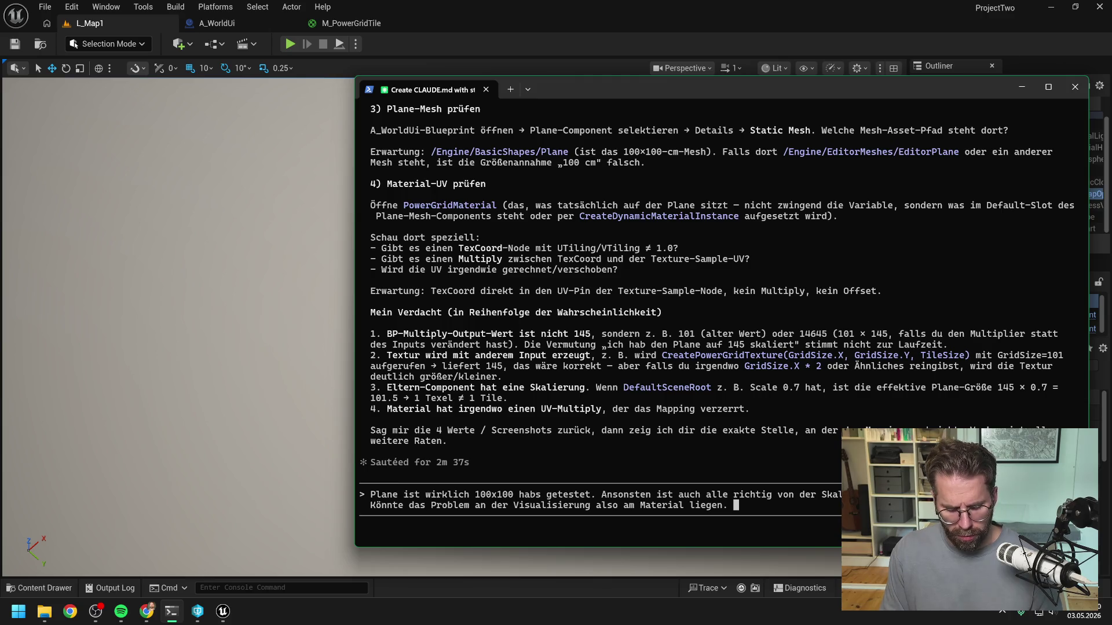
pyautogui.write('as d')
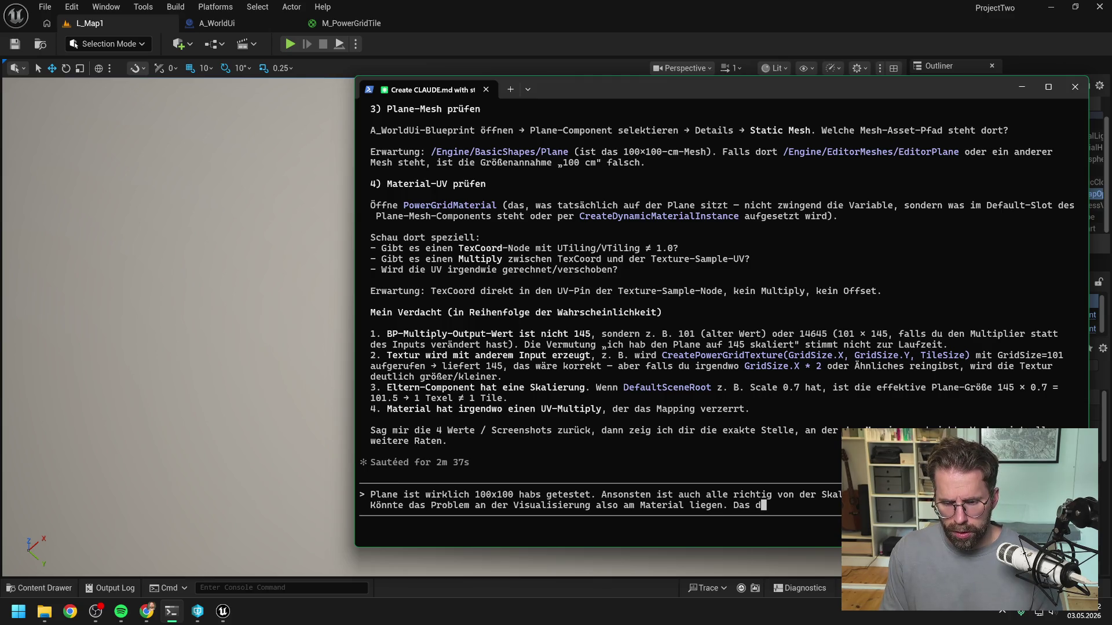
pyautogui.press('BackSpace')
pyautogui.press('BackSpace')
pyautogui.press('BackSpace')
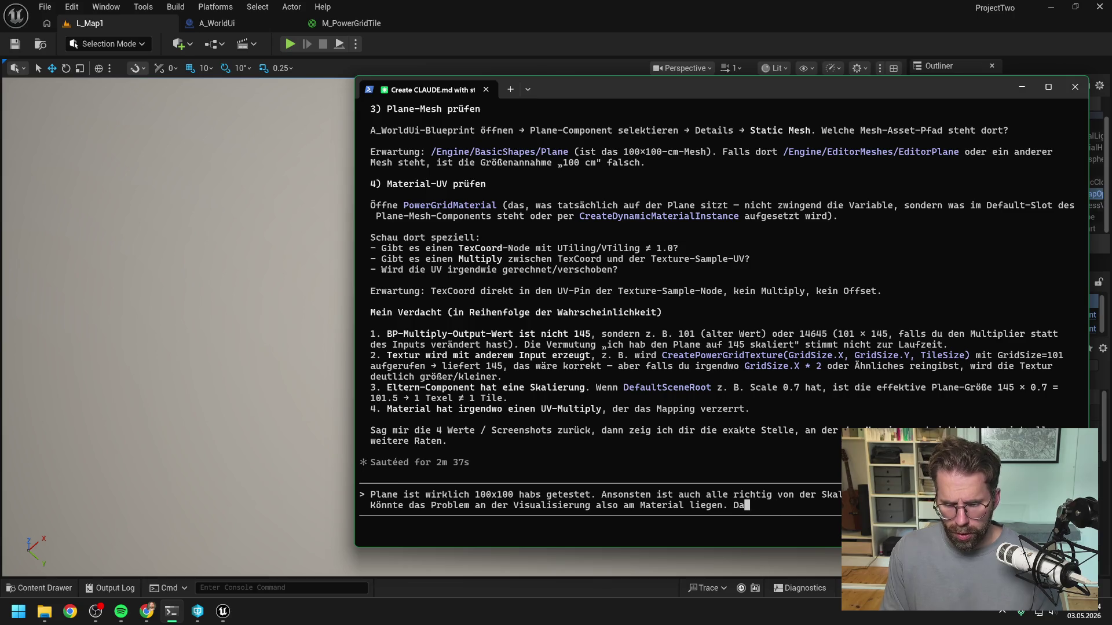
pyautogui.write('ss das abge')
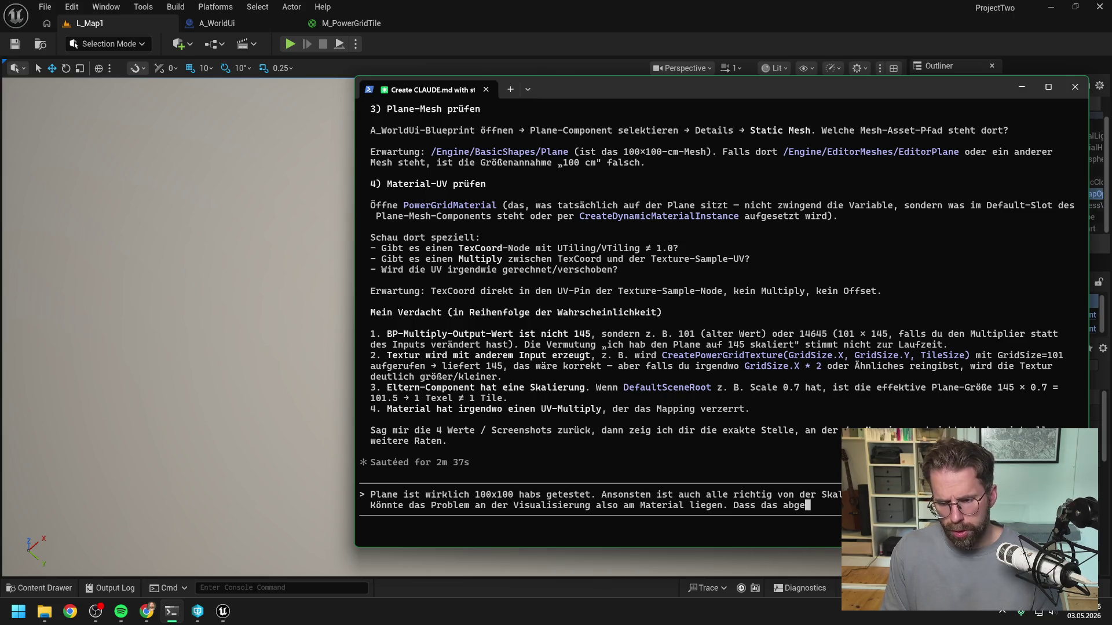
pyautogui.write('schnitt')
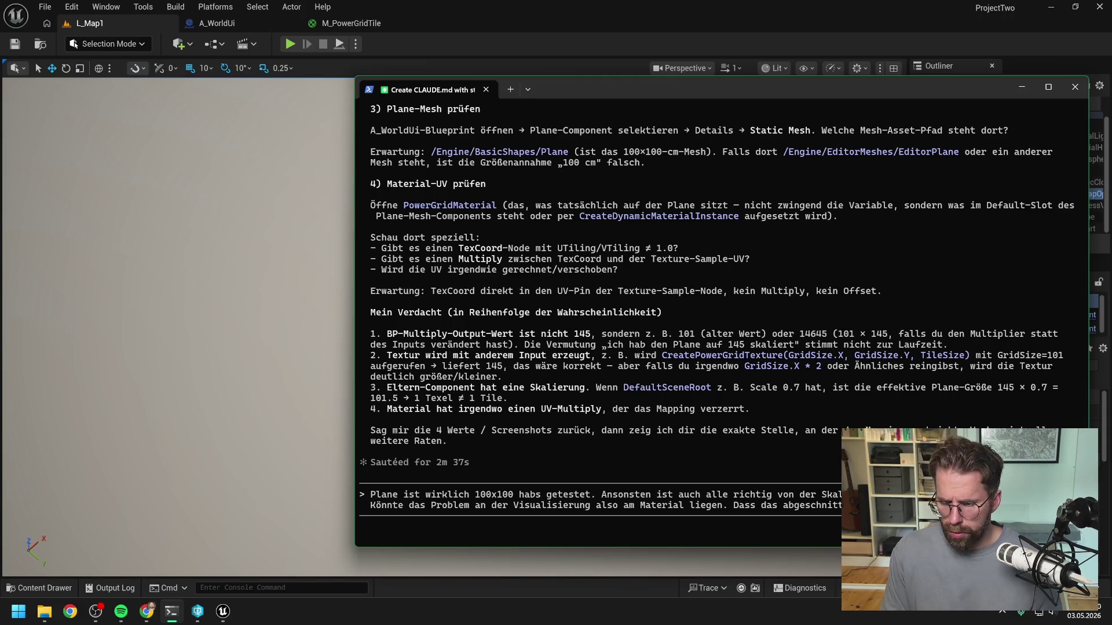
pyautogui.press('Return')
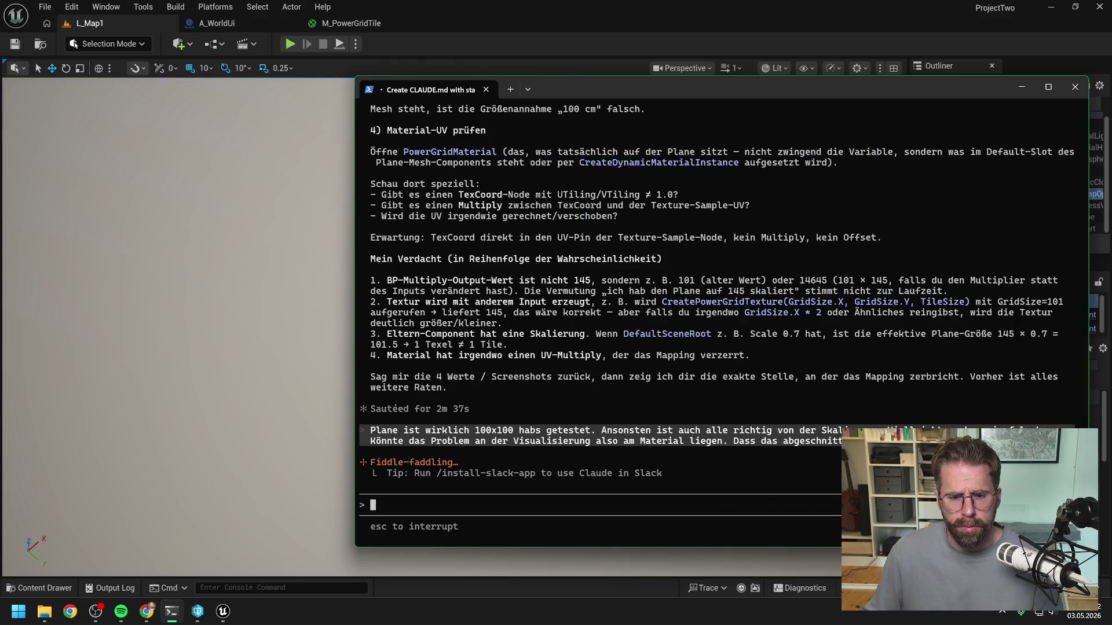
# Reread Claude's assumptions table and verification steps, then move the terminal aside to reveal Unreal
pyautogui.scroll(13, 657, 210)
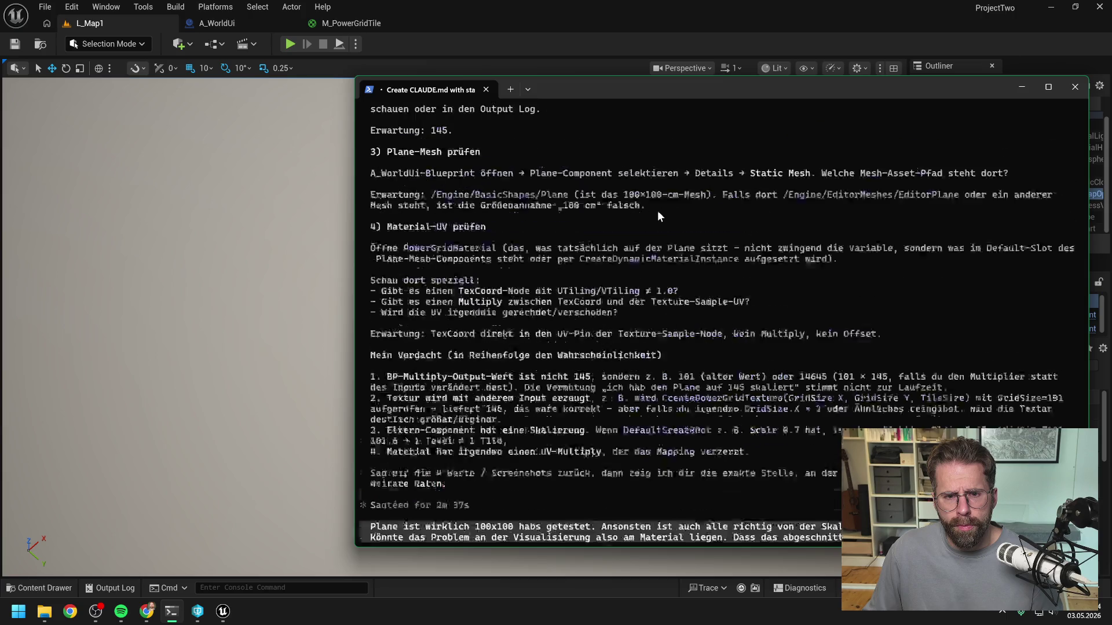
pyautogui.scroll(1, 698, 252)
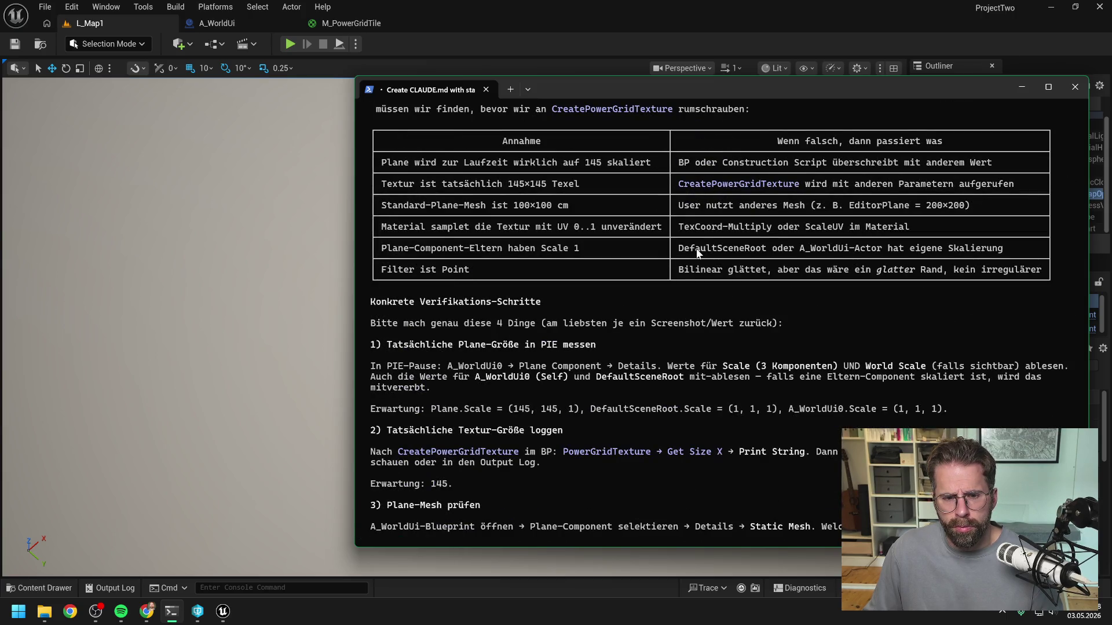
pyautogui.scroll(-1, 695, 251)
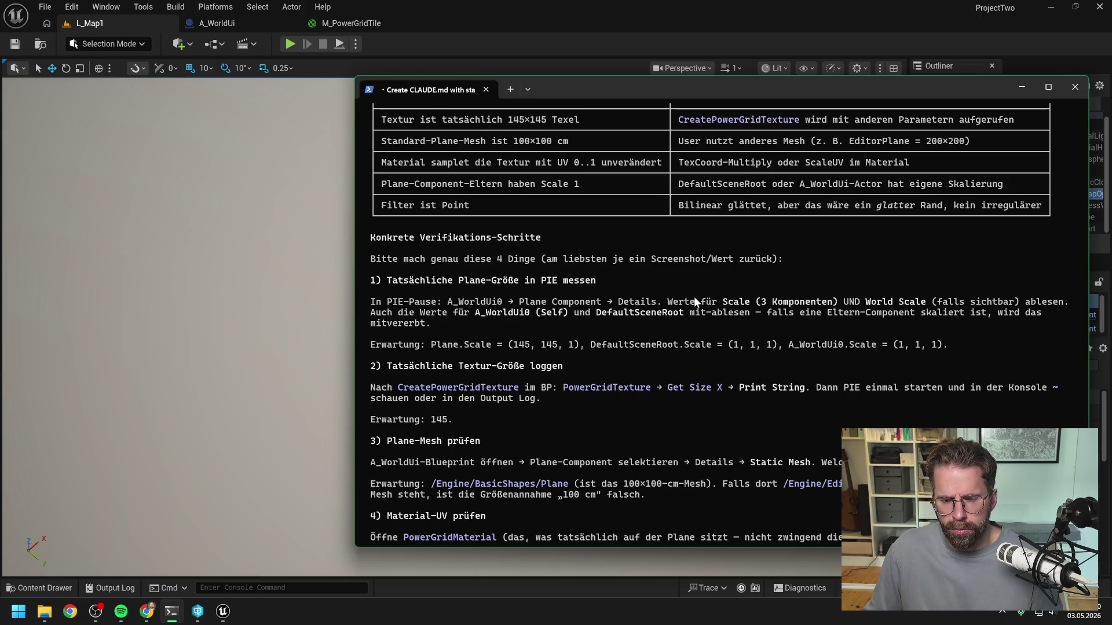
pyautogui.moveTo(592, 93); pyautogui.dragTo(1111, 99)
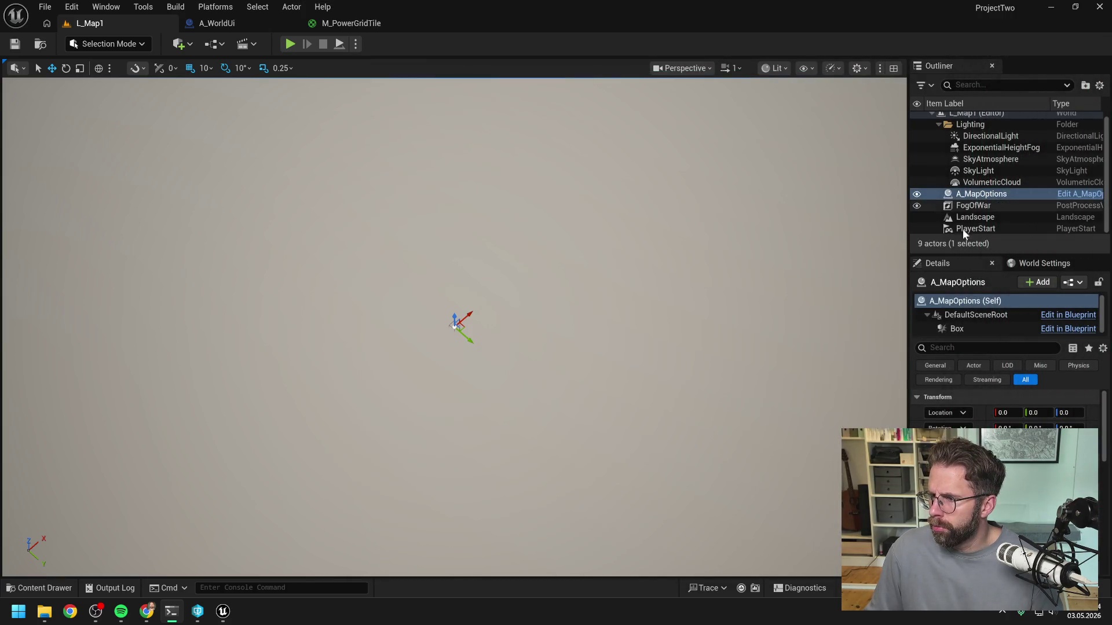
# In InitializePowerGrid, wire exec straight to Get Map Grid Size and delete Print String, Plane and Get Component Bounds
pyautogui.click(540, 51)
pyautogui.click(243, 23)
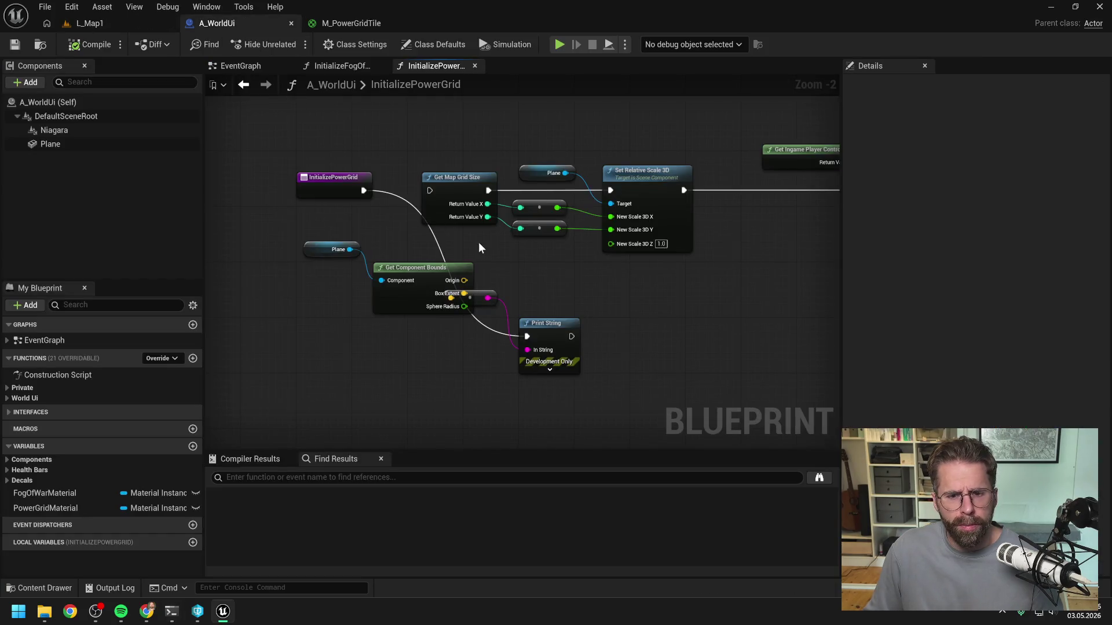
pyautogui.moveTo(364, 191); pyautogui.dragTo(429, 191)
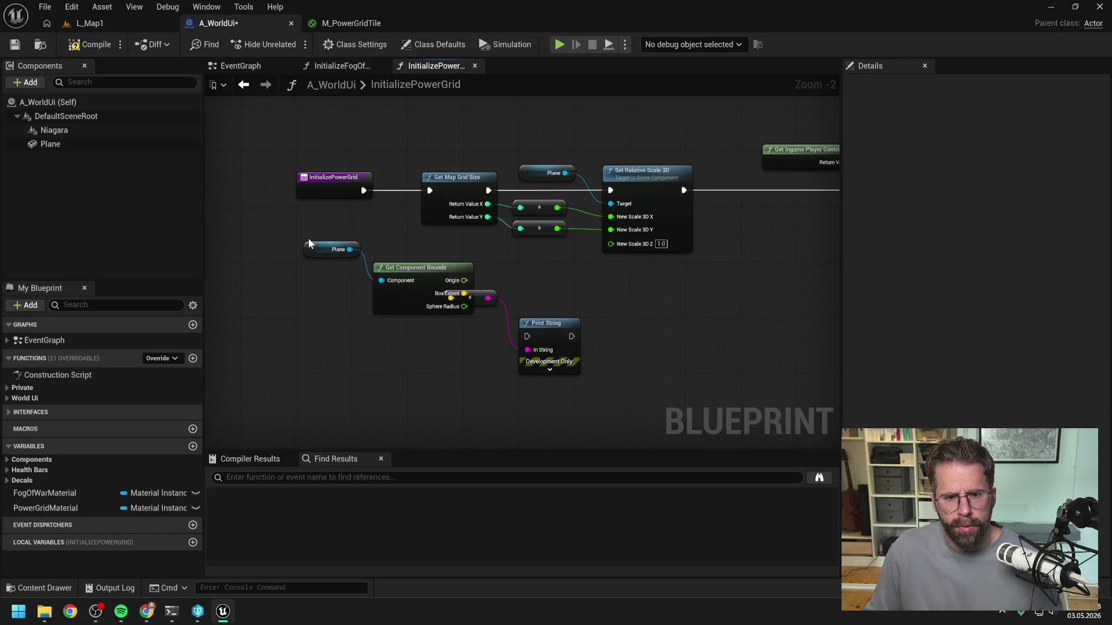
pyautogui.moveTo(309, 238); pyautogui.dragTo(412, 288)
pyautogui.moveTo(527, 350); pyautogui.dragTo(666, 338)
pyautogui.click(612, 314)
pyautogui.moveTo(612, 315)
pyautogui.mouseDown()
pyautogui.moveTo(505, 358)
pyautogui.moveTo(344, 264)
pyautogui.mouseUp()
pyautogui.press('Delete')
pyautogui.press('Delete')
# Pan along the execution chain to the Set Material node and start a node search with 'ge'
pyautogui.scroll(-3, 632, 328)
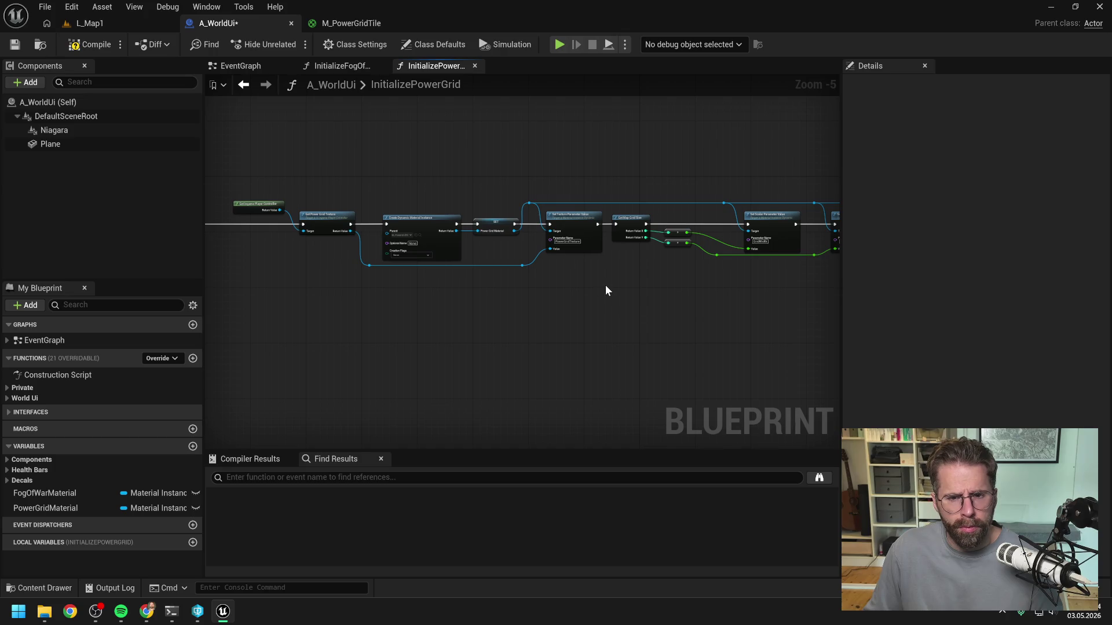
pyautogui.moveTo(714, 300); pyautogui.dragTo(586, 288)
pyautogui.moveTo(679, 300); pyautogui.dragTo(516, 300)
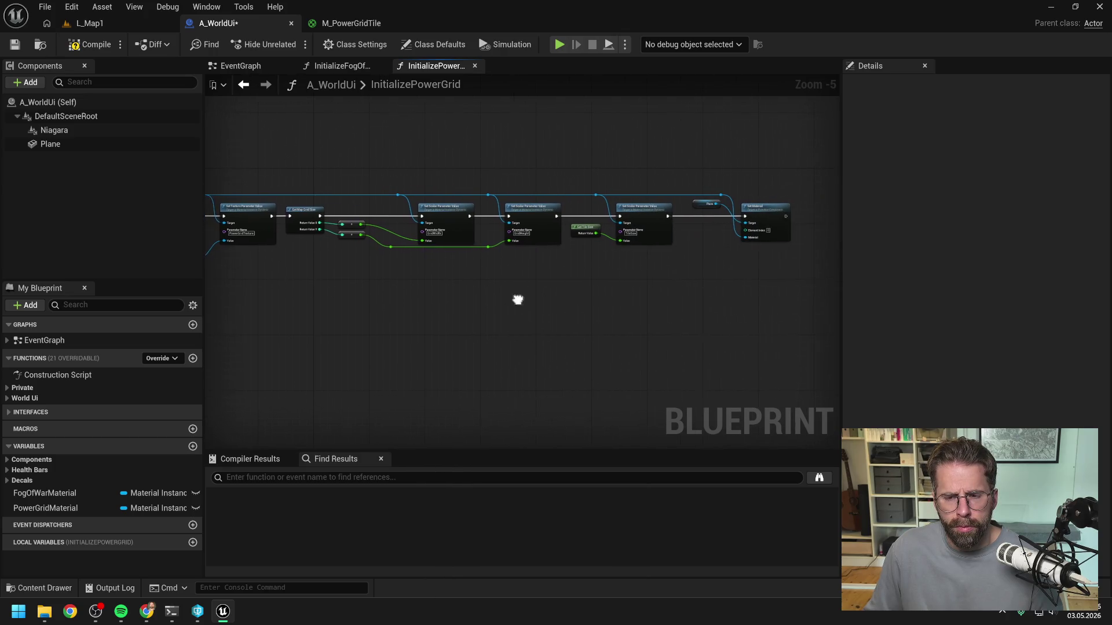
pyautogui.moveTo(751, 290); pyautogui.dragTo(607, 236)
pyautogui.scroll(1, 607, 237)
pyautogui.scroll(1, 605, 232)
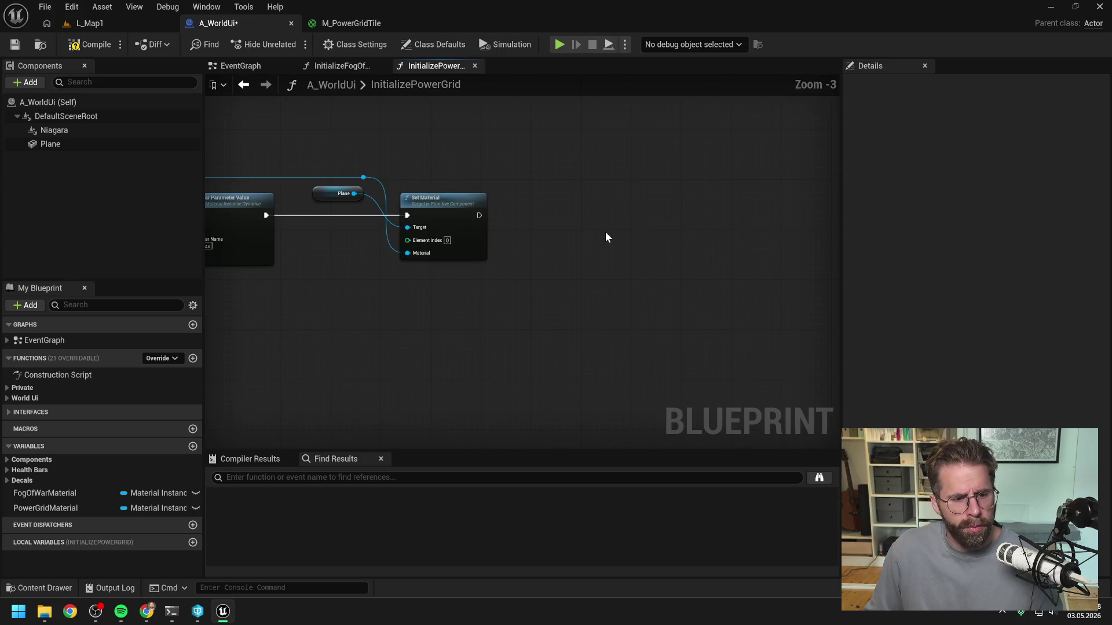
pyautogui.rightClick(606, 232)
pyautogui.write('ge')
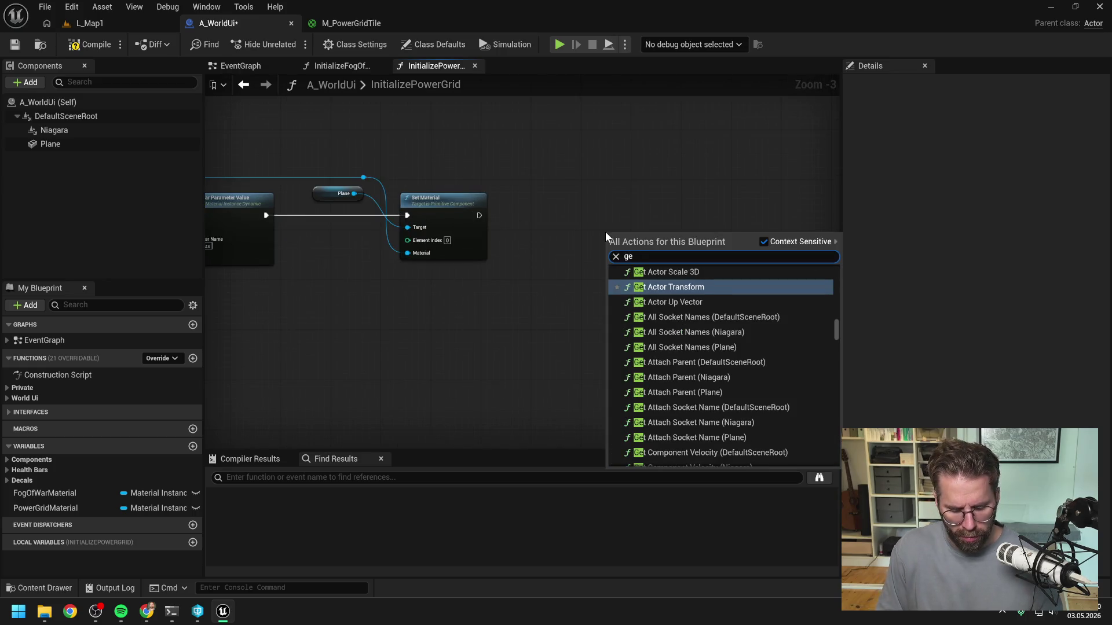
# Search the Content Drawer for 'ingame player contr' and open the A_IngamePlayerController blueprint
pyautogui.hotkey('ctrl', 'space')
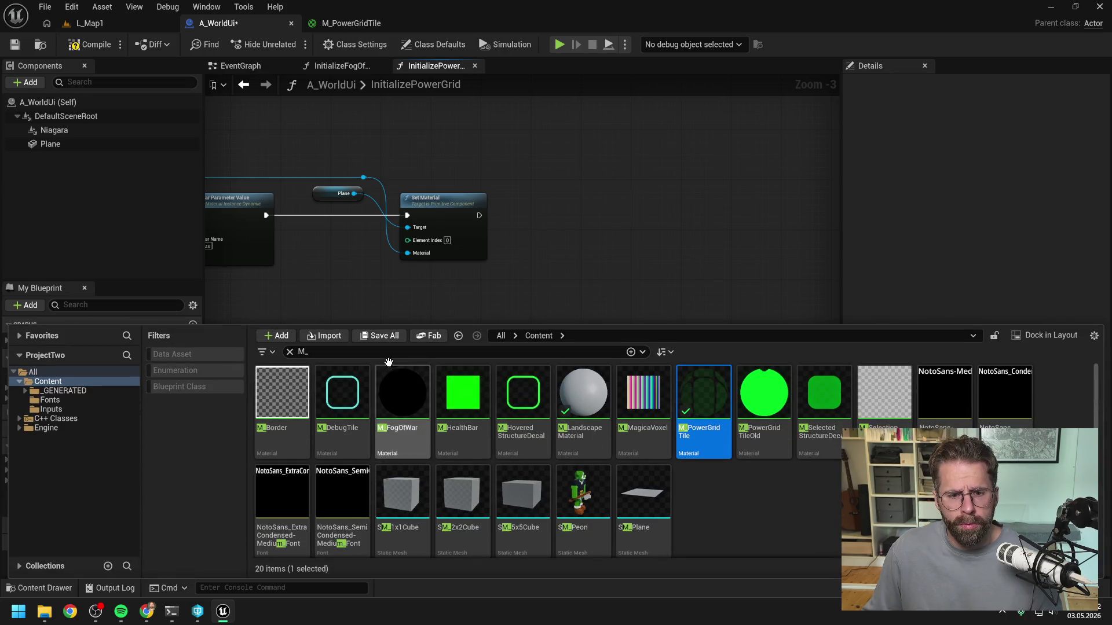
pyautogui.press('BackSpace')
pyautogui.press('BackSpace')
pyautogui.write('ingame pl')
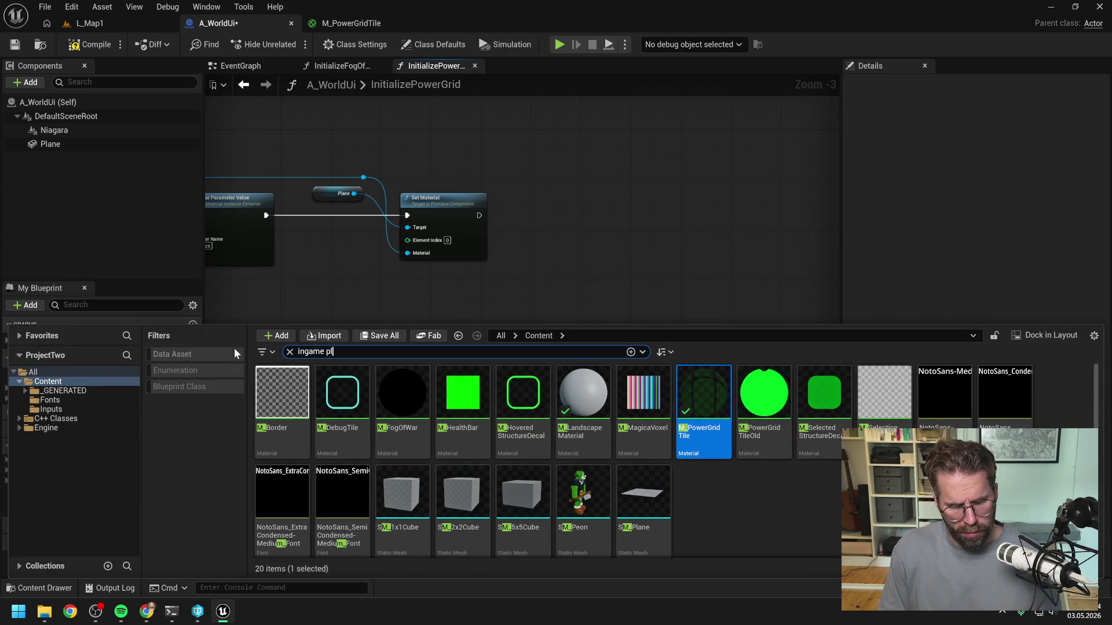
pyautogui.write('ayer contr')
pyautogui.click(300, 403)
pyautogui.doubleClick(301, 402)
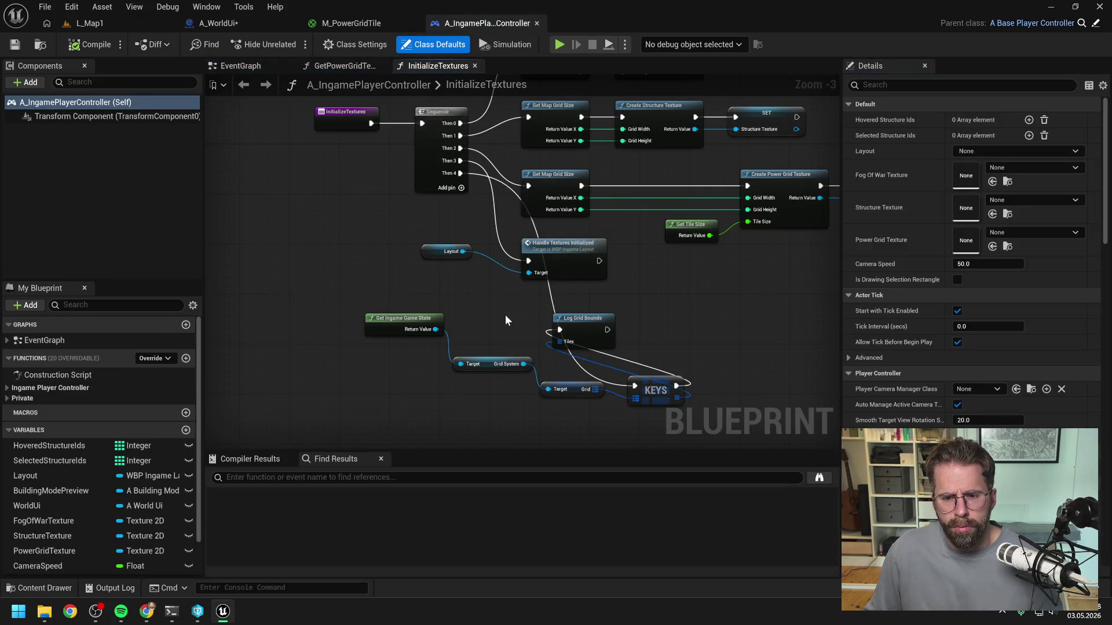
# Delete the Log Grid Bounds, Keys, Game State and Grid System nodes and compile the blueprint
pyautogui.moveTo(506, 315); pyautogui.dragTo(443, 313)
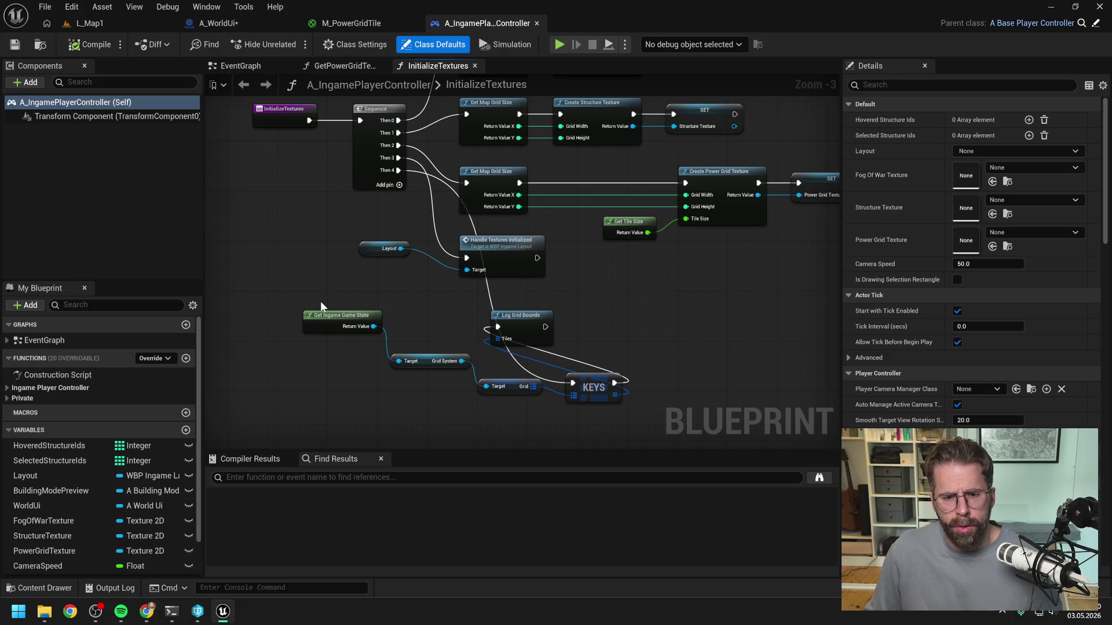
pyautogui.moveTo(321, 301)
pyautogui.mouseDown()
pyautogui.moveTo(481, 389)
pyautogui.moveTo(617, 352)
pyautogui.moveTo(638, 378)
pyautogui.mouseUp()
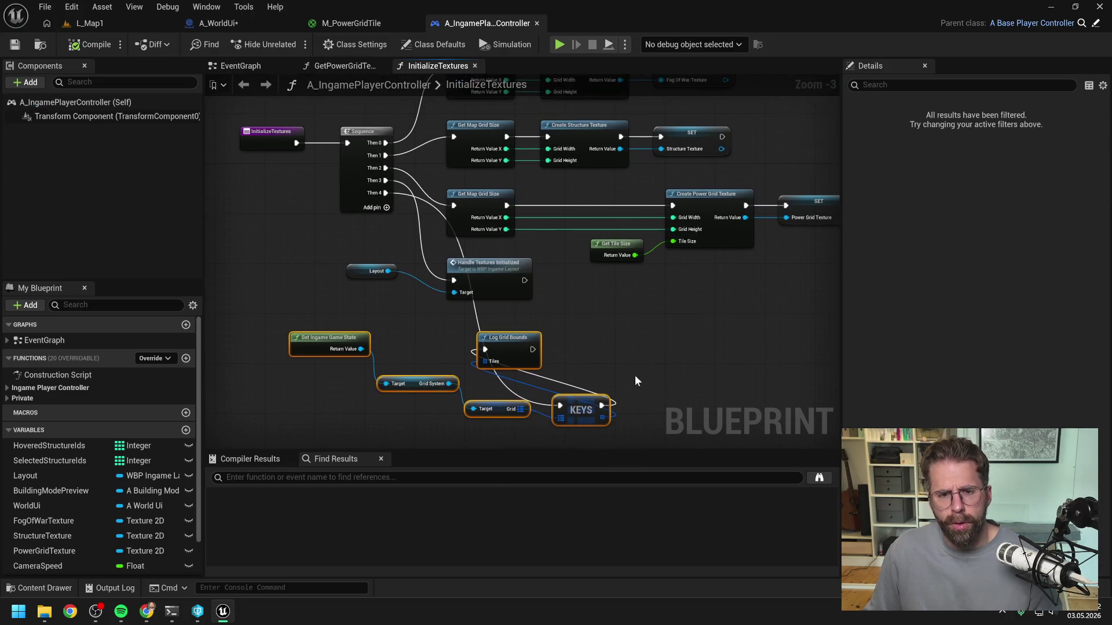
pyautogui.press('Delete')
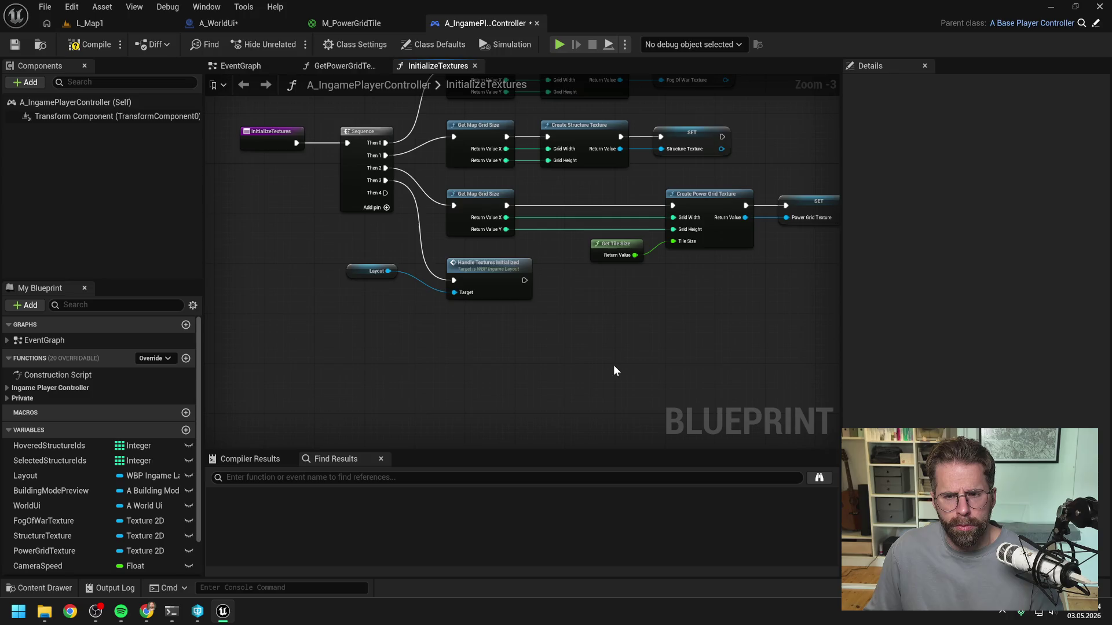
pyautogui.scroll(-2, 616, 371)
pyautogui.click(90, 44)
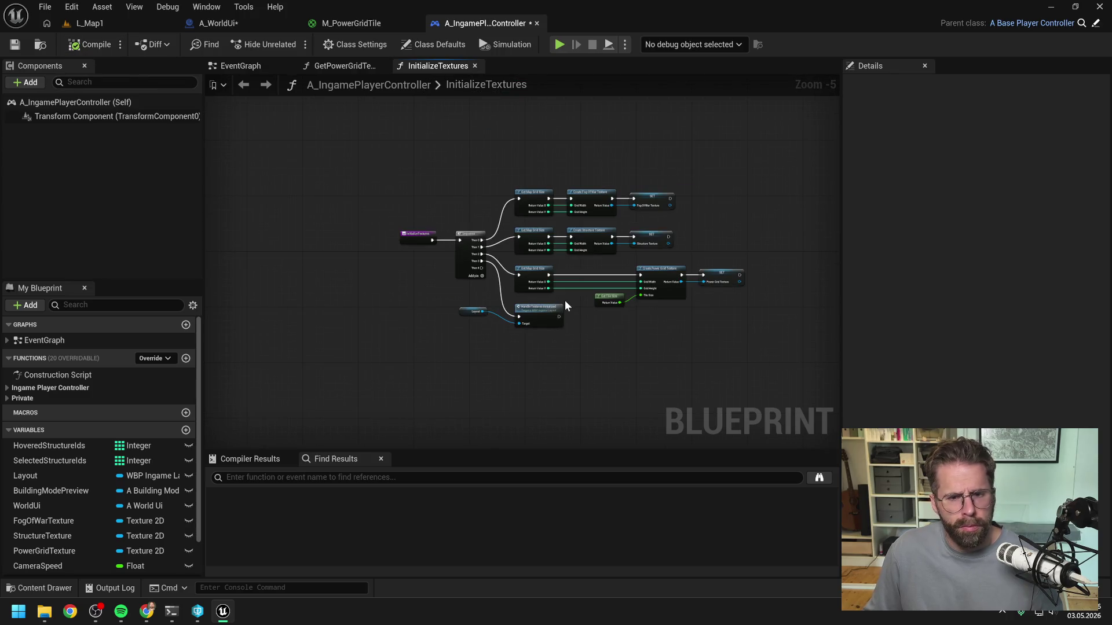
# Make room on the right and drag a new connection out of the Power Grid Texture output
pyautogui.scroll(2, 590, 314)
pyautogui.scroll(-1, 512, 344)
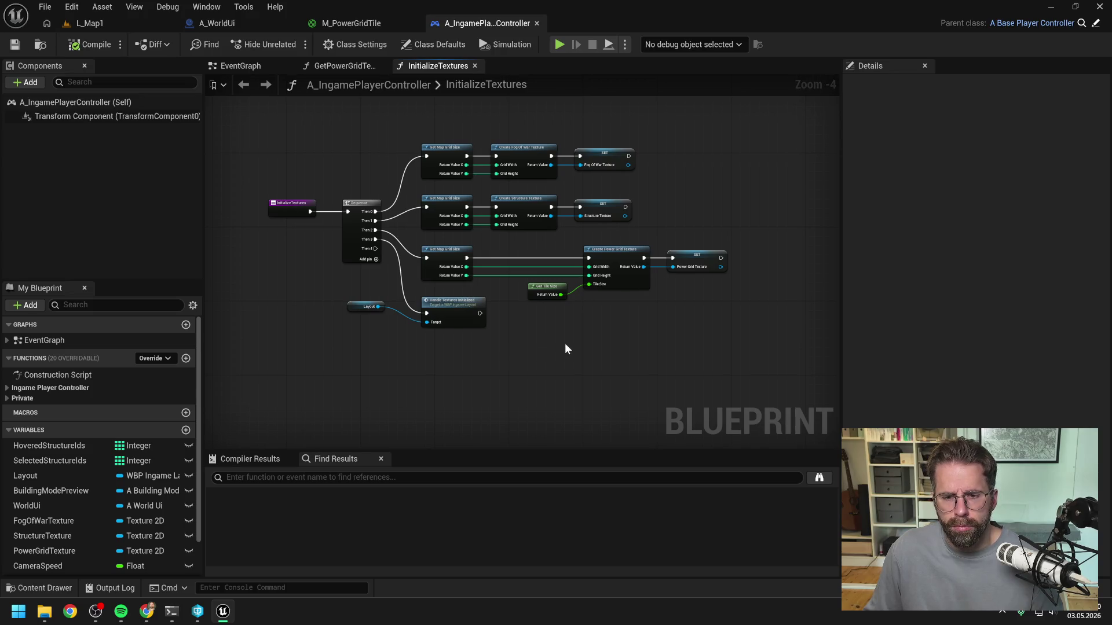
pyautogui.moveTo(725, 317); pyautogui.dragTo(613, 321)
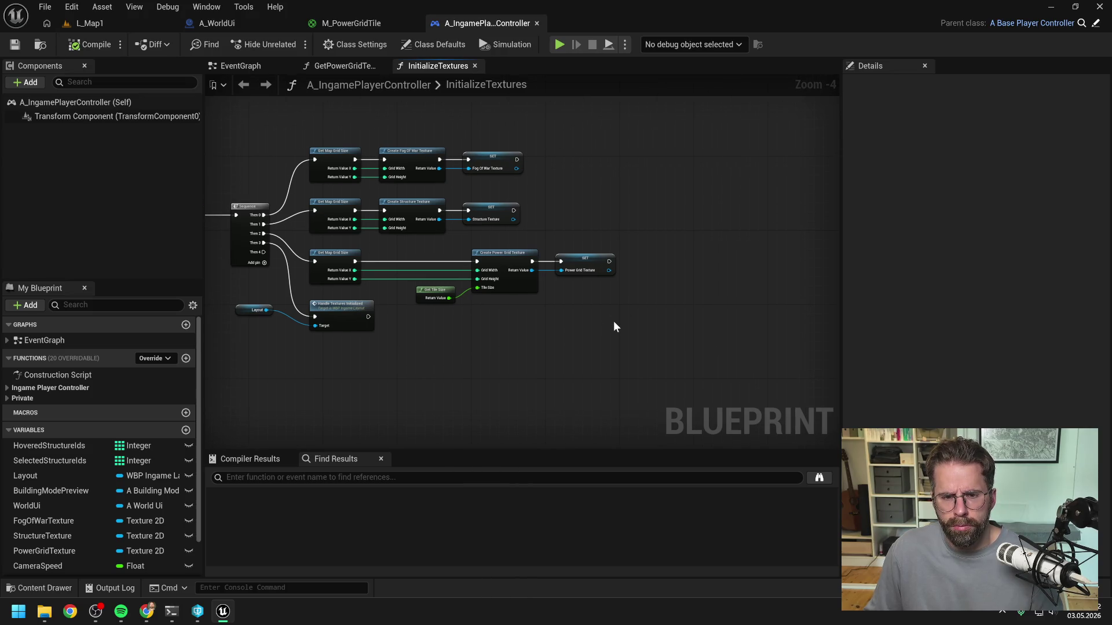
pyautogui.scroll(1, 613, 318)
pyautogui.moveTo(562, 255); pyautogui.dragTo(612, 282)
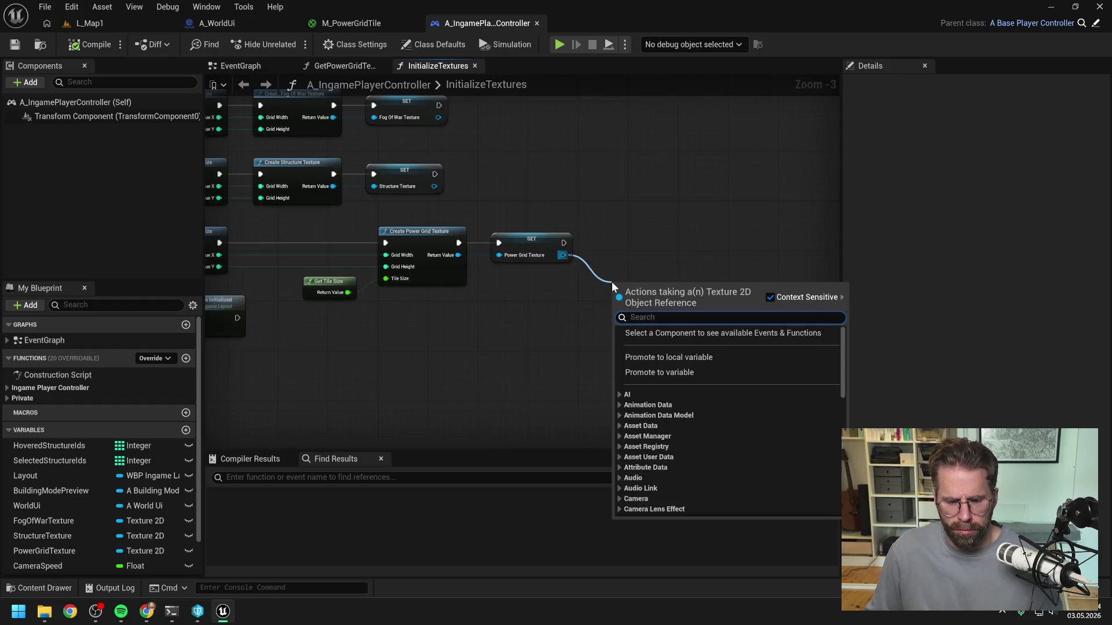
# Add GetSizeX on Power Grid Texture and a Print String after the texture is set, fed by the X size
pyautogui.write('get siz')
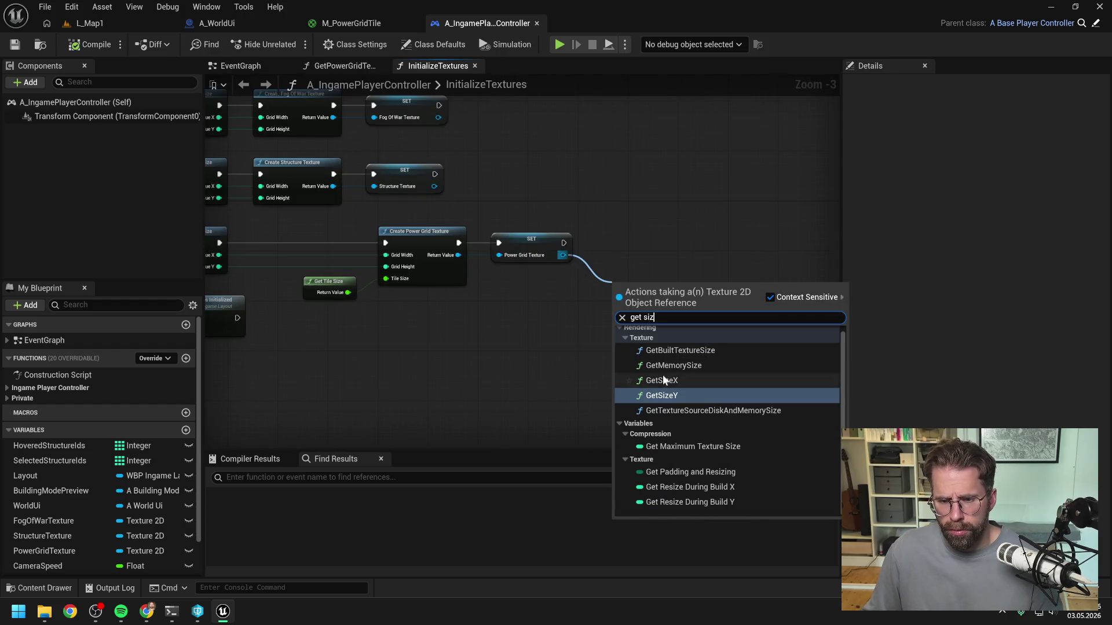
pyautogui.click(663, 380)
pyautogui.moveTo(707, 330)
pyautogui.mouseDown()
pyautogui.moveTo(675, 276)
pyautogui.moveTo(723, 240)
pyautogui.mouseUp()
pyautogui.rightClick(673, 273)
pyautogui.write('prin')
pyautogui.press('Return')
pyautogui.moveTo(488, 245)
pyautogui.mouseDown()
pyautogui.moveTo(638, 254)
pyautogui.moveTo(732, 242)
pyautogui.mouseUp()
pyautogui.moveTo(605, 301); pyautogui.dragTo(712, 258)
# Add a GetSizeY node for Power Grid Texture and an Append node feeding Print String's text
pyautogui.moveTo(489, 257); pyautogui.dragTo(523, 340)
pyautogui.write('get si')
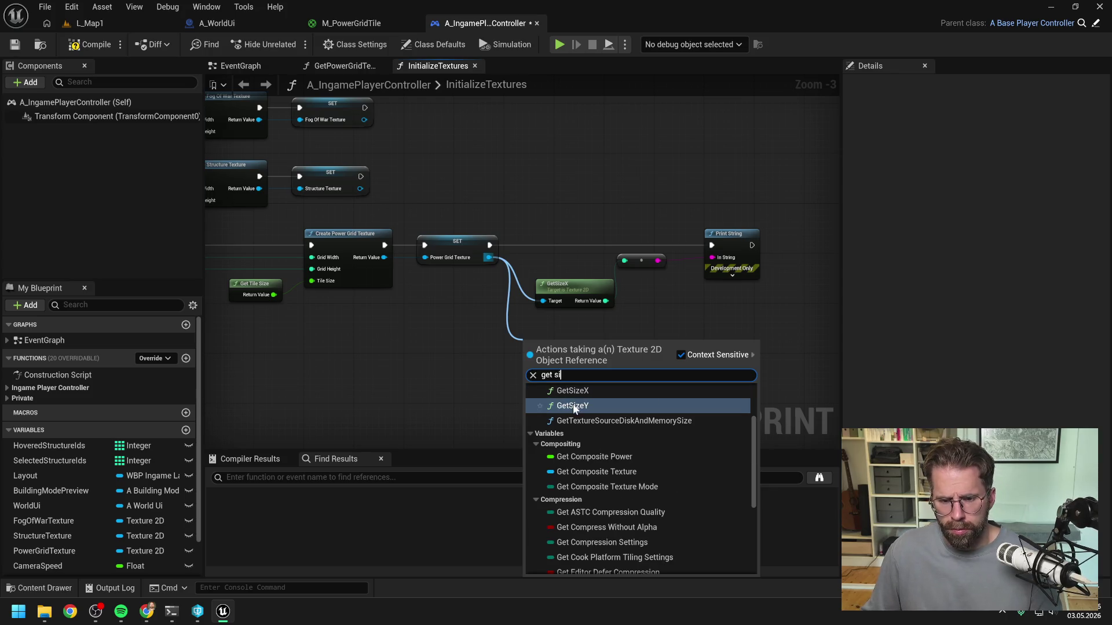
pyautogui.click(574, 406)
pyautogui.moveTo(558, 351); pyautogui.dragTo(570, 337)
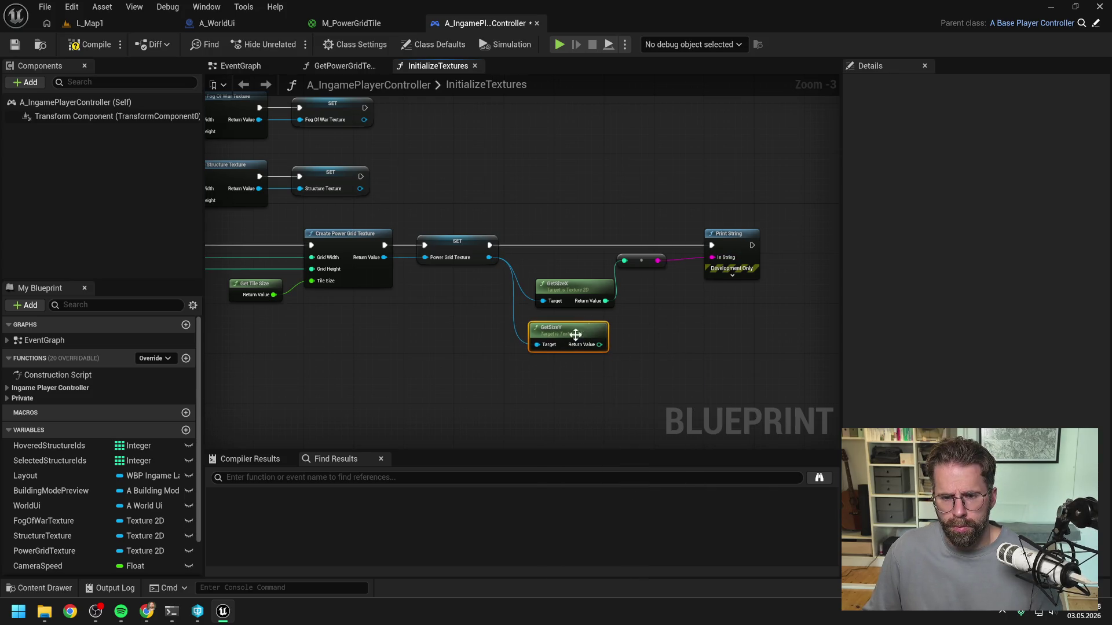
pyautogui.moveTo(712, 257); pyautogui.dragTo(678, 322)
pyautogui.write('append')
pyautogui.press('Return')
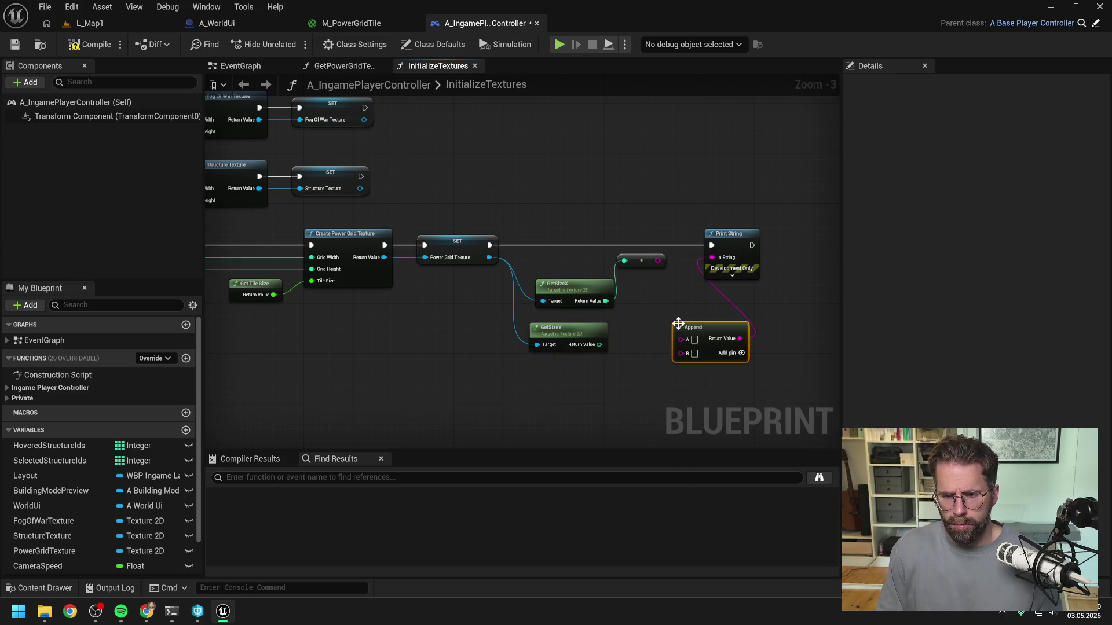
# Arrange the nodes and wire the X and Y size strings into Append, adding a third input pin
pyautogui.moveTo(731, 237); pyautogui.dragTo(800, 238)
pyautogui.moveTo(702, 323); pyautogui.dragTo(739, 272)
pyautogui.click(652, 274)
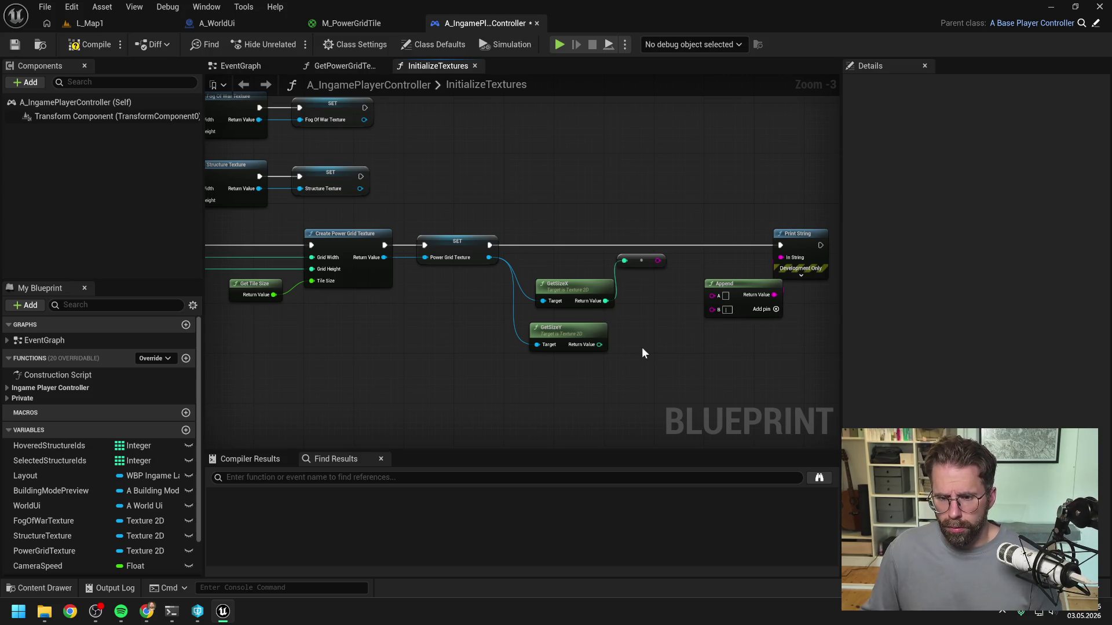
pyautogui.press('BackSpace')
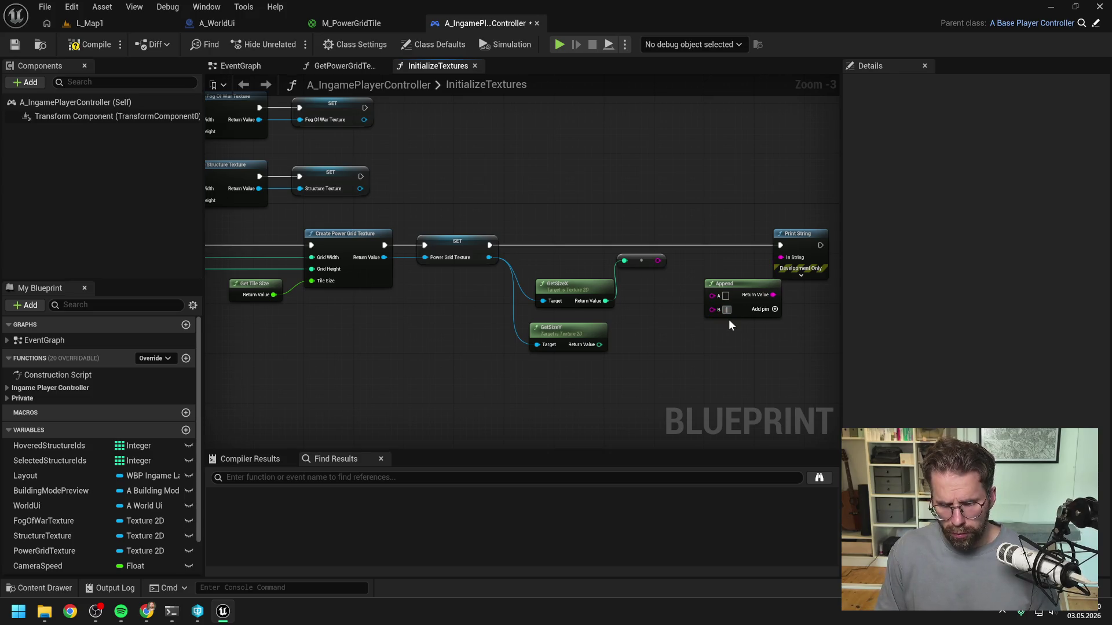
pyautogui.moveTo(657, 260); pyautogui.dragTo(712, 296)
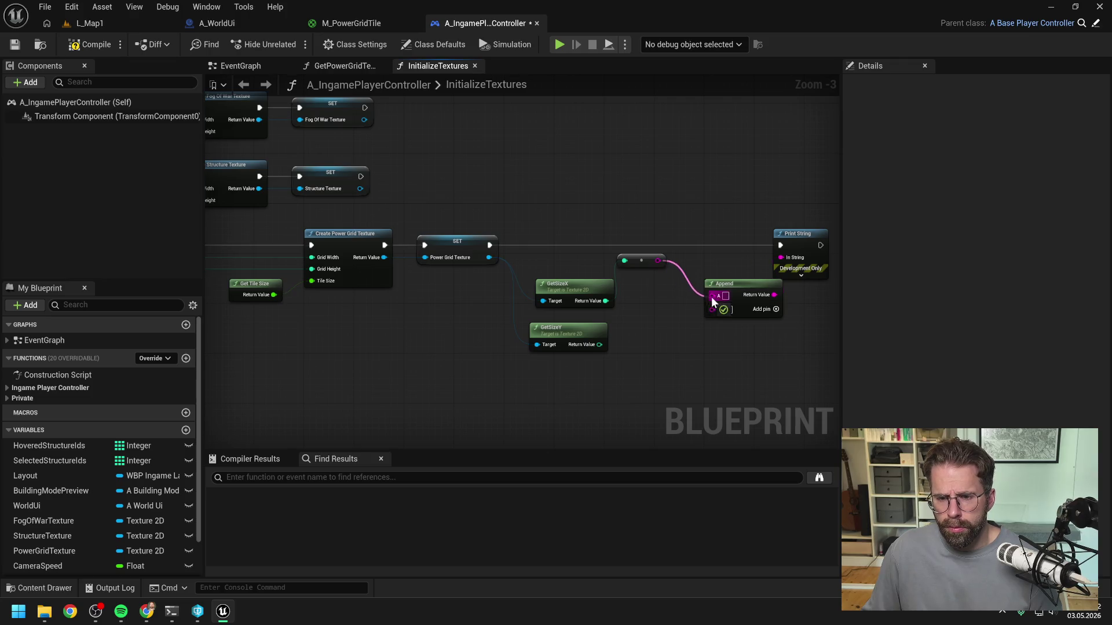
pyautogui.moveTo(600, 345); pyautogui.dragTo(712, 321)
pyautogui.click(776, 310)
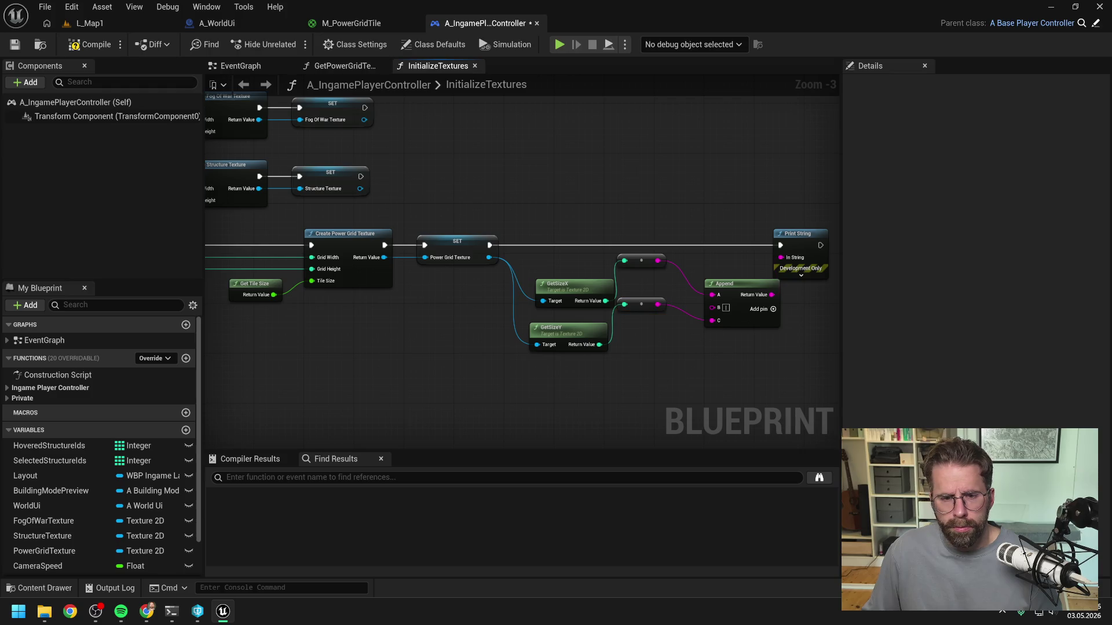
# Clear the Output Log in L_Map1 and play the level once, printing the texture size 145 | 145
pyautogui.click(102, 26)
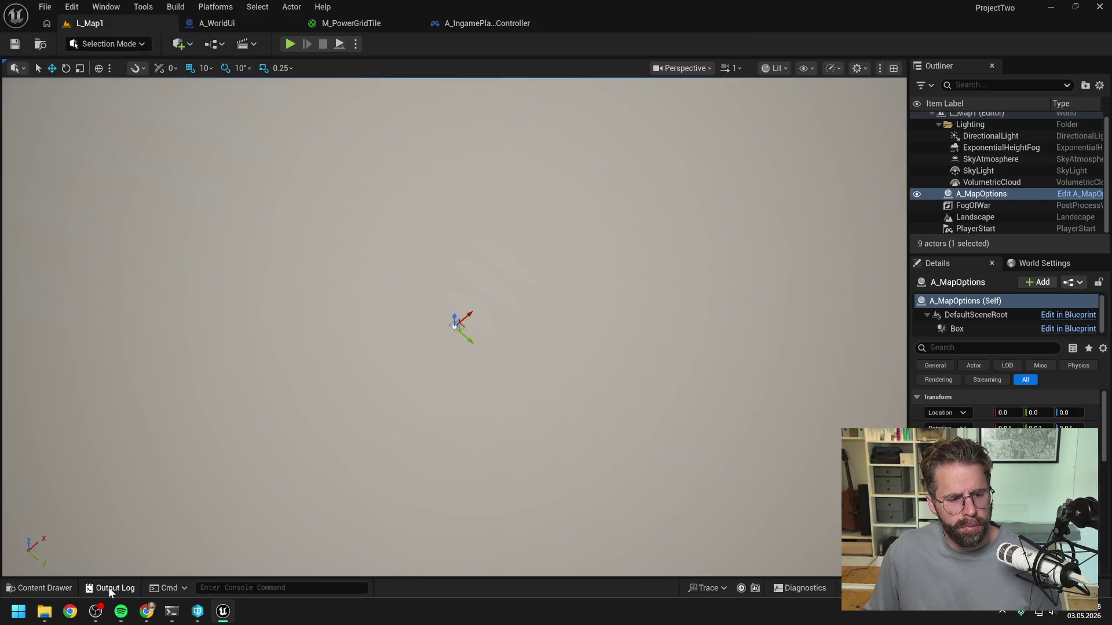
pyautogui.click(109, 587)
pyautogui.rightClick(244, 391)
pyautogui.click(288, 403)
pyautogui.click(305, 88)
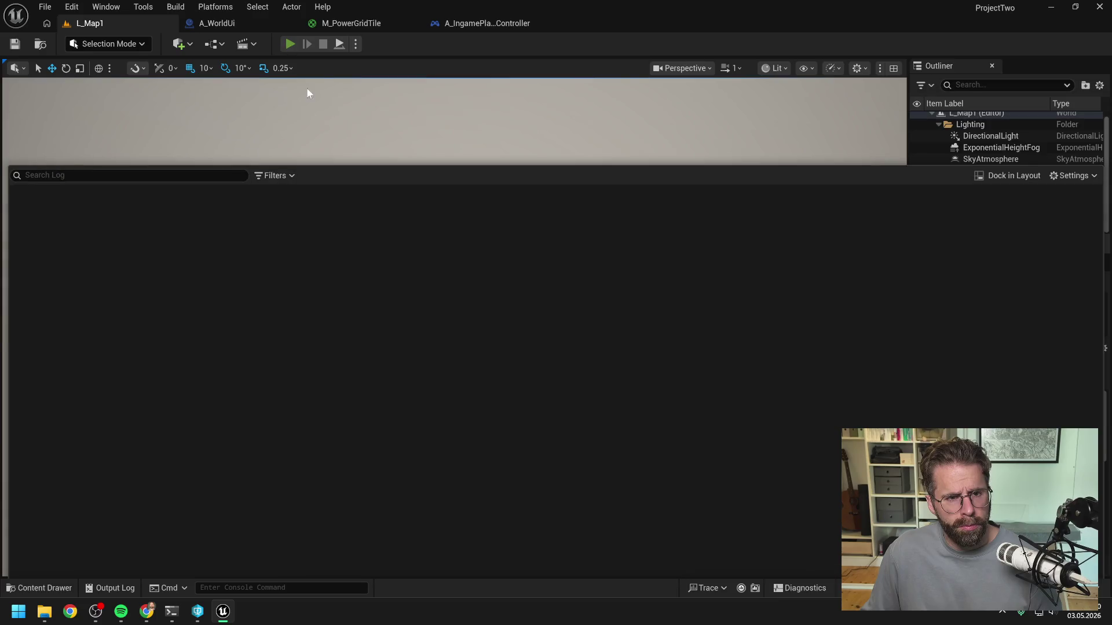
pyautogui.hotkey('alt', 'p')
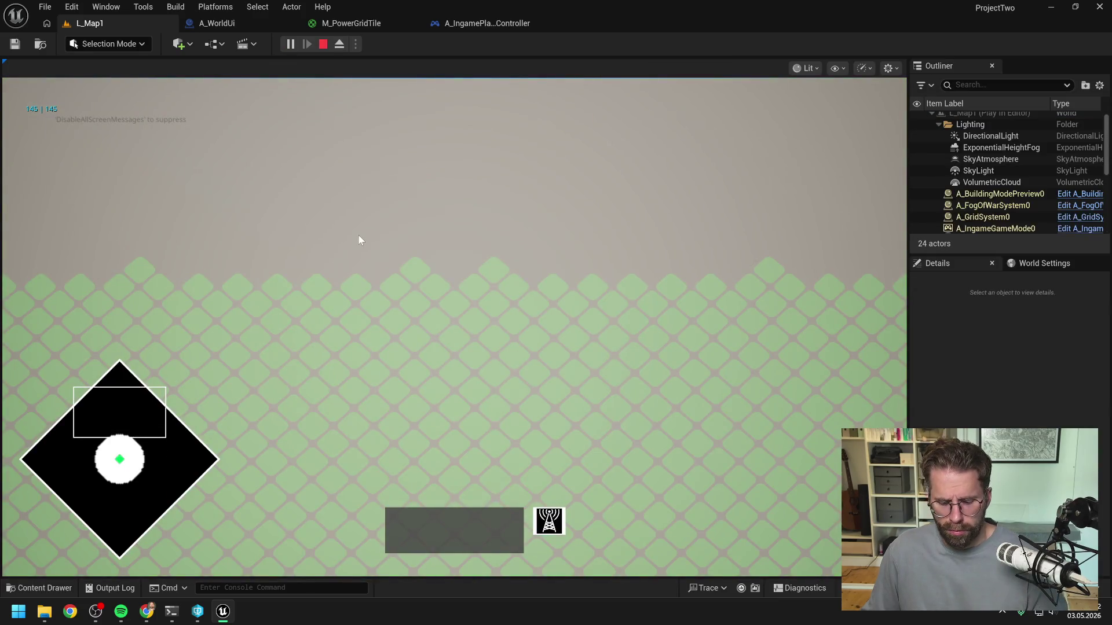
pyautogui.press('Escape')
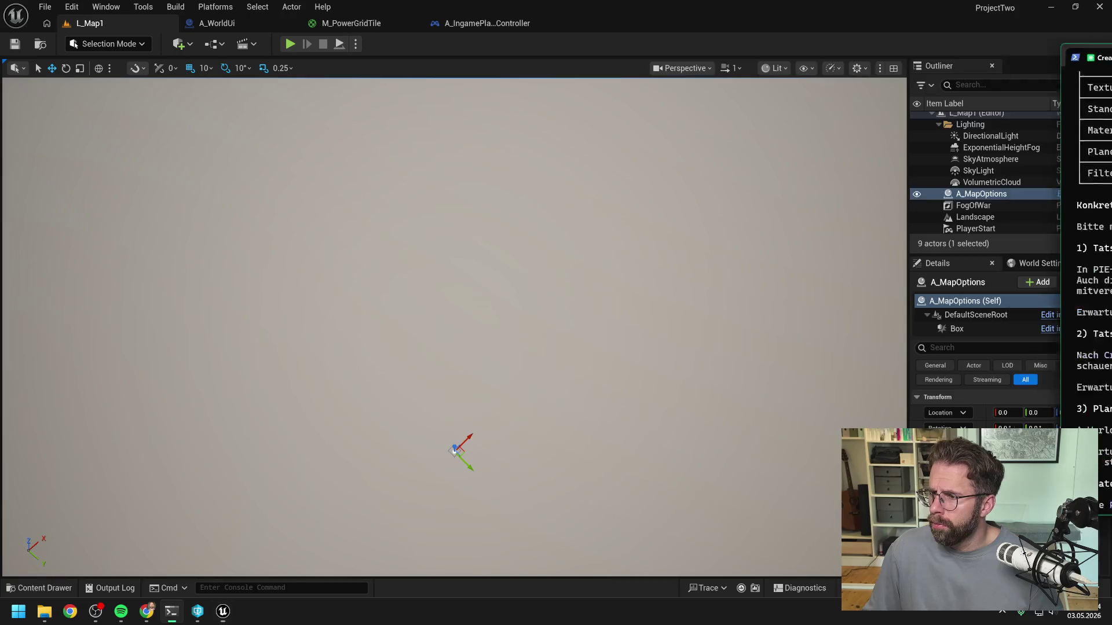
pyautogui.click(171, 611)
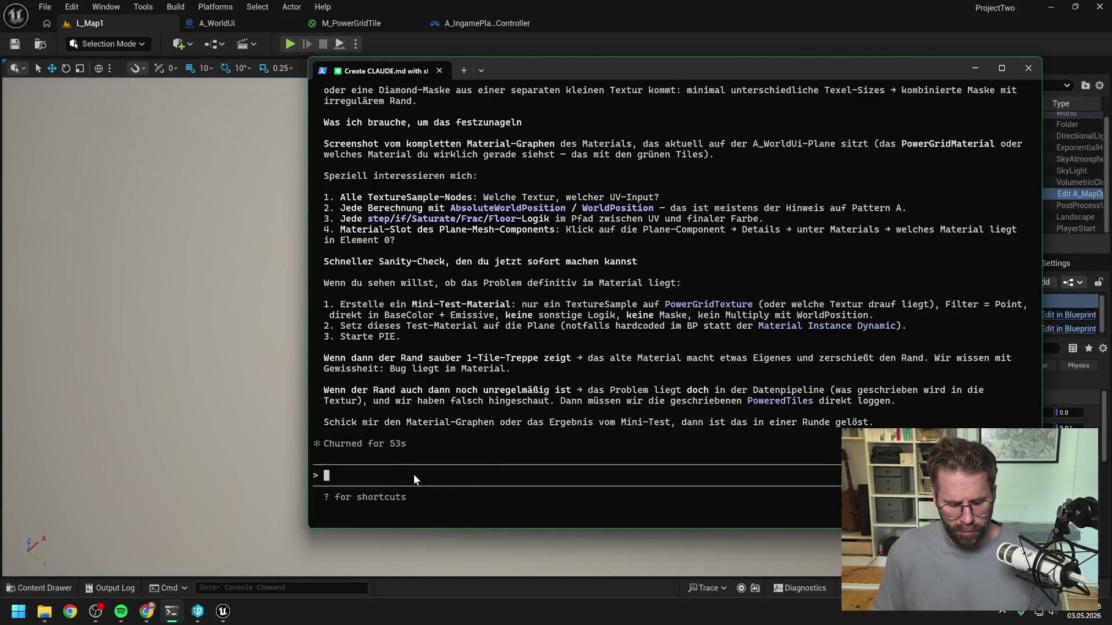
# Type a reply noting that Texture.GetSizeX and Y from the earlier tests both correctly print 145
pyautogui.write('Nochmal ')
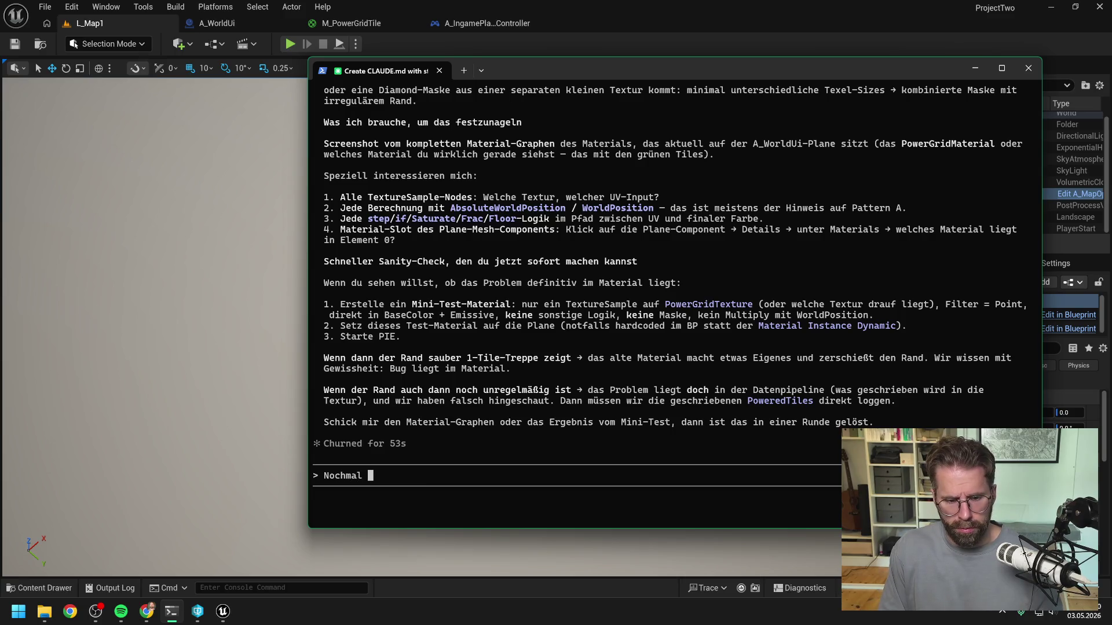
pyautogui.write('zu')
pyautogui.write(' den Tes')
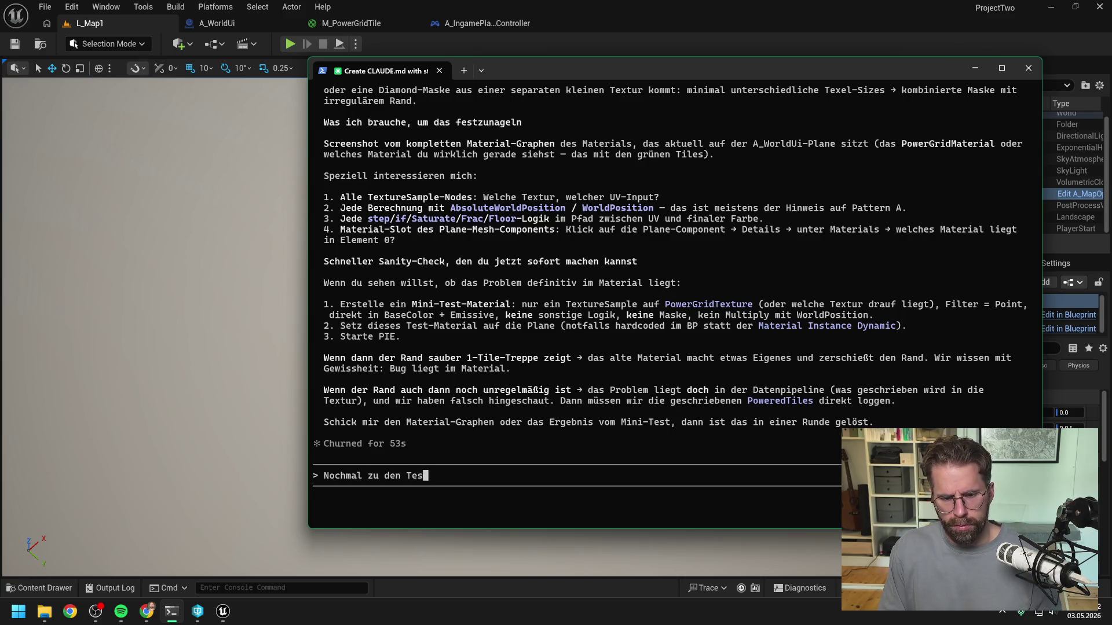
pyautogui.write('ts davor, ')
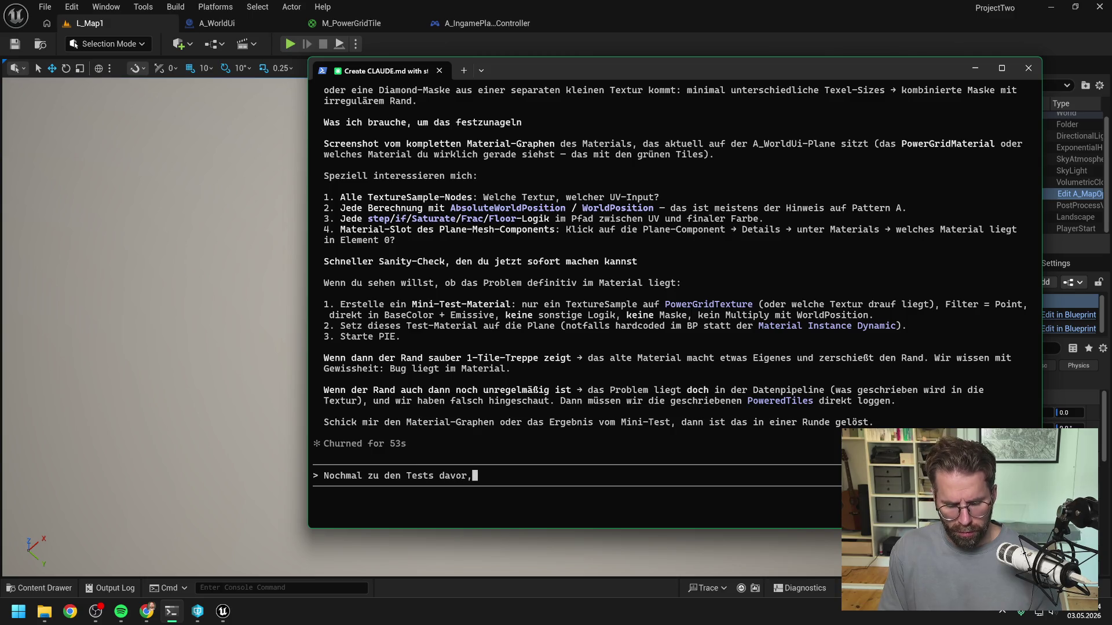
pyautogui.write('Tex')
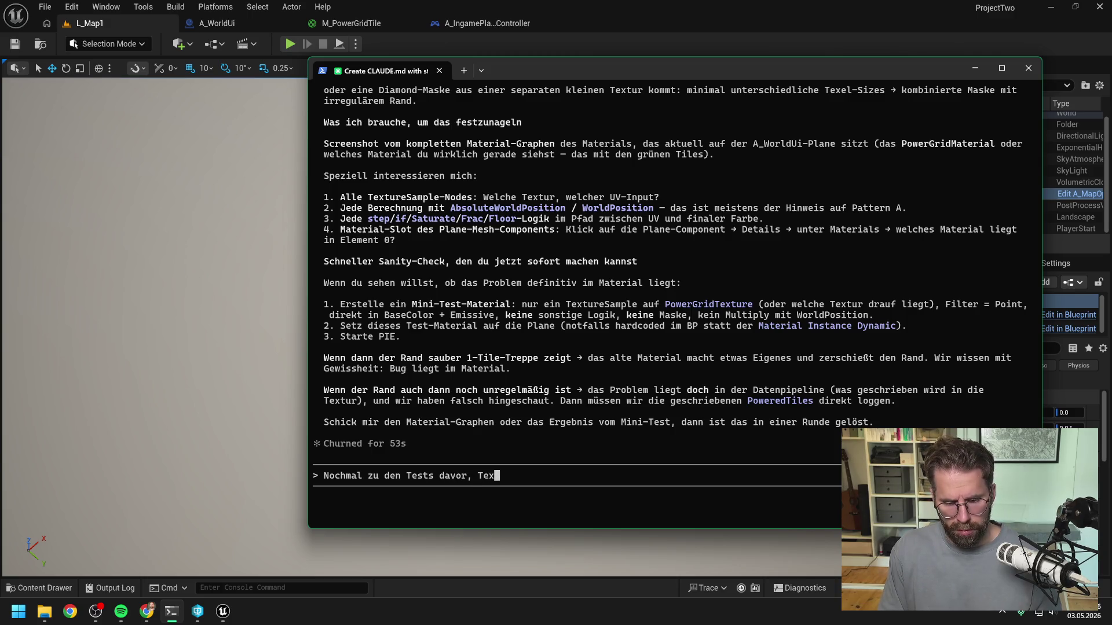
pyautogui.write('ture Ge')
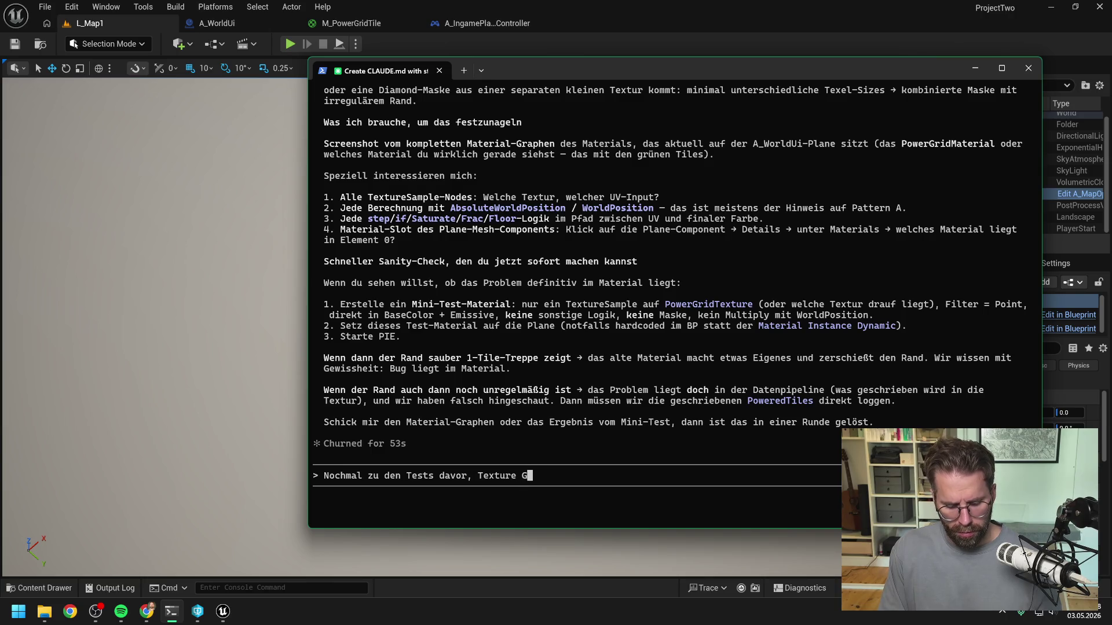
pyautogui.press('BackSpace')
pyautogui.press('BackSpace')
pyautogui.press('BackSpace')
pyautogui.write('e')
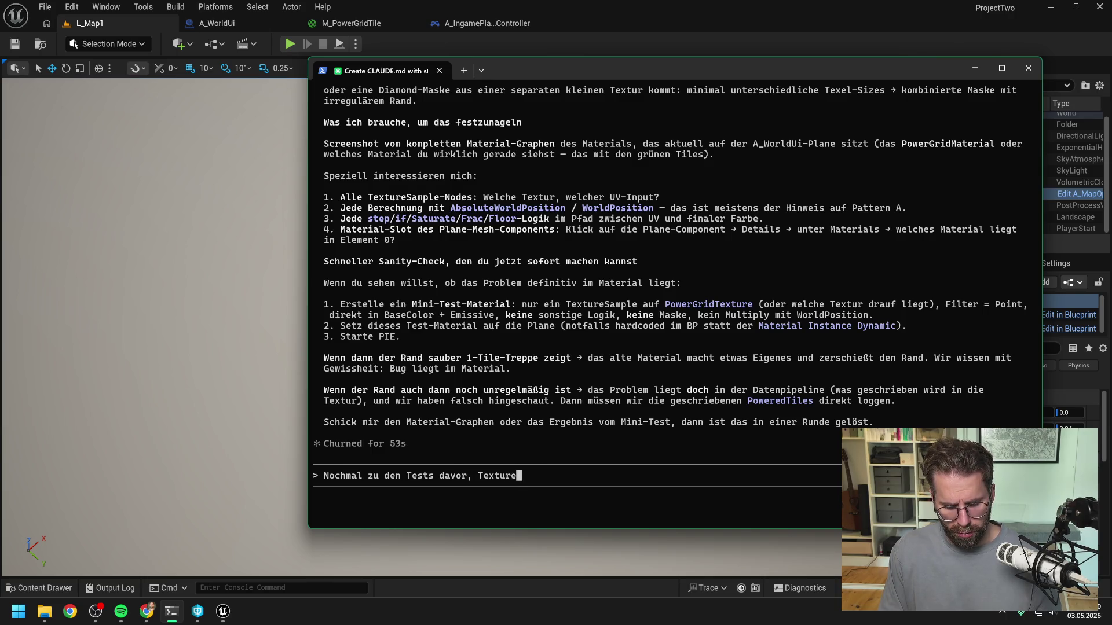
pyautogui.write('.GetS')
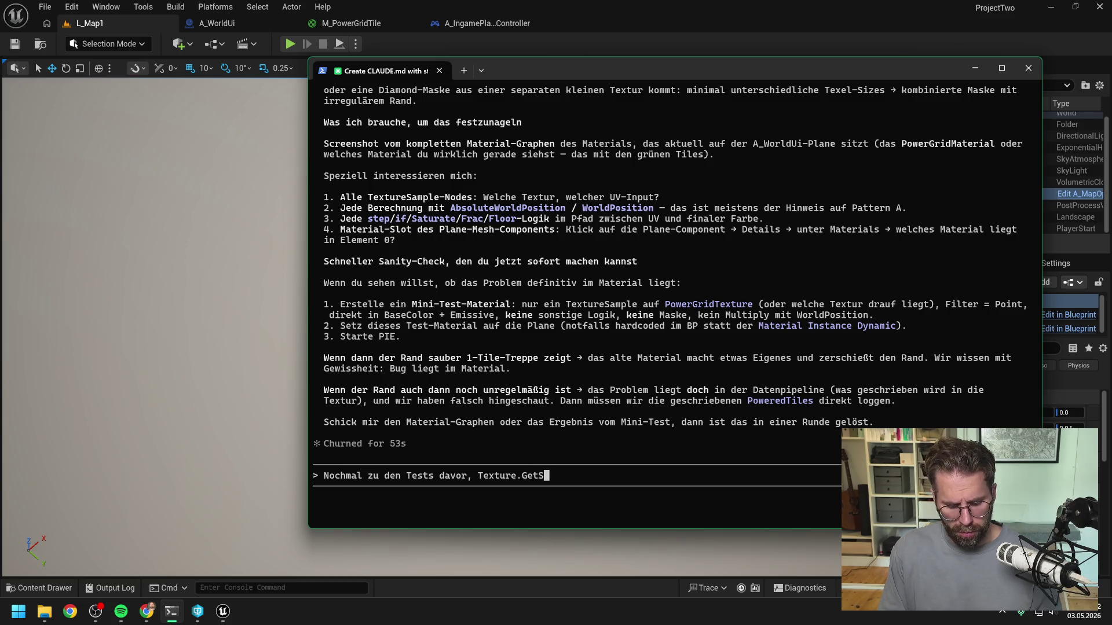
pyautogui.write('izeX und Y ')
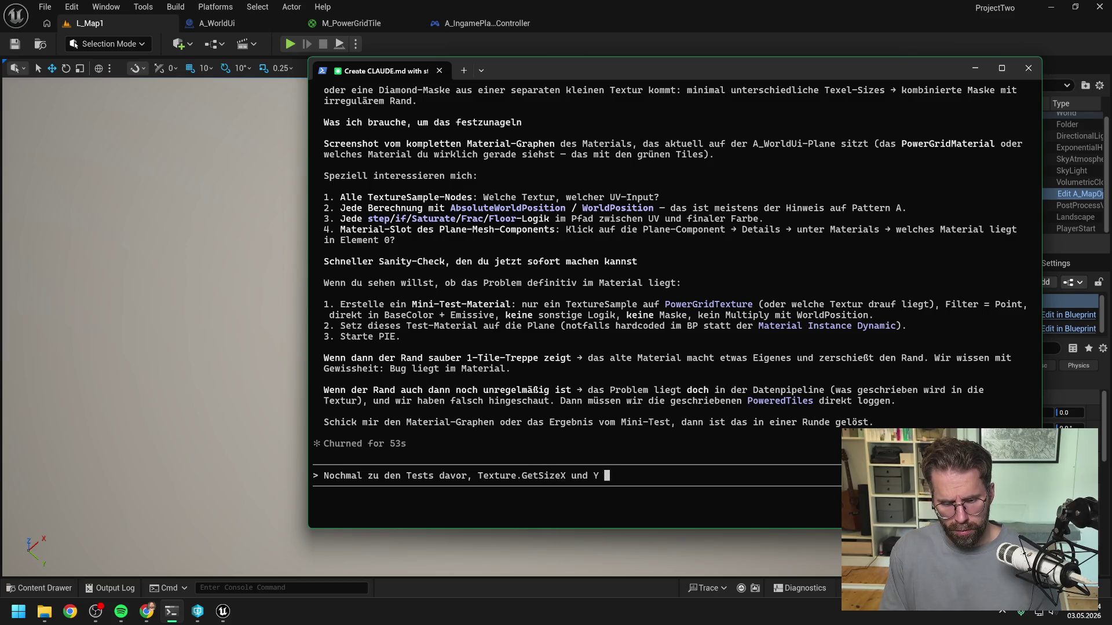
pyautogui.write('gibt beides kor')
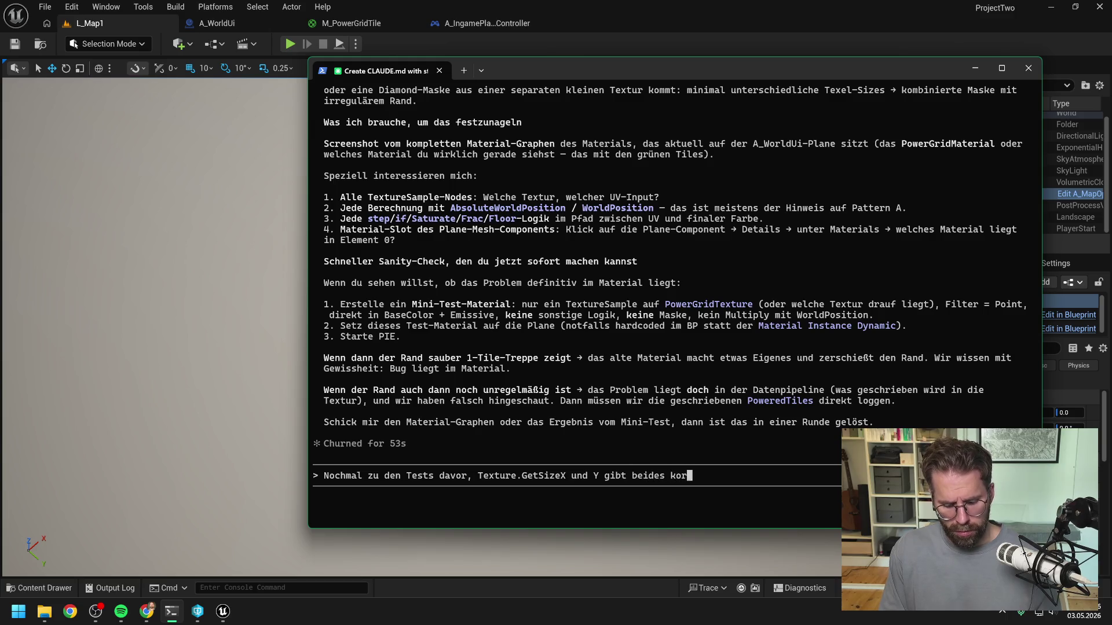
pyautogui.write('rekt 145 und')
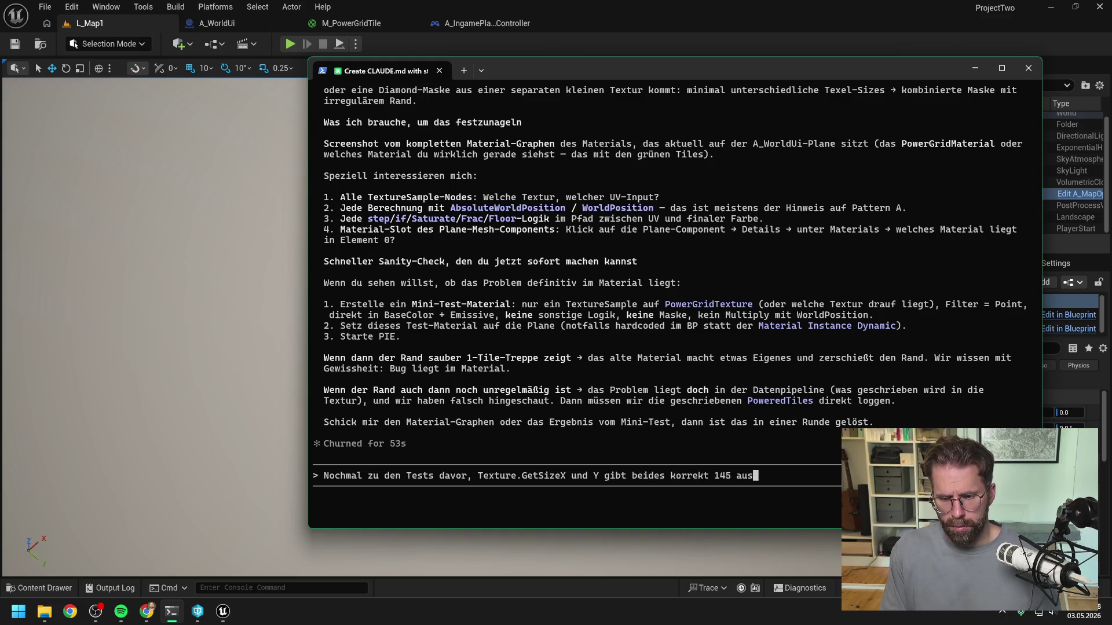
# Scroll back through Claude's earlier verification steps, then send the 145 texture-size report
pyautogui.scroll(8, 602, 315)
pyautogui.scroll(15, 602, 315)
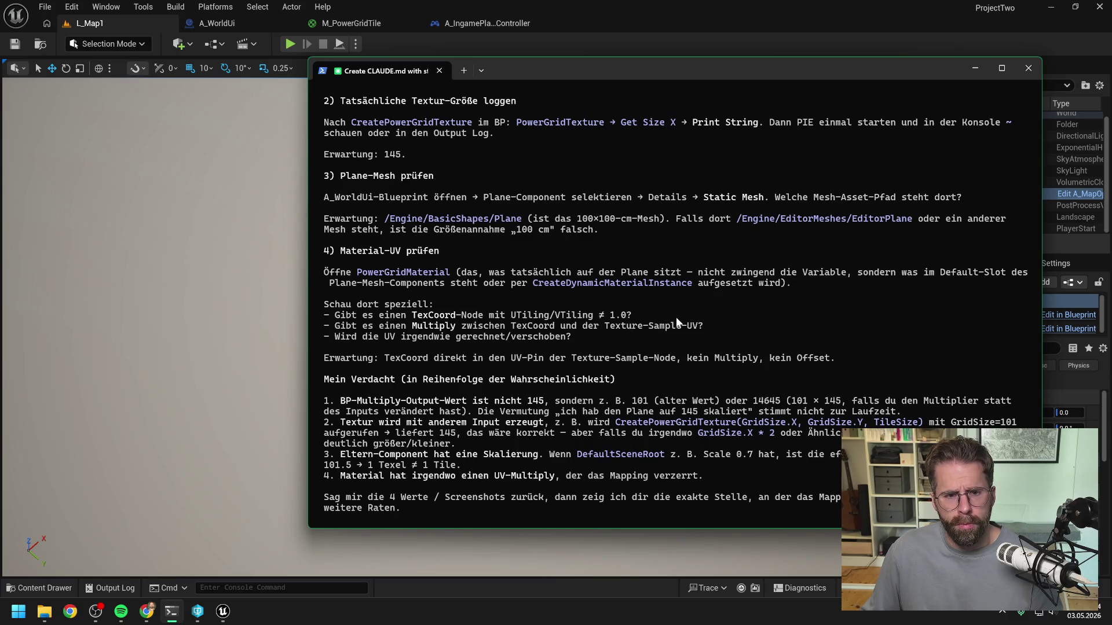
pyautogui.scroll(2, 679, 322)
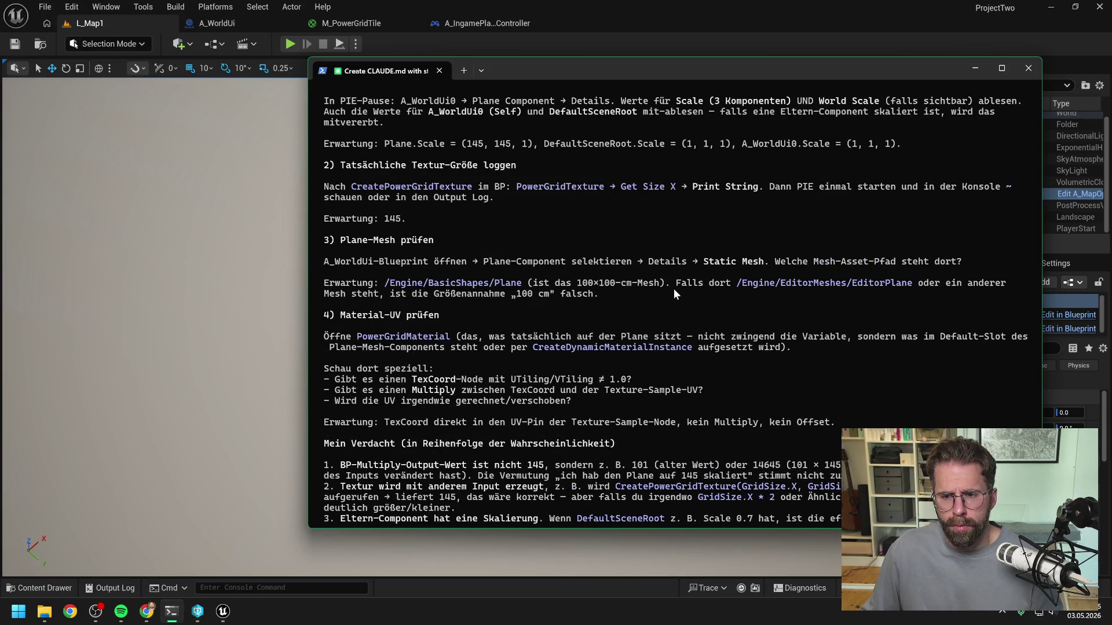
pyautogui.scroll(-8, 678, 289)
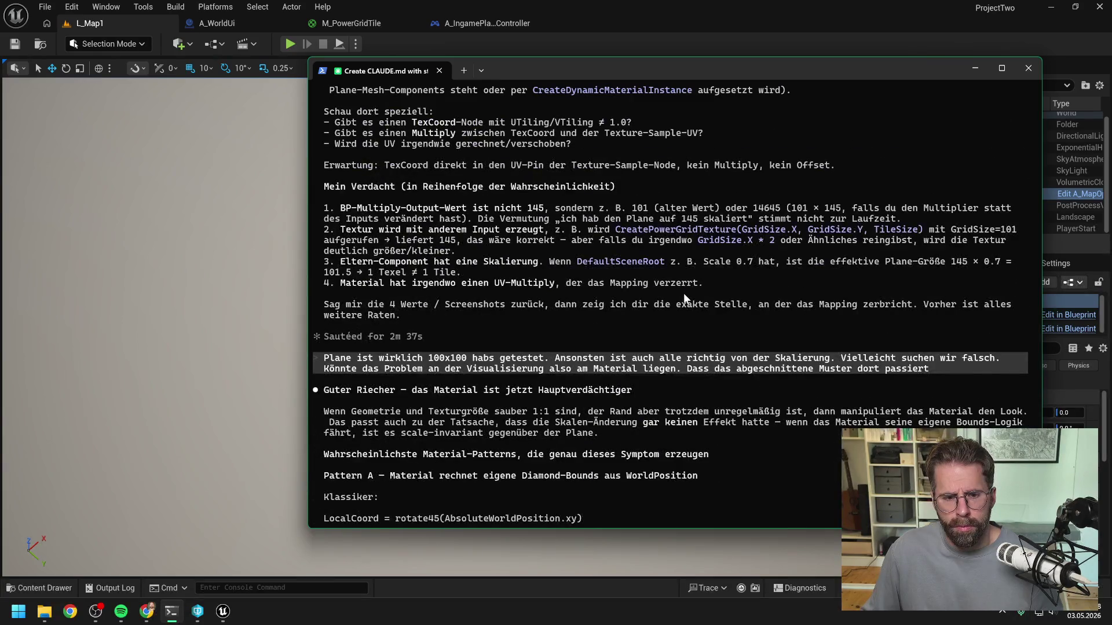
pyautogui.scroll(6, 684, 293)
pyautogui.scroll(6, 685, 294)
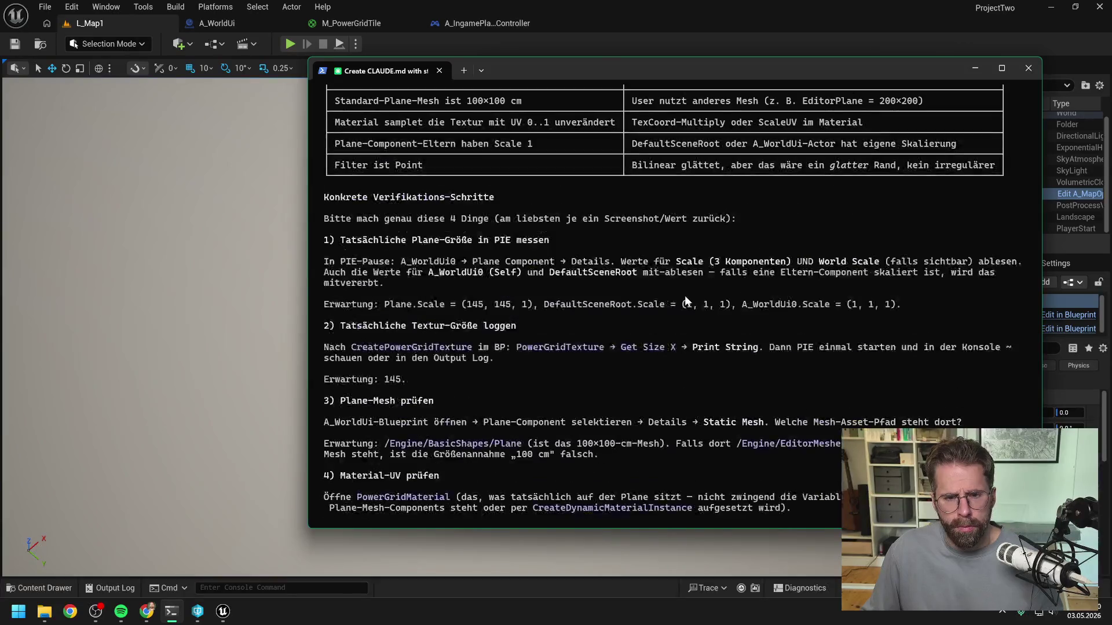
pyautogui.scroll(-2, 685, 296)
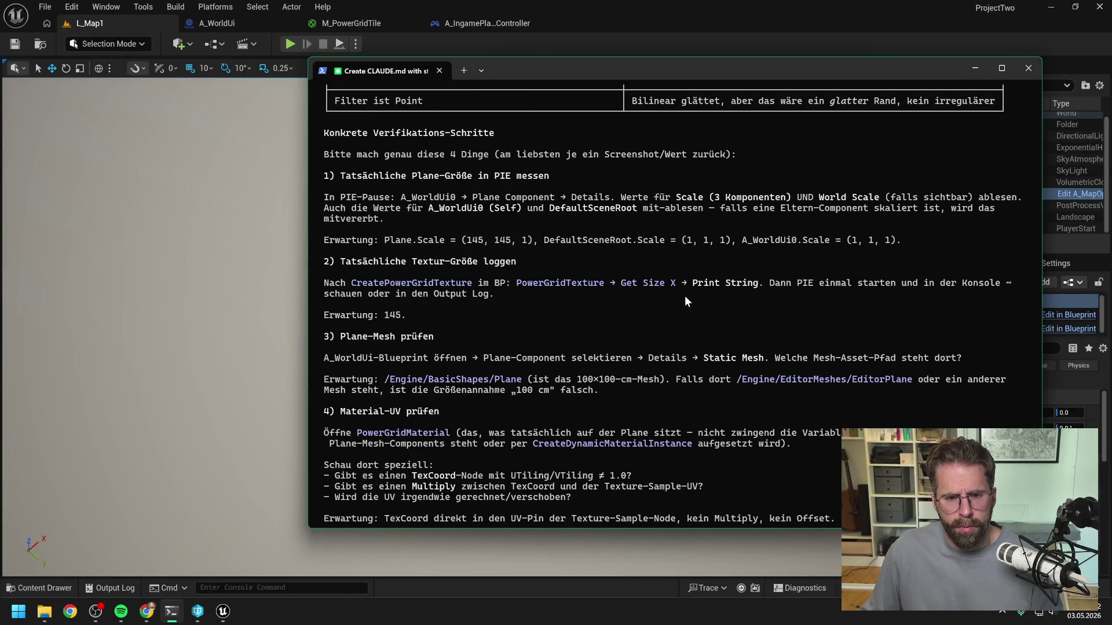
pyautogui.scroll(-2, 684, 296)
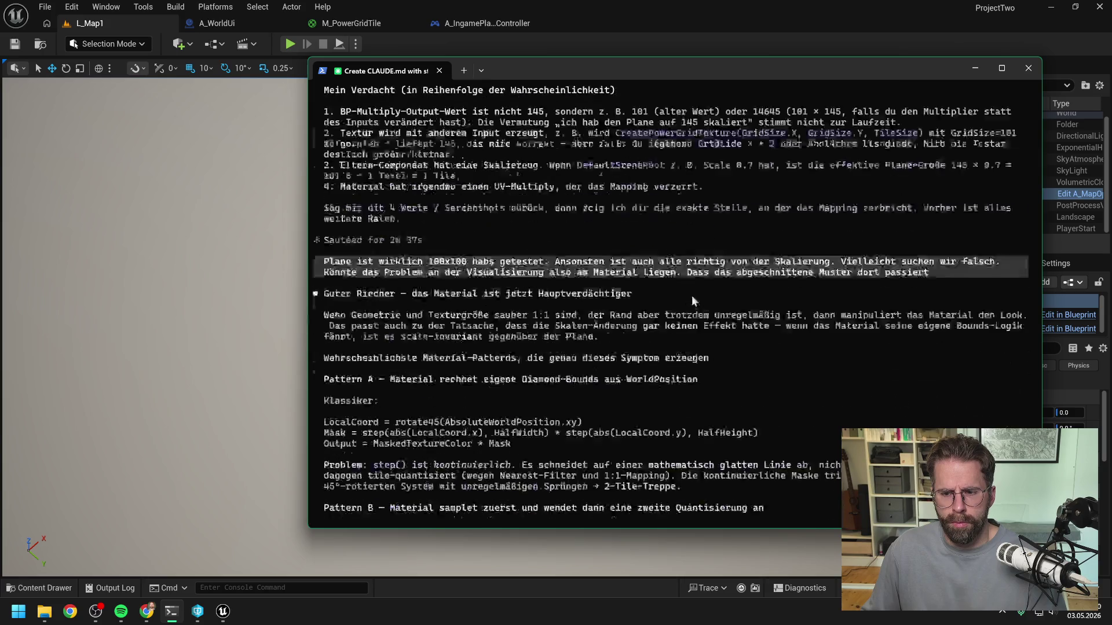
pyautogui.write('Nochmal zu den Tests davor, Texture.GetSizeX und Y gibt beides korrekt 145 aus')
pyautogui.press('Return')
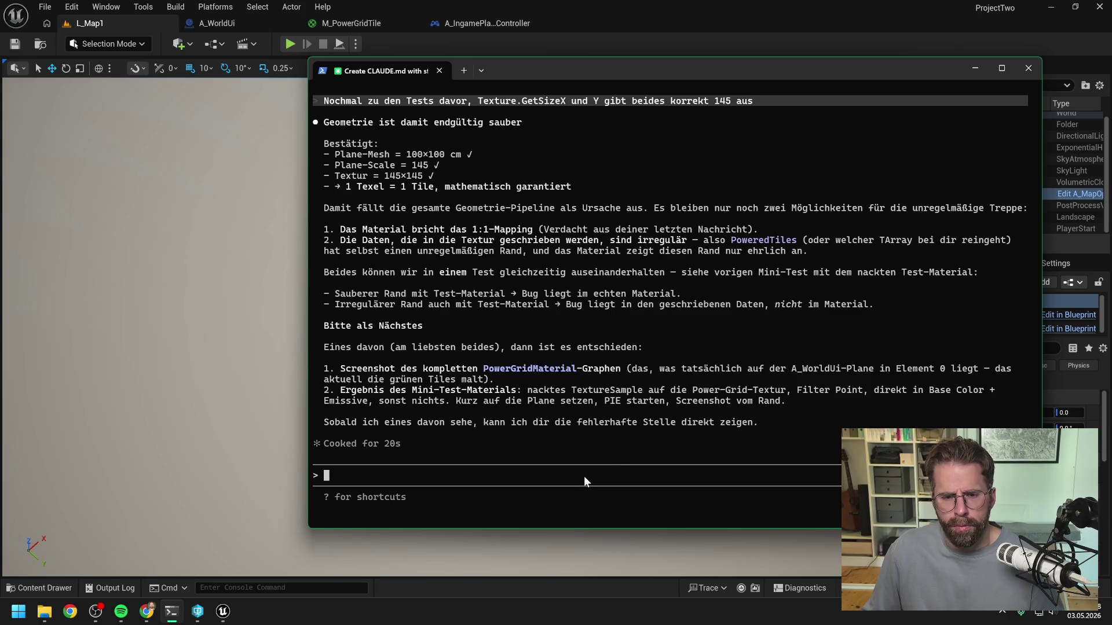
# Send Claude a message saying you'll first check the PoweredTiles grid fed into the texture and log it
pyautogui.write('lass uns zun')
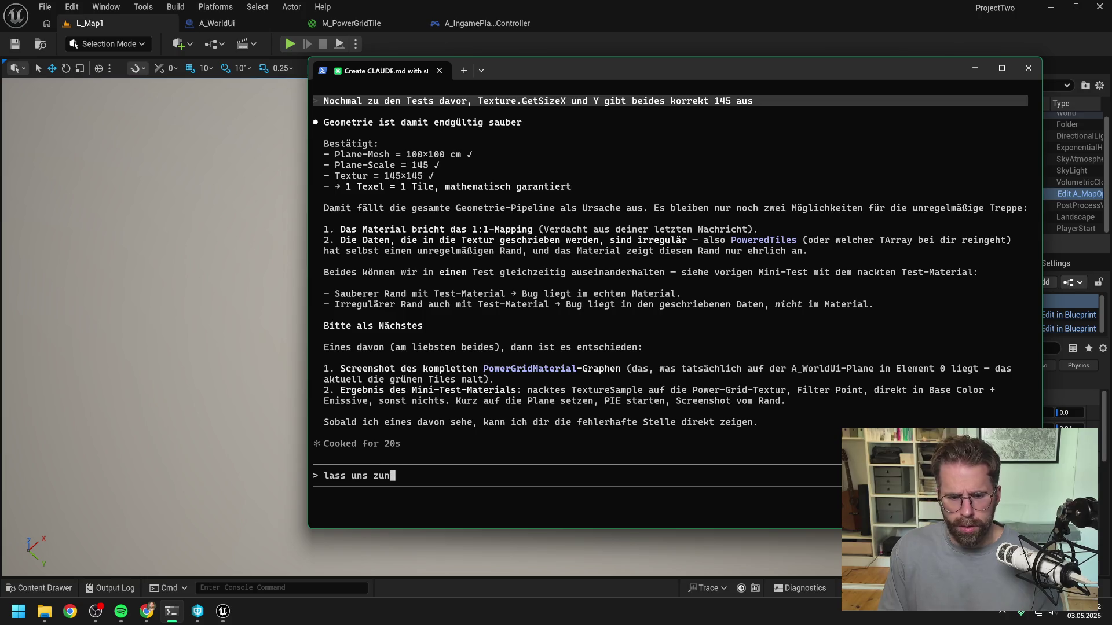
pyautogui.write('ächst noch das PoweredTilesG')
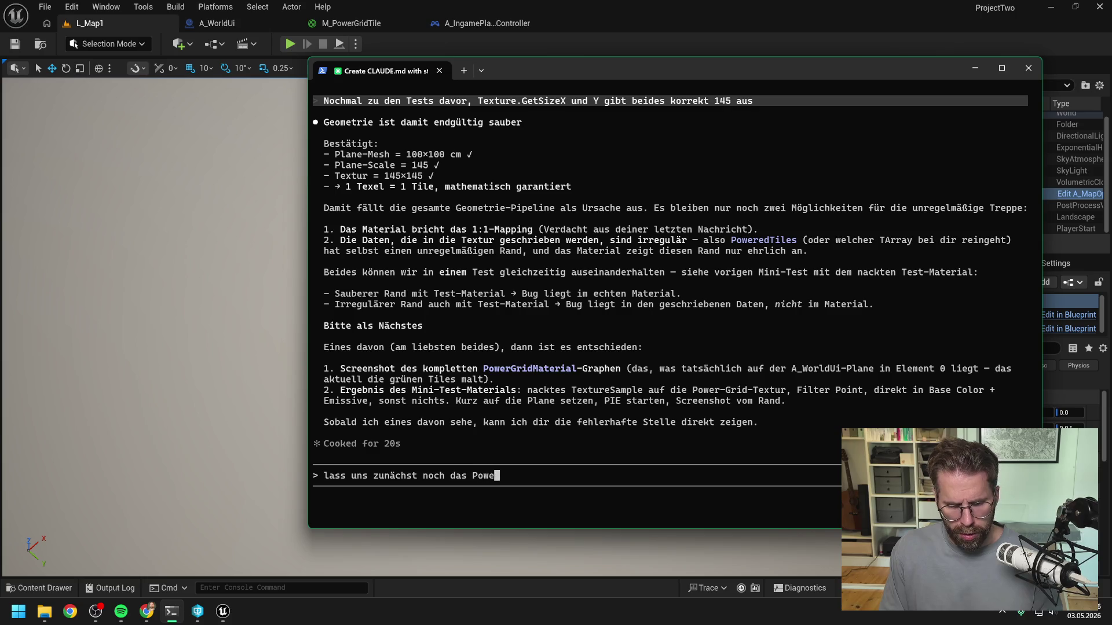
pyautogui.press('BackSpace')
pyautogui.write('Grid prüfen was wir in d')
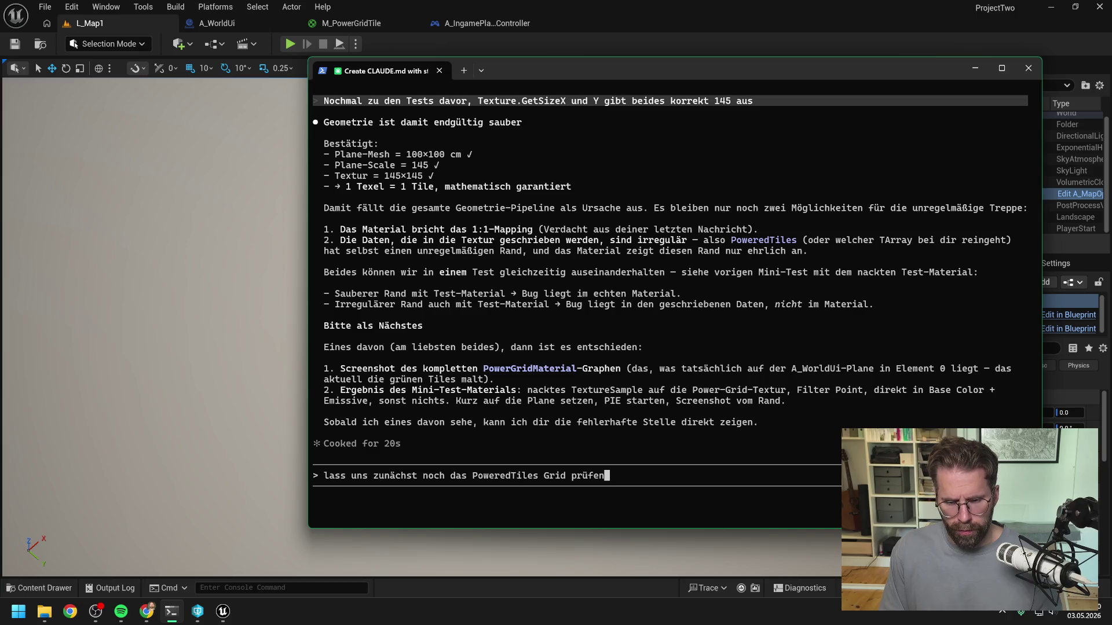
pyautogui.write('ie T')
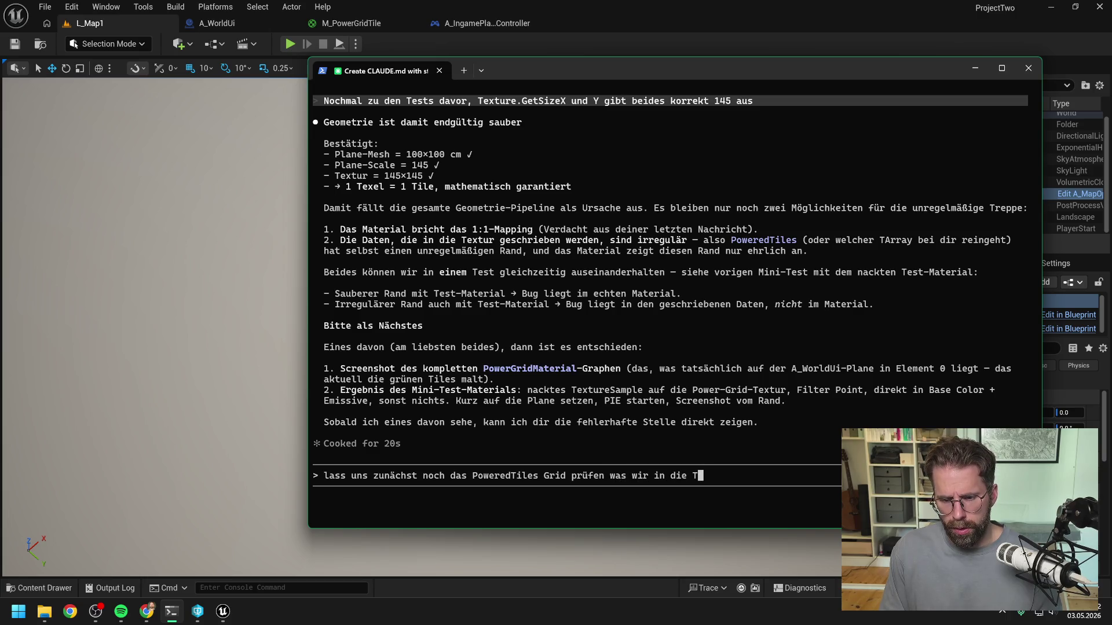
pyautogui.write('exture fe')
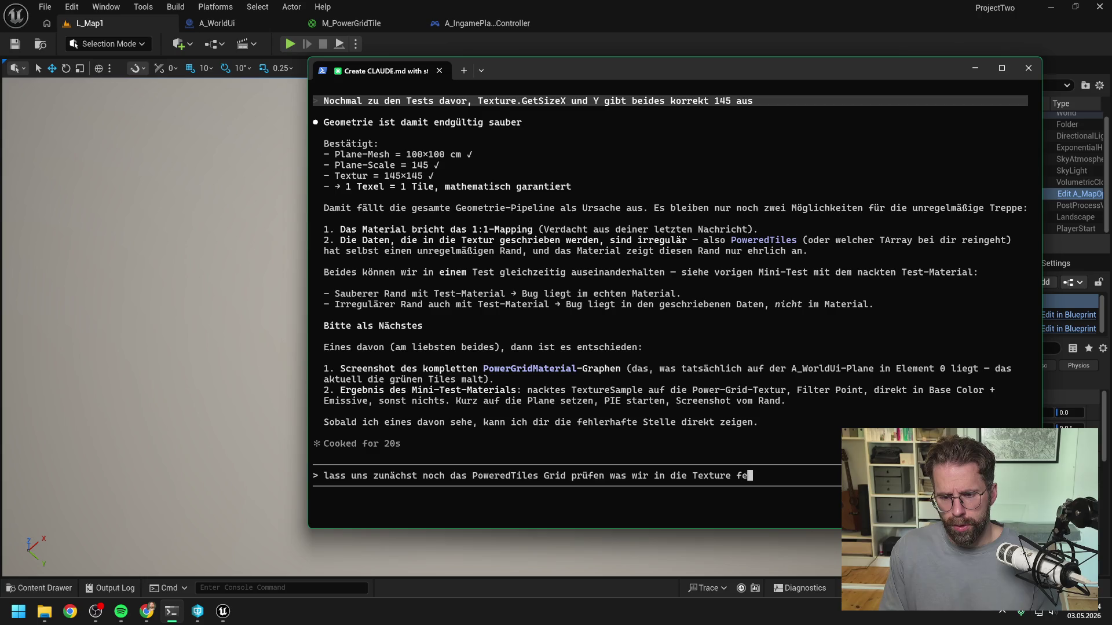
pyautogui.write('eden, um sicher z')
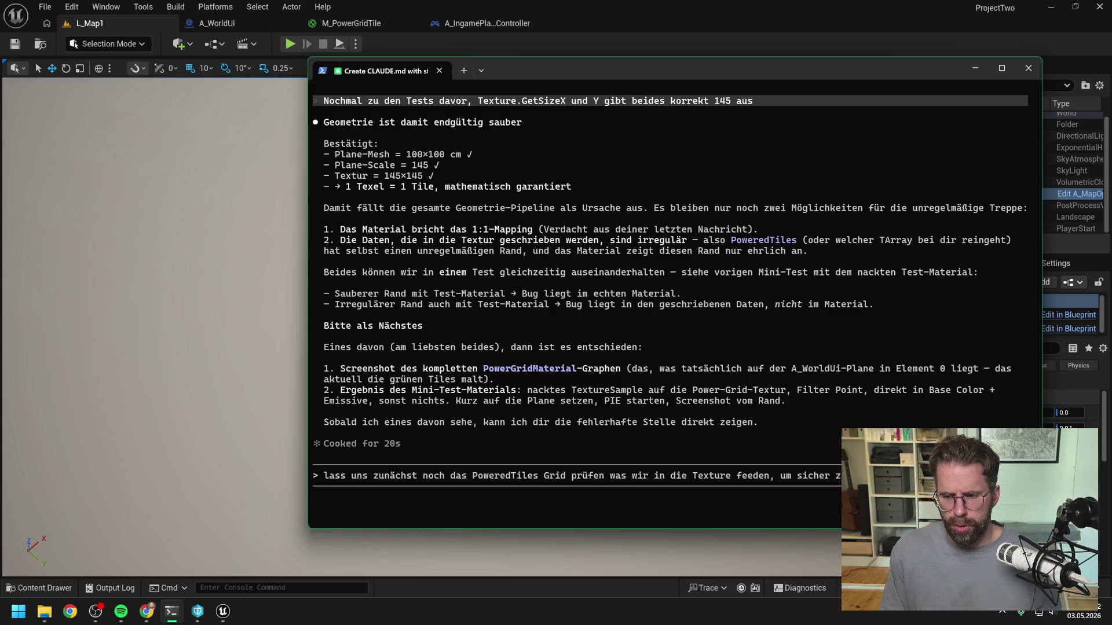
pyautogui.write('Moment')
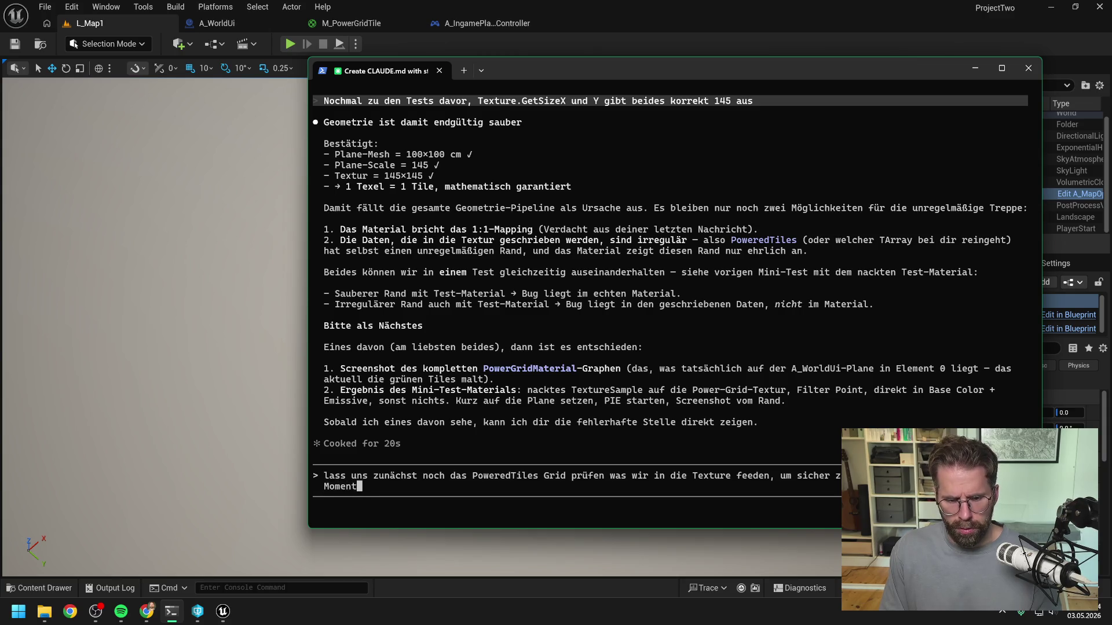
pyautogui.write(' ich logge dir d')
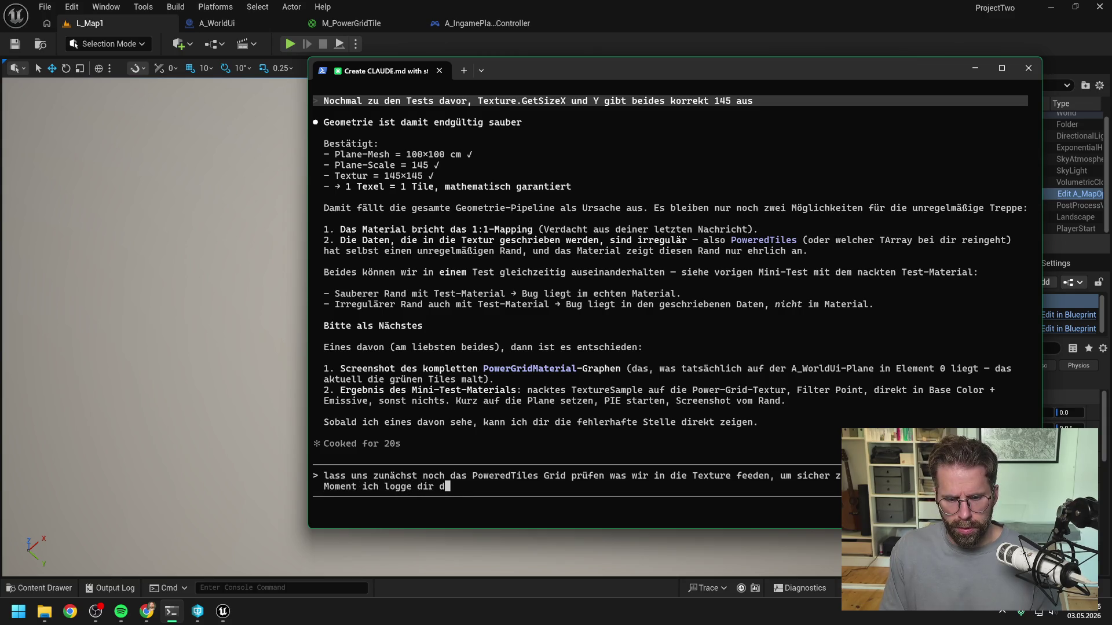
pyautogui.write('as Ergebnis')
pyautogui.press('Return')
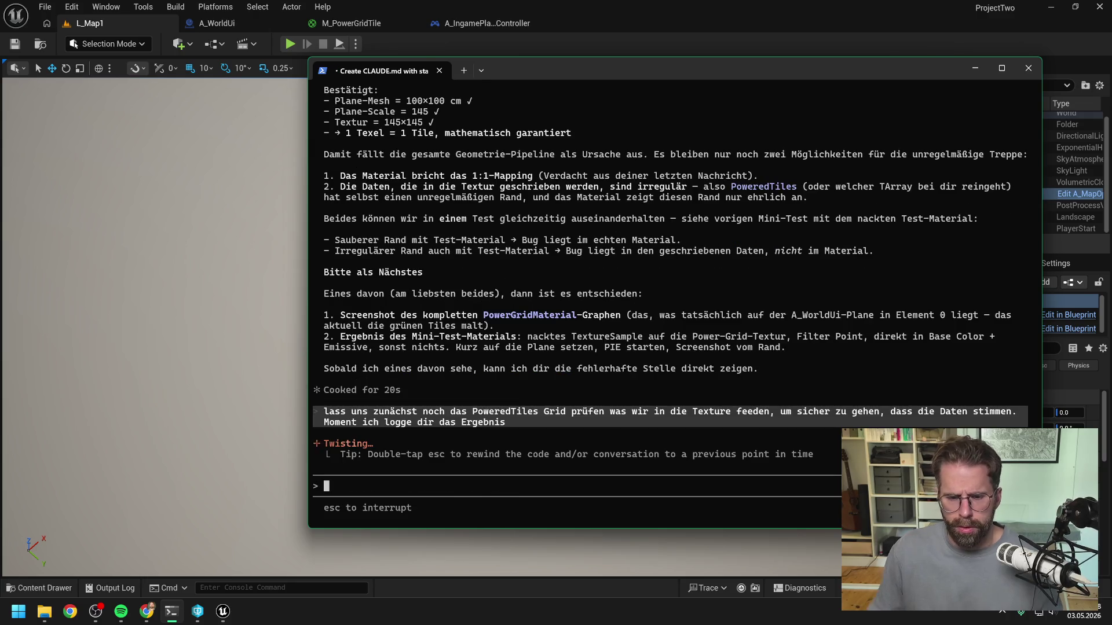
pyautogui.click(669, 33)
# Delete the GetSizeX, GetSizeY, Append and Print String nodes, then search 'loggrid' for a new node
pyautogui.click(487, 23)
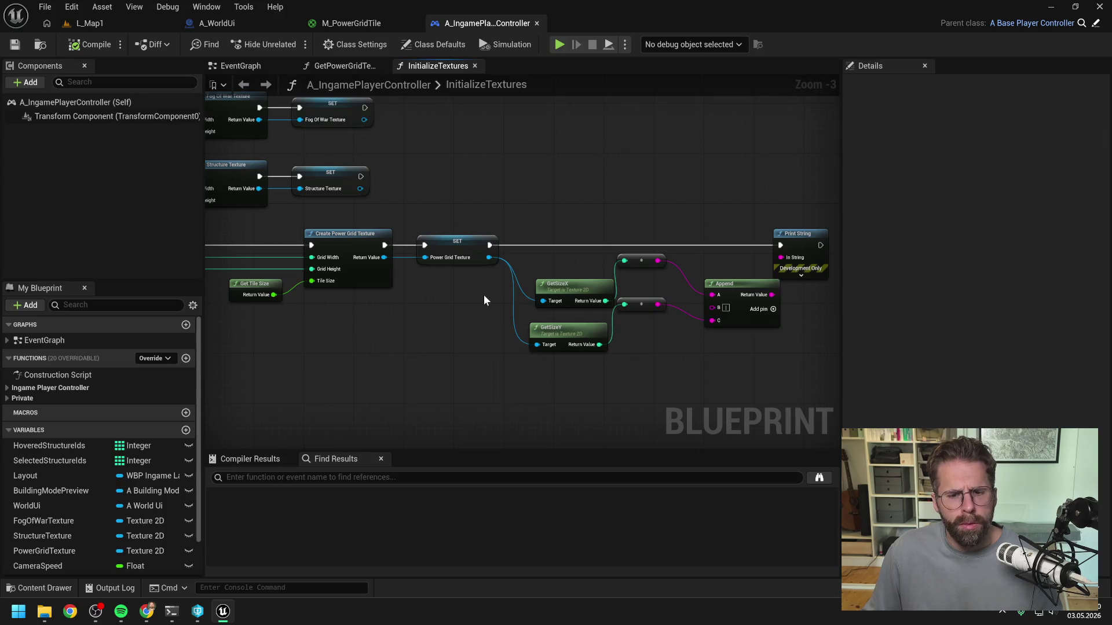
pyautogui.scroll(-2, 581, 306)
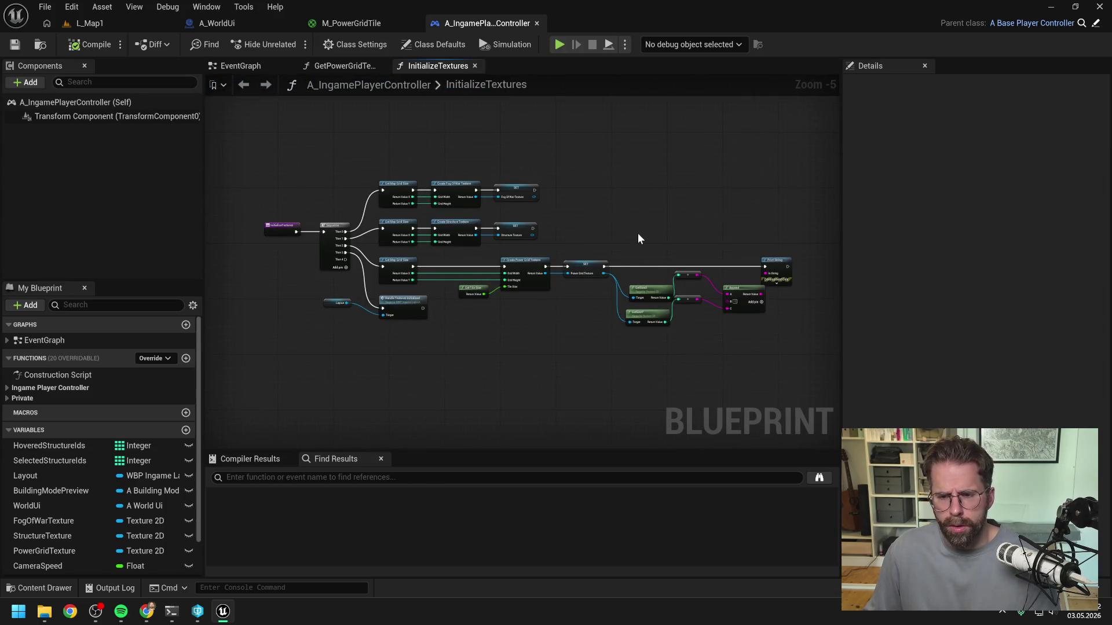
pyautogui.moveTo(637, 232); pyautogui.dragTo(767, 339)
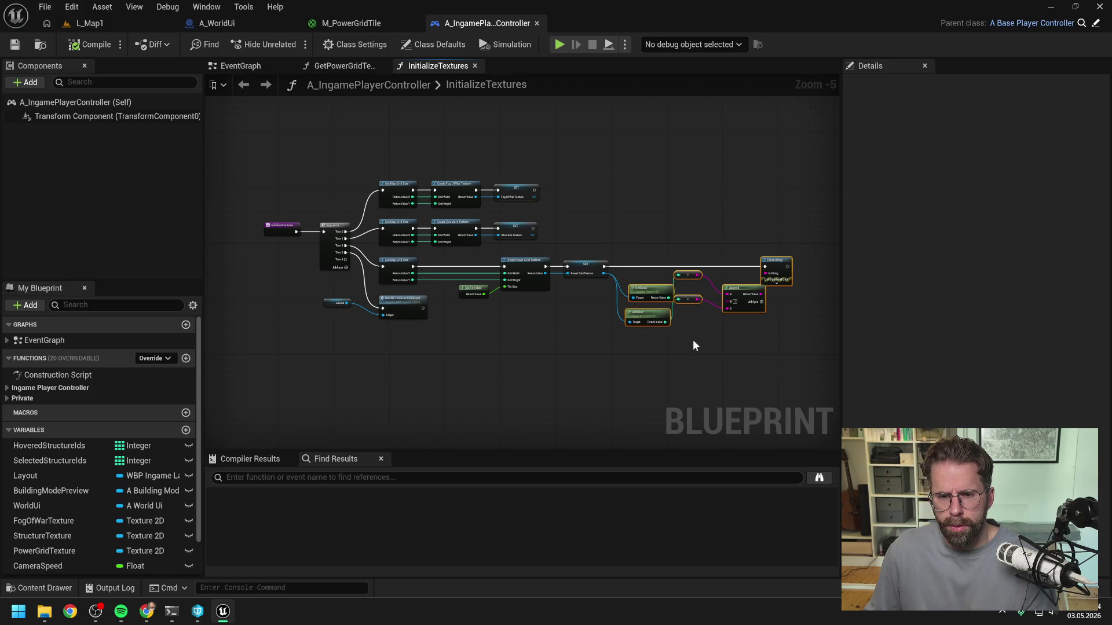
pyautogui.press('Delete')
pyautogui.rightClick(427, 371)
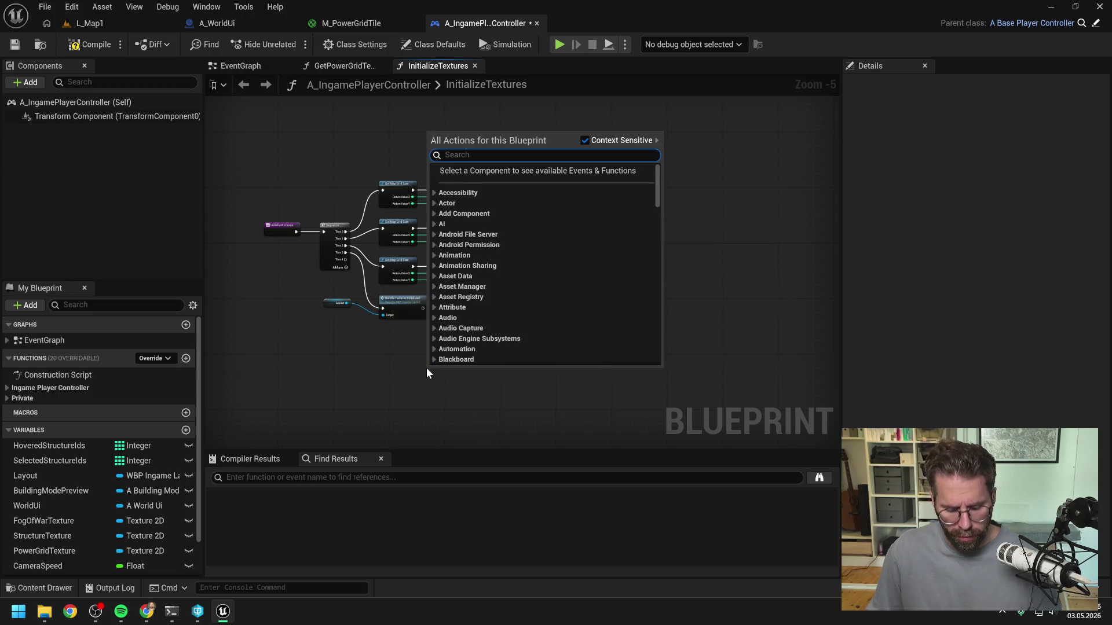
pyautogui.write('log')
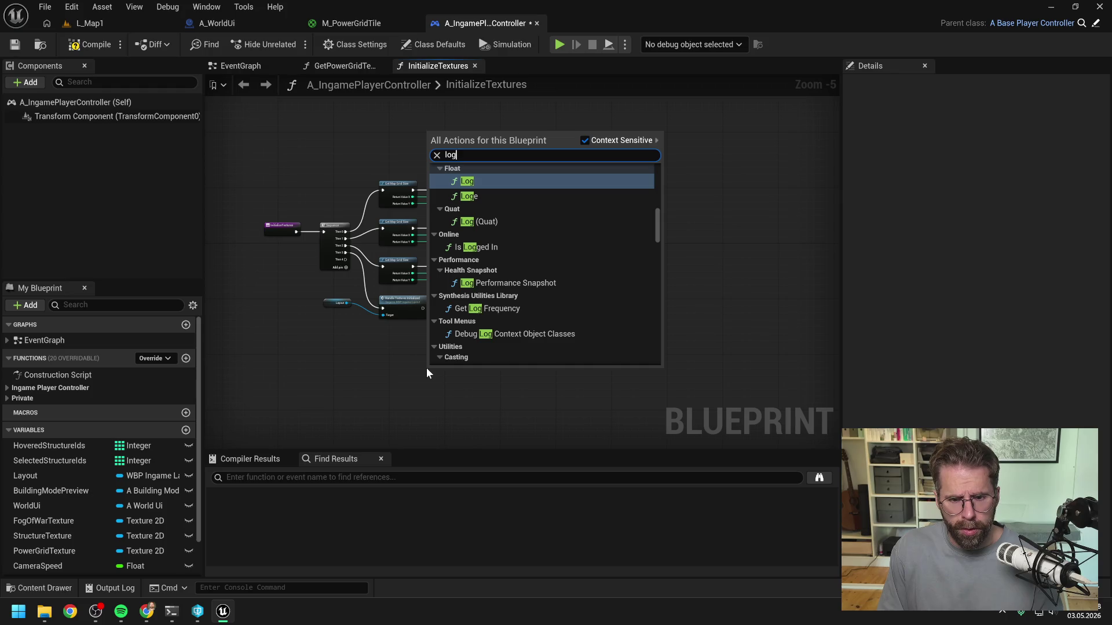
pyautogui.write('grid')
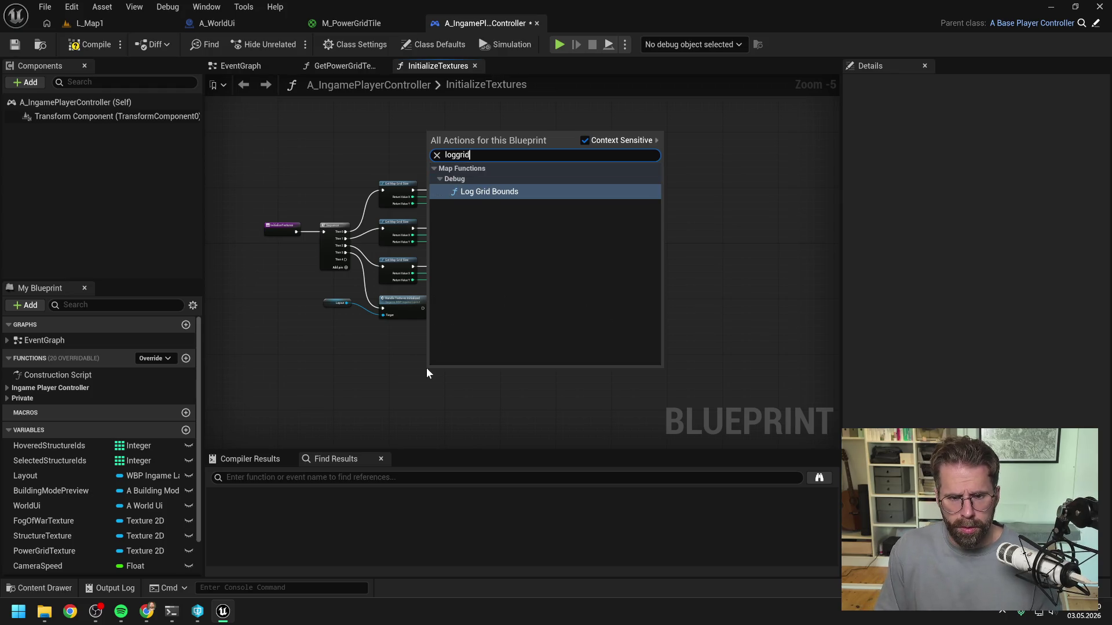